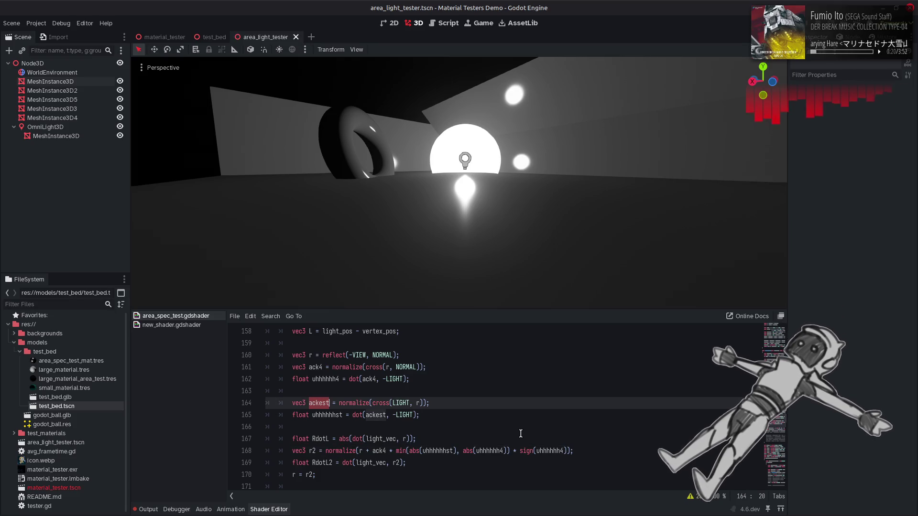
Briefly comment out the r = r2 line, then restore it.
click(291, 474)
text(//)
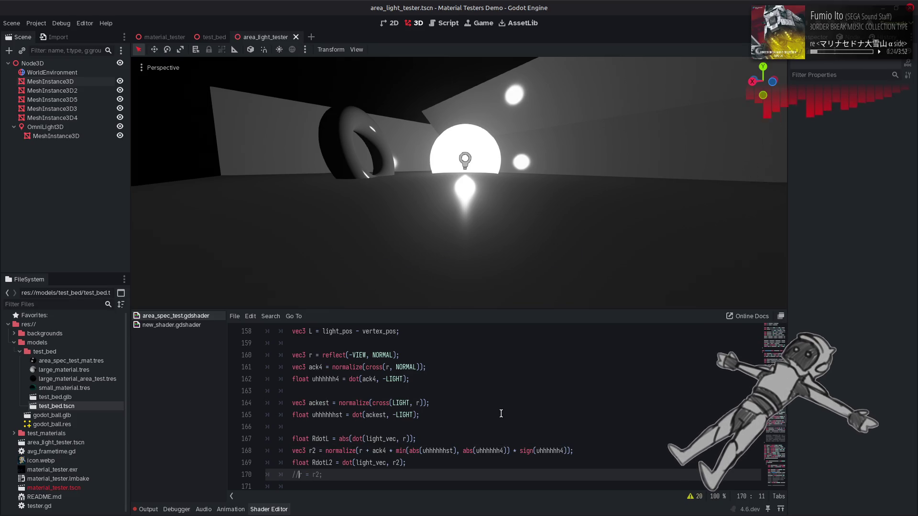
key(BackSpace)
key(BackSpace)
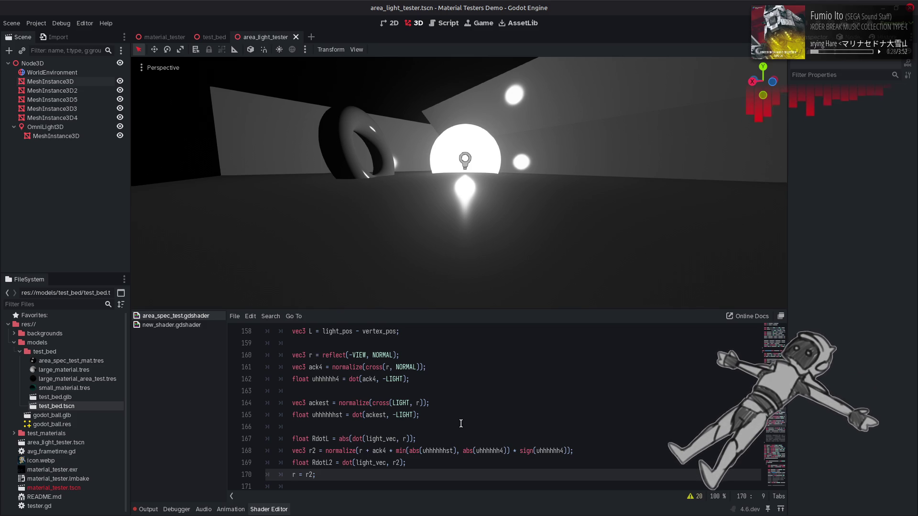
Try a 1.0 - inside min() on line 168, then undo back to the ack2 version.
click(409, 450)
text(1.0)
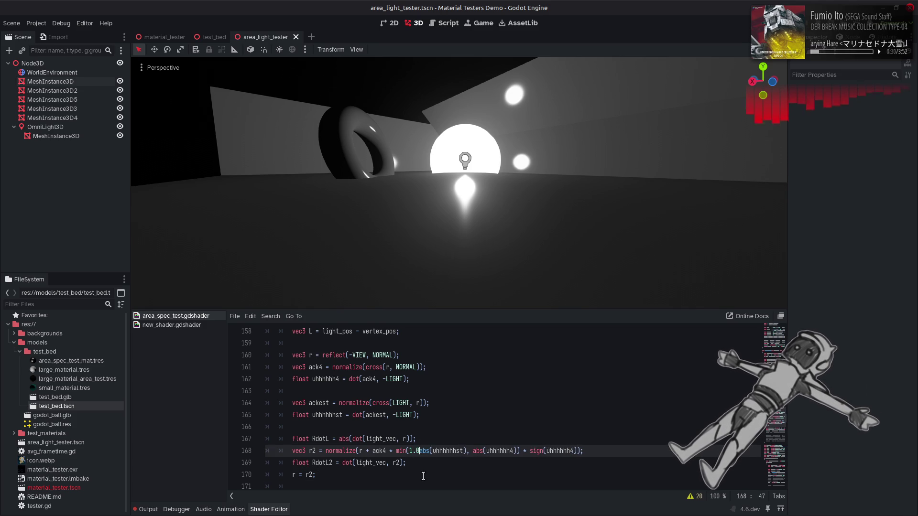
text( -)
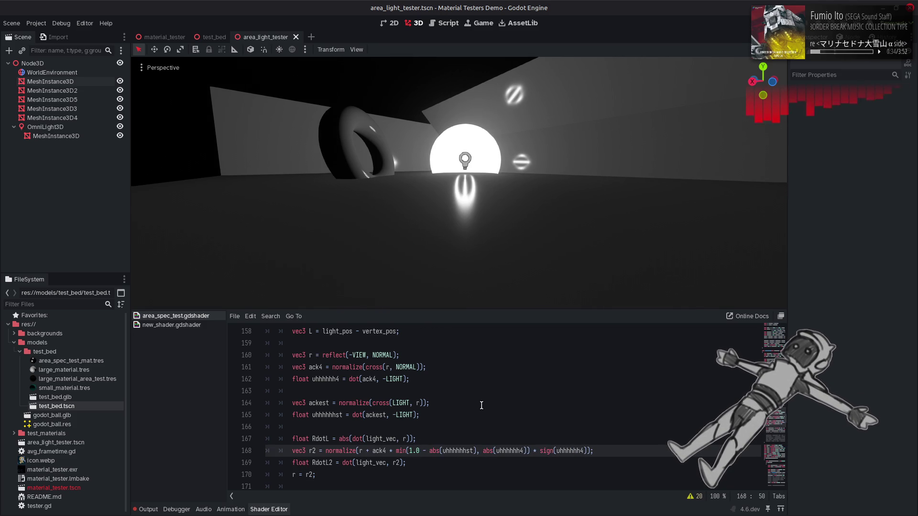
key(BackSpace)
key(BackSpace)
key(BackSpace)
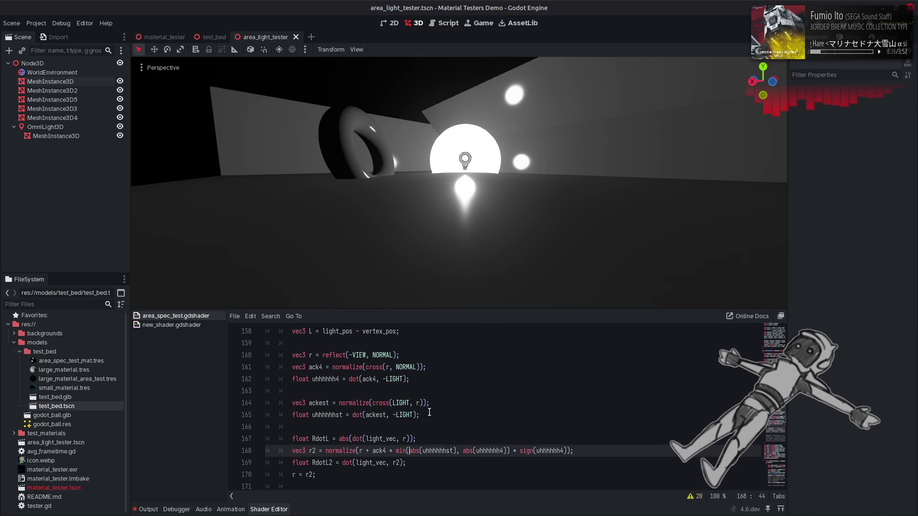
key(ctrl+z)
key(ctrl+z)
key(ctrl+z)
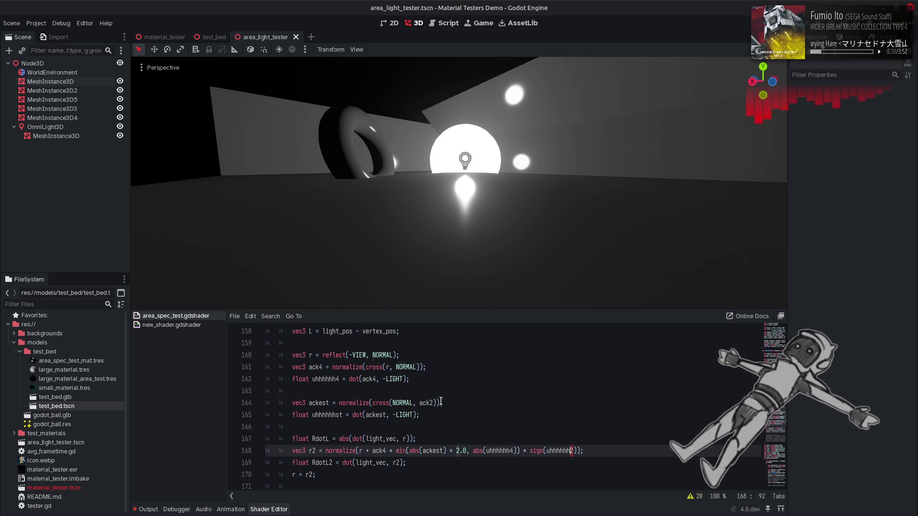
key(ctrl+z)
key(ctrl+z)
key(ctrl+z)
key(ctrl+z)
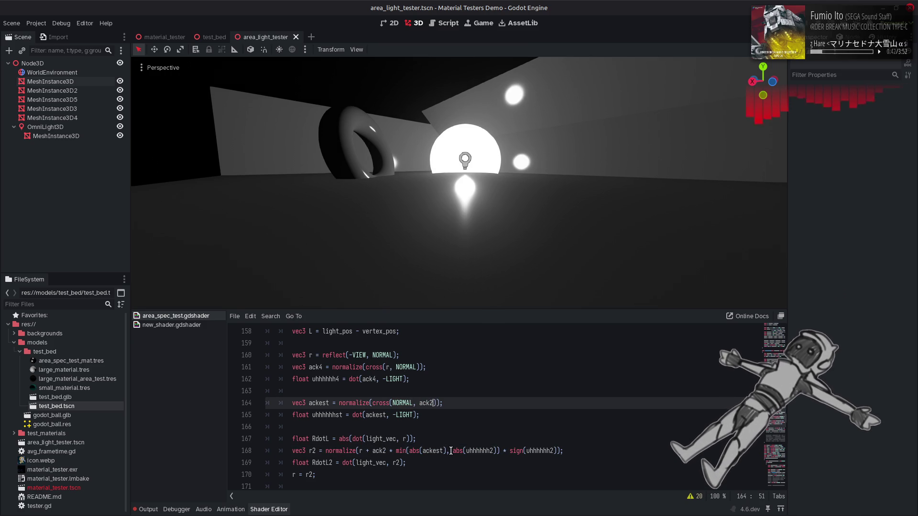
Replace ackest with uhhhhhhst on line 168, prefix it with 1.0 - inside min(), and save.
double_click(323, 414)
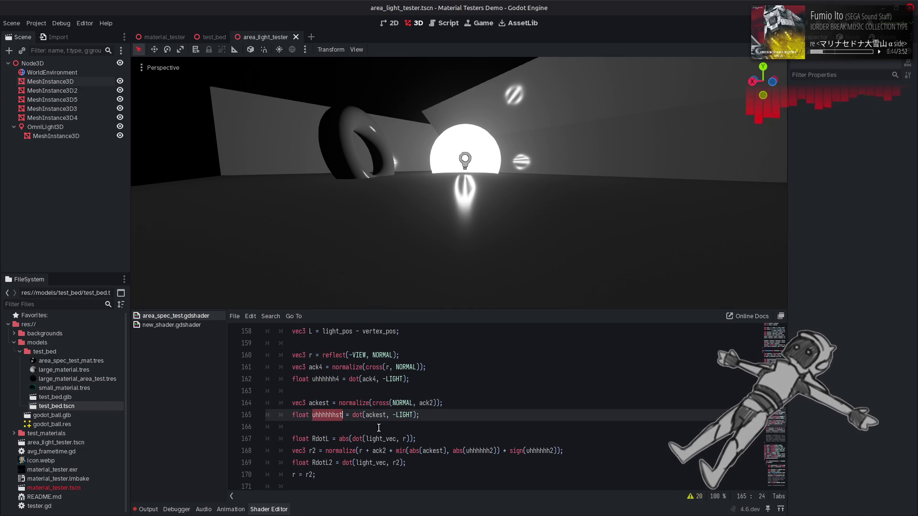
key(ctrl+c)
double_click(433, 450)
key(ctrl+v)
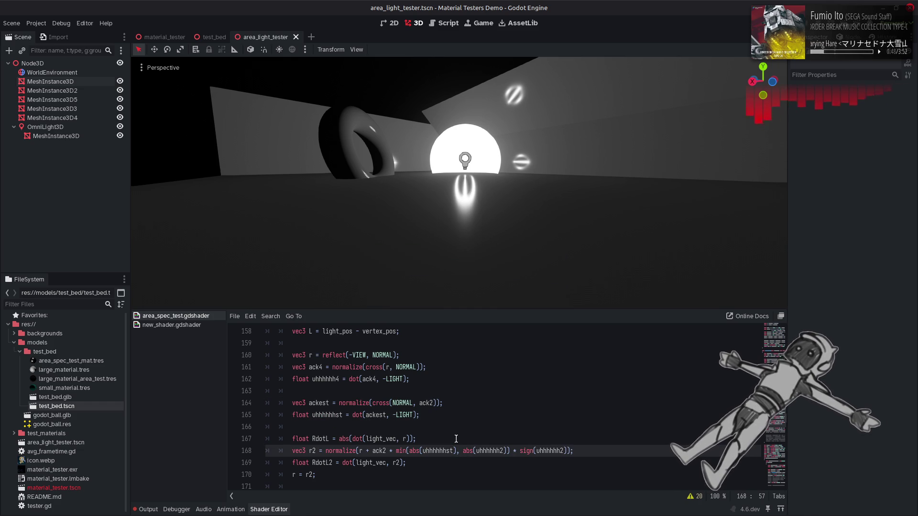
click(409, 450)
text(1.0 -)
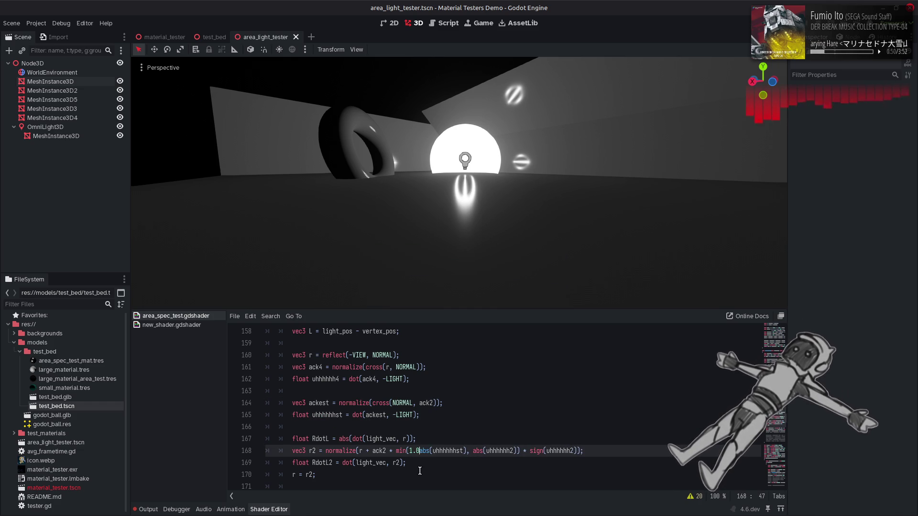
key(ctrl+s)
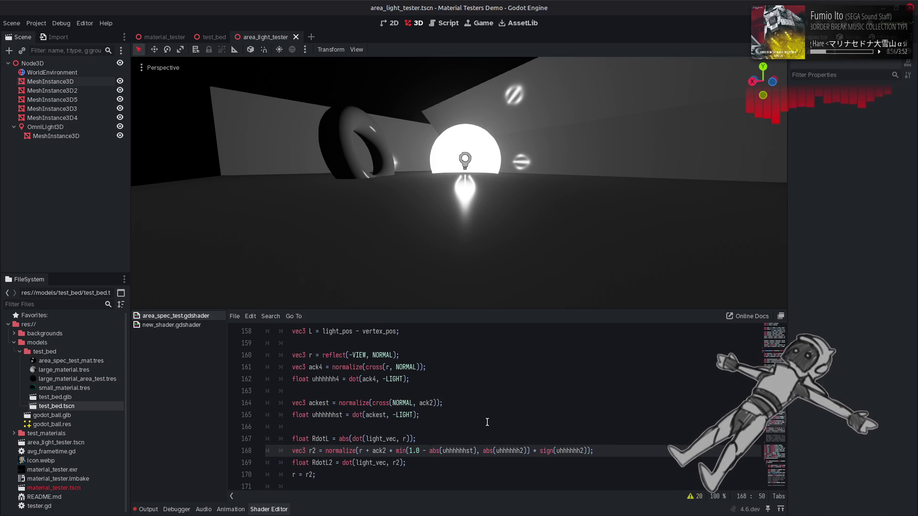
Switch uhhhhhh2 to uhhhhhh4 in abs and sign, and ack2 to ack4 on line 168, then save.
click(522, 451)
key(BackSpace)
text(4)
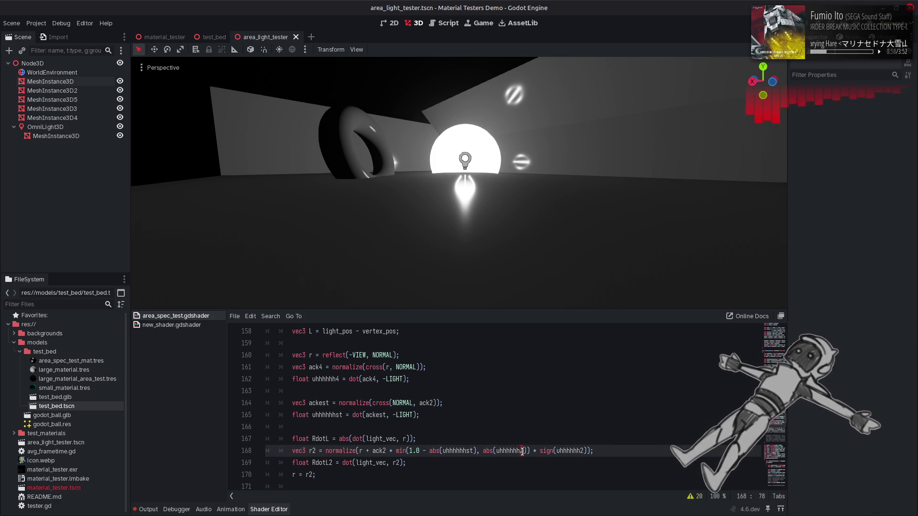
click(583, 450)
key(BackSpace)
text(4)
click(383, 451)
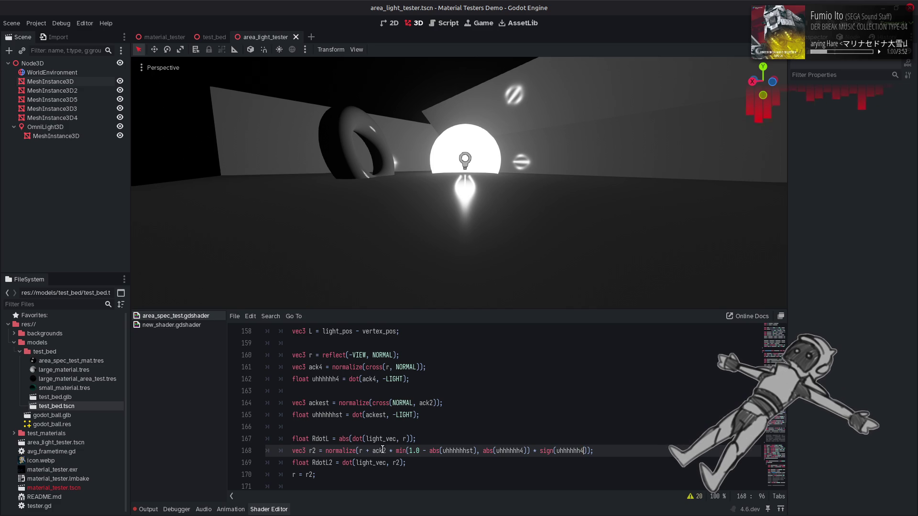
text(4)
key(ctrl+s)
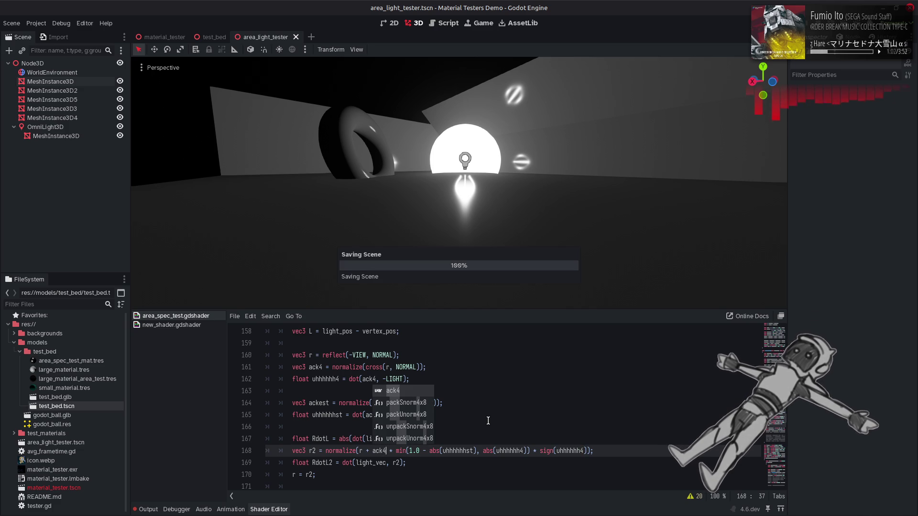
click(488, 420)
Change ack2 to ack4 in the ackest cross product on line 164.
click(430, 403)
text(4)
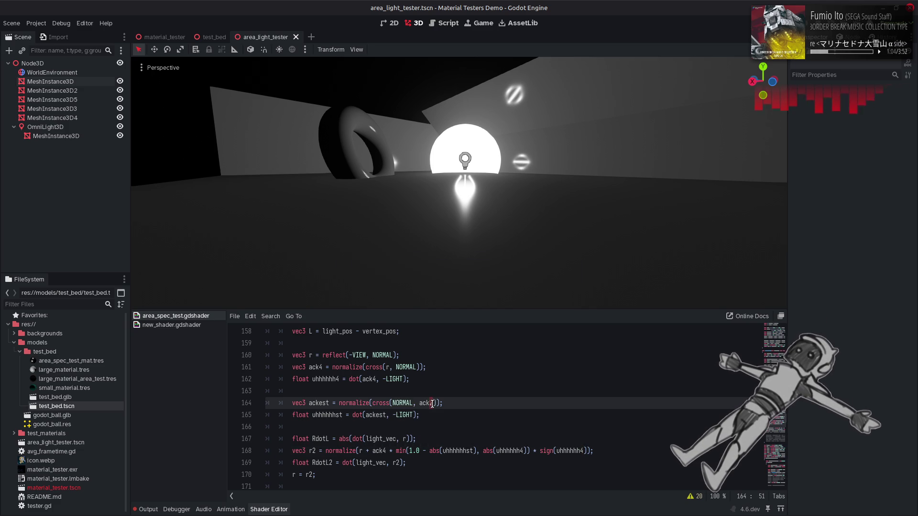
click(519, 403)
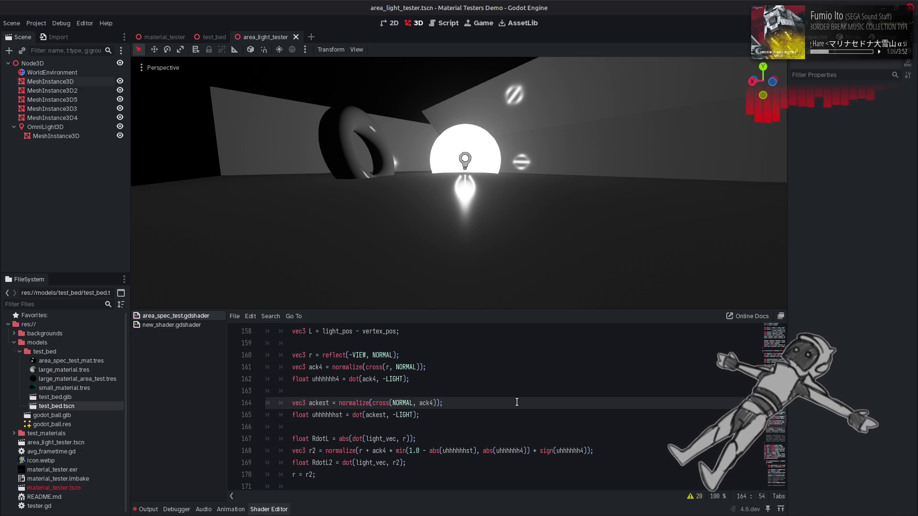
Wrap abs(uhhhhhhst) on line 168 in sqrt() and save.
click(412, 451)
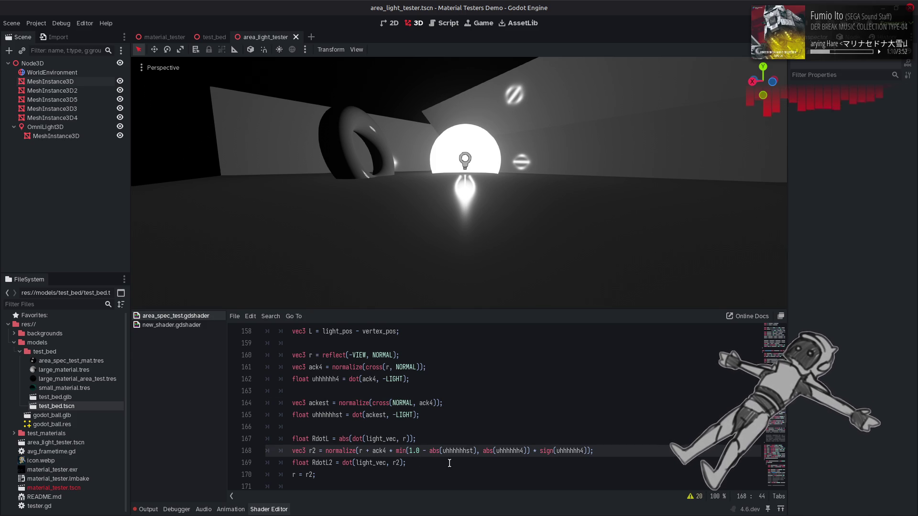
click(431, 451)
text(sqrt()
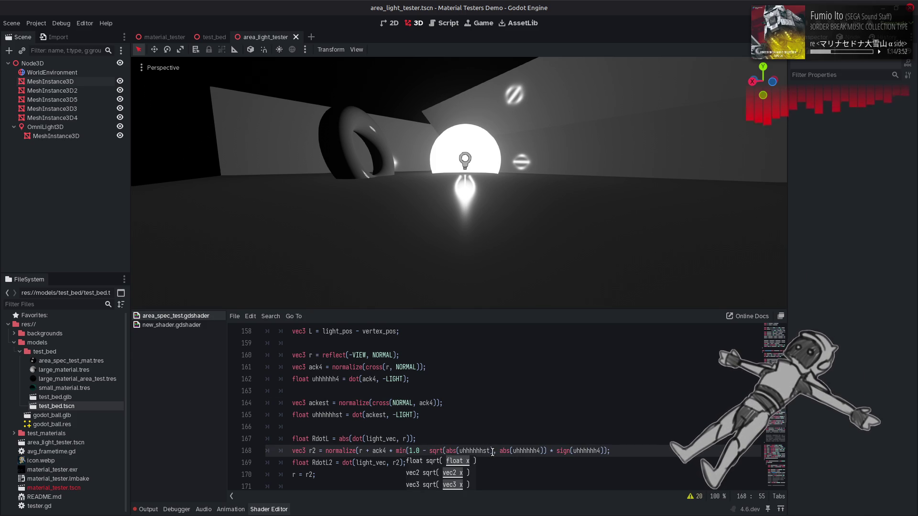
click(493, 451)
text())
key(ctrl+s)
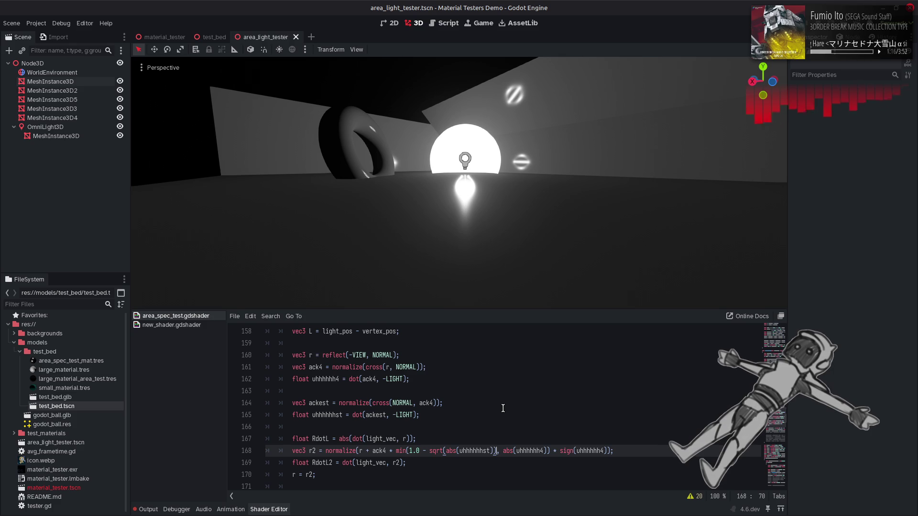
Comment out the r = r2 line and save, then re-enable it and save again.
key(Home)
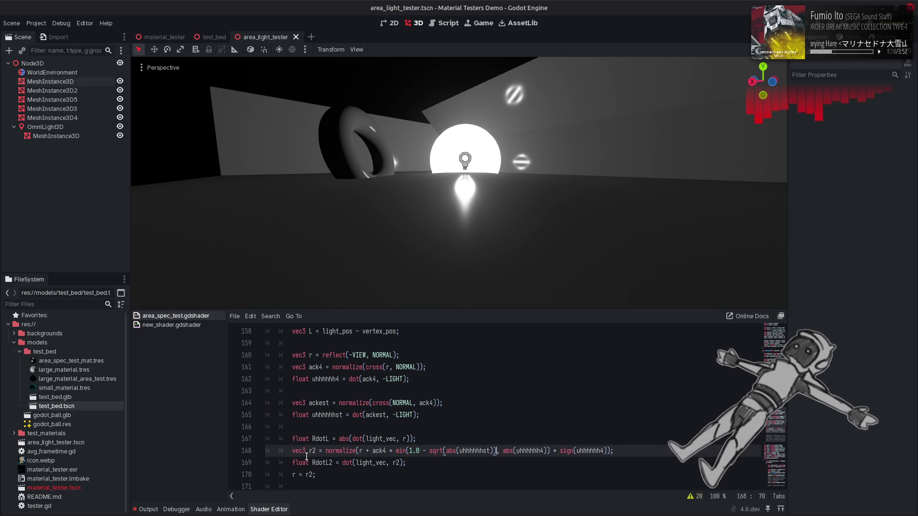
key(Down)
key(Down)
text(//)
key(ctrl+s)
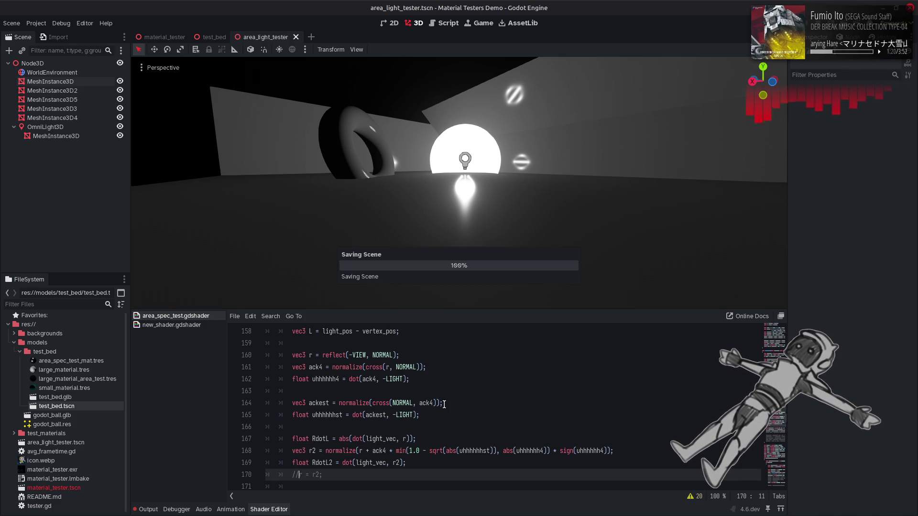
key(BackSpace)
key(BackSpace)
key(ctrl+s)
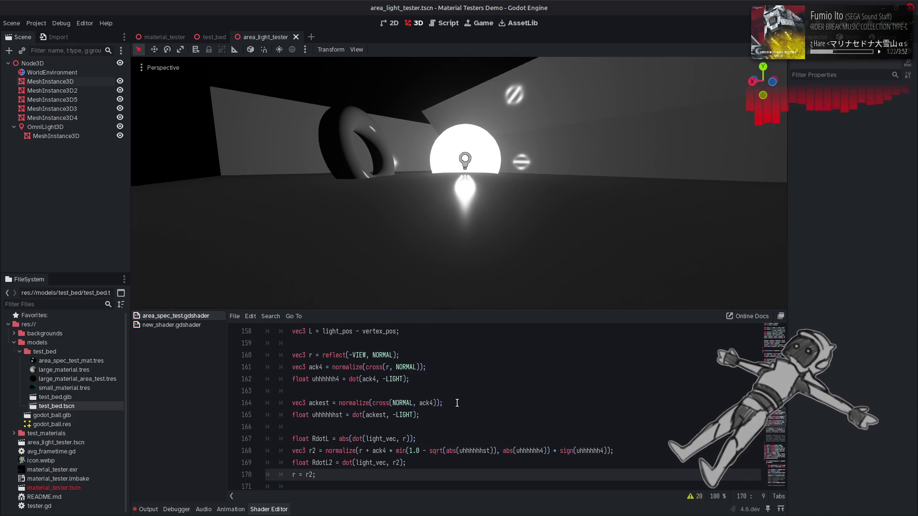
Remove the sqrt wrapper on line 168 and keep ack4 on line 164 after a brief ack2 swap.
scroll(457, 403, down, 1)
key(Up)
key(Up)
key(Delete)
key(Delete)
key(Delete)
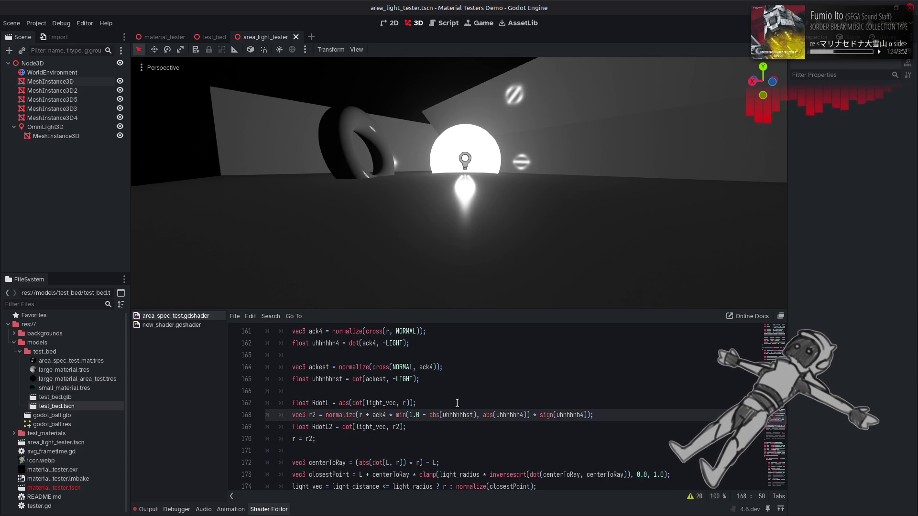
key(Up)
key(Up)
key(Up)
key(BackSpace)
text(2)
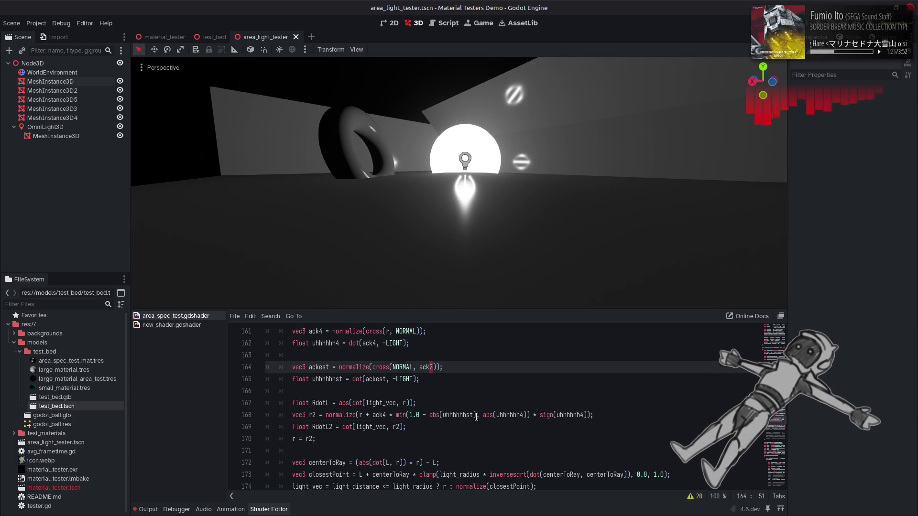
key(BackSpace)
text(4)
Replace the min() call on line 168 with the product (1.0 - abs(uhhhhhhst)) * abs(uhhhhhh4).
click(430, 415)
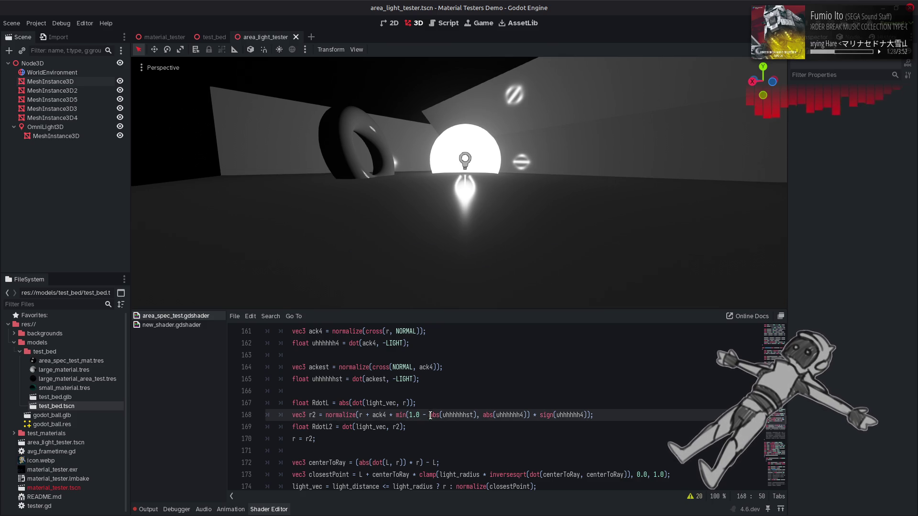
drag(430, 415, 477, 415)
key(Right)
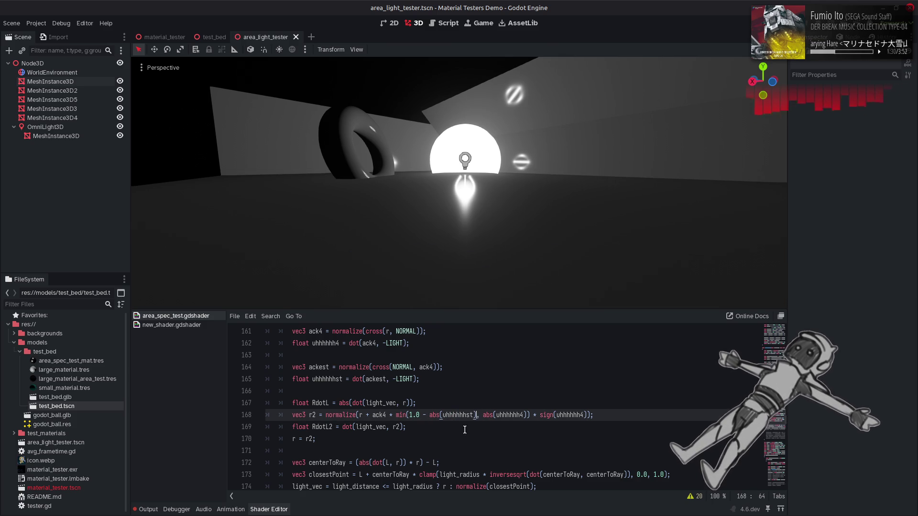
text())
click(409, 415)
text(()
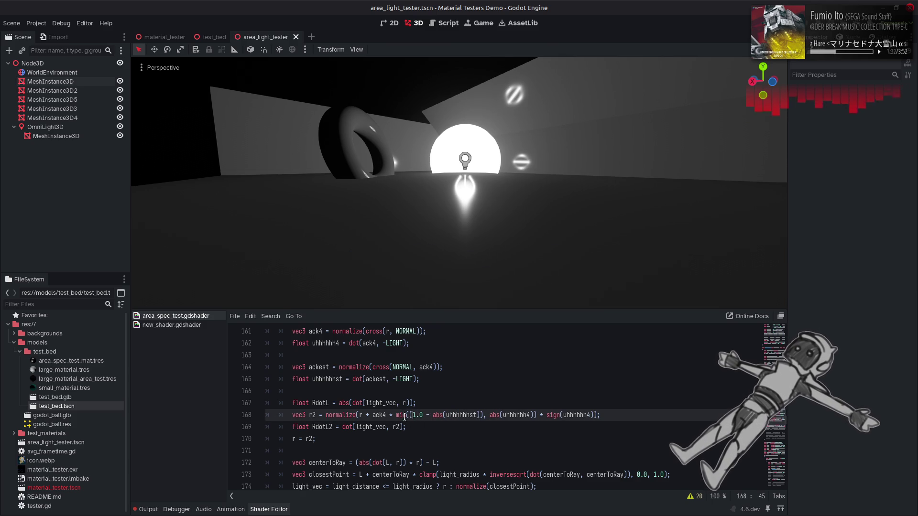
double_click(405, 415)
key(BackSpace)
click(477, 415)
key(BackSpace)
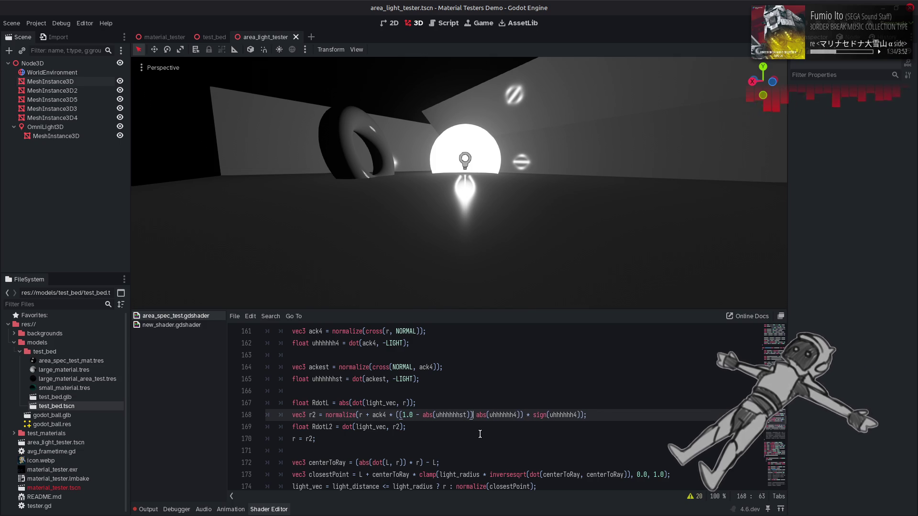
text(*)
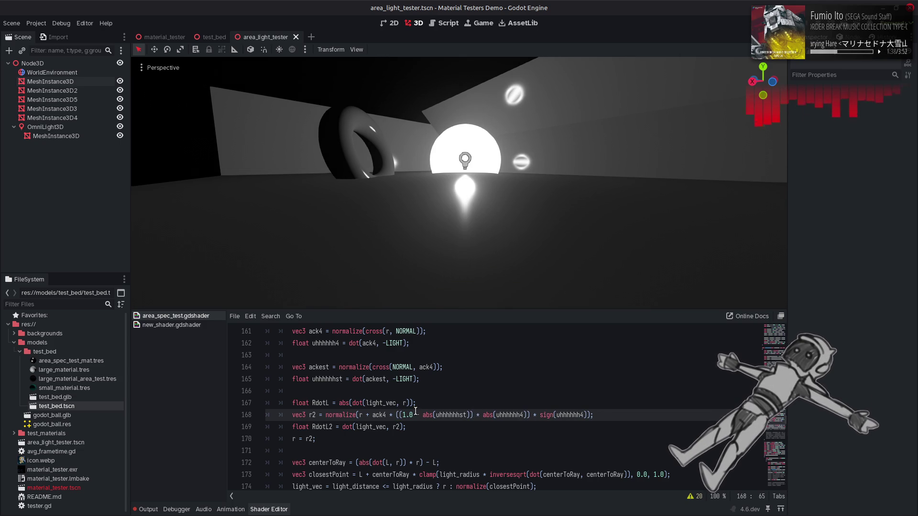
Uncomment the r = r2 line and save so the spheres re-render.
click(289, 440)
text(//)
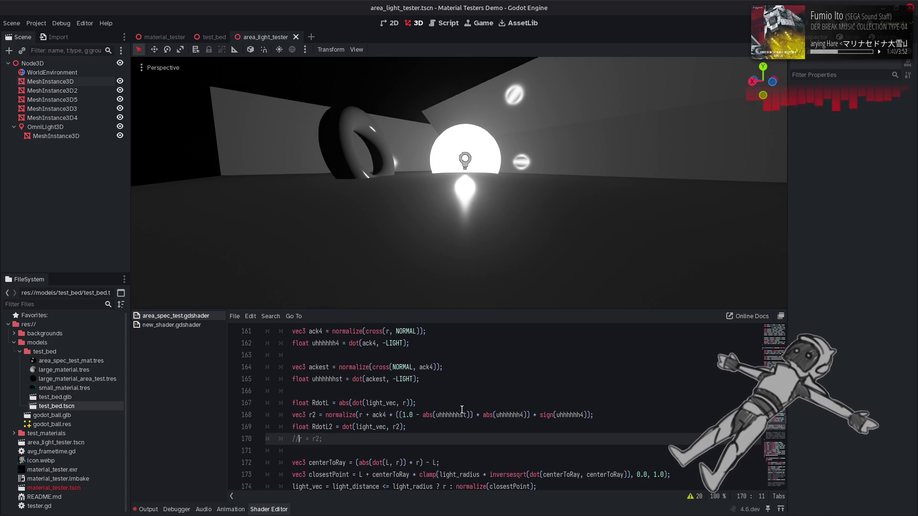
key(ctrl+s)
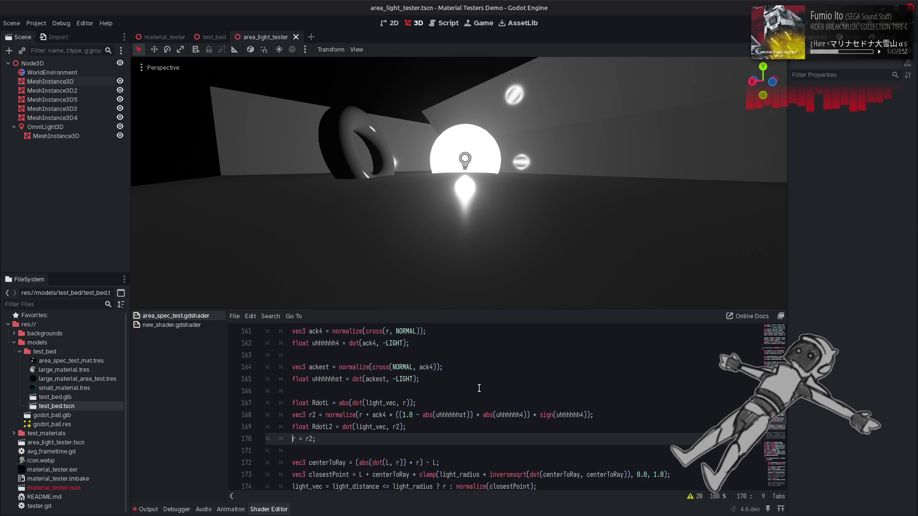
key(ctrl+s)
key(ctrl+s)
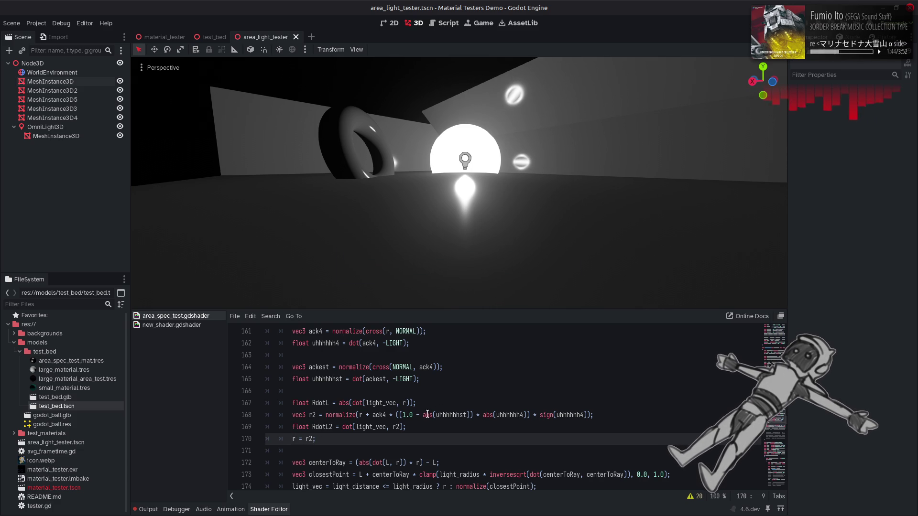
Delete the 1.0 - term from line 168 and save.
drag(423, 415, 405, 416)
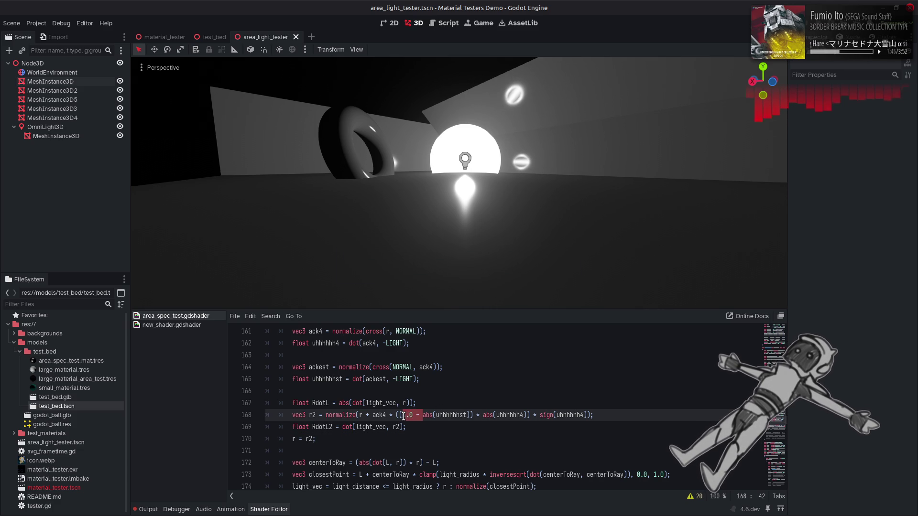
key(BackSpace)
key(ctrl+s)
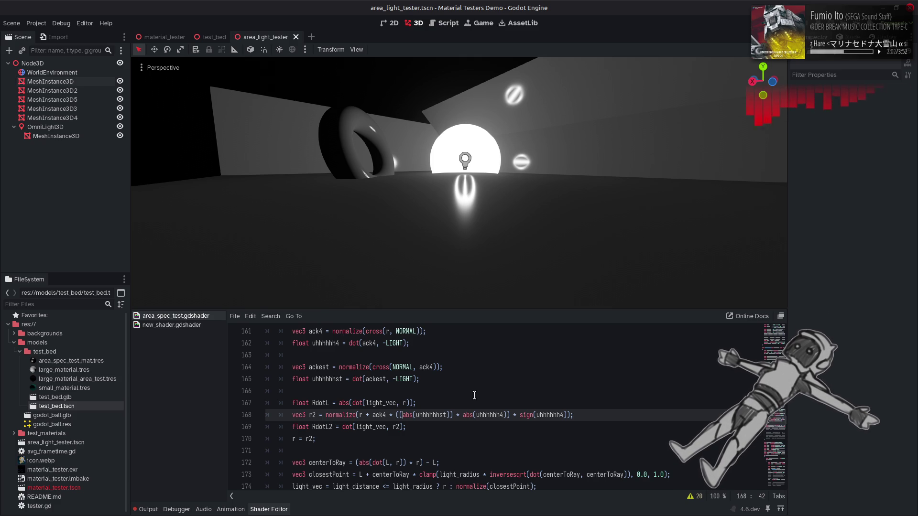
Swing the viewport camera toward the light and torus to inspect the split highlights.
mouse_move(496, 229)
mouse_down()
mouse_move(465, 167)
mouse_move(519, 210)
mouse_up()
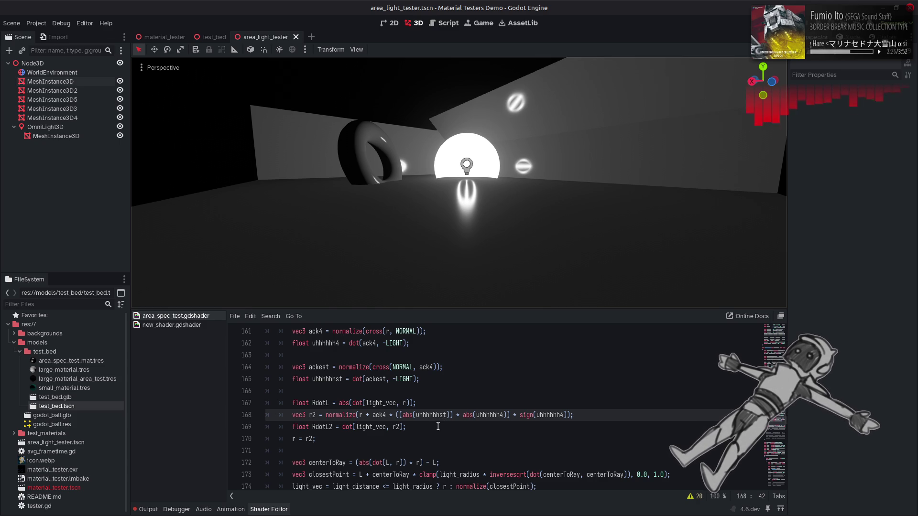
Bring back the 1.0 - term on line 168, comparing highlights with and without it.
scroll(438, 426, down, 1)
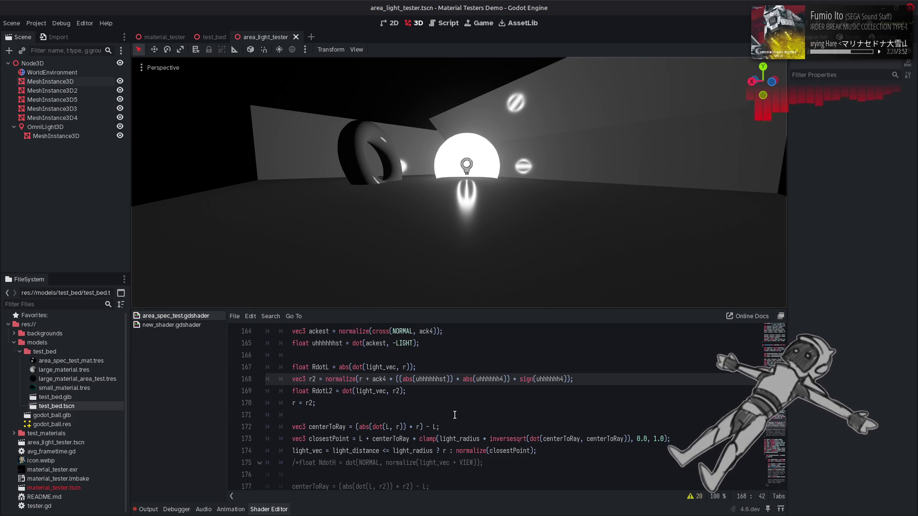
scroll(455, 415, up, 1)
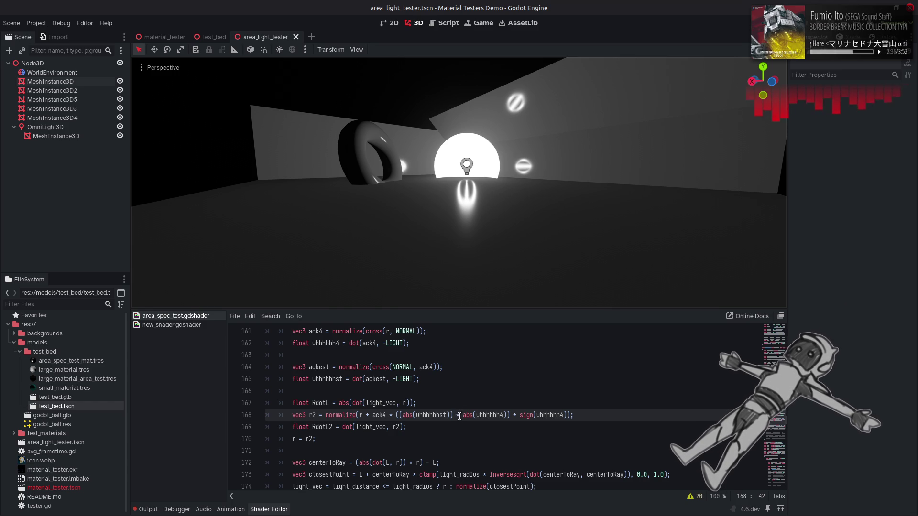
click(456, 415)
key(ctrl+z)
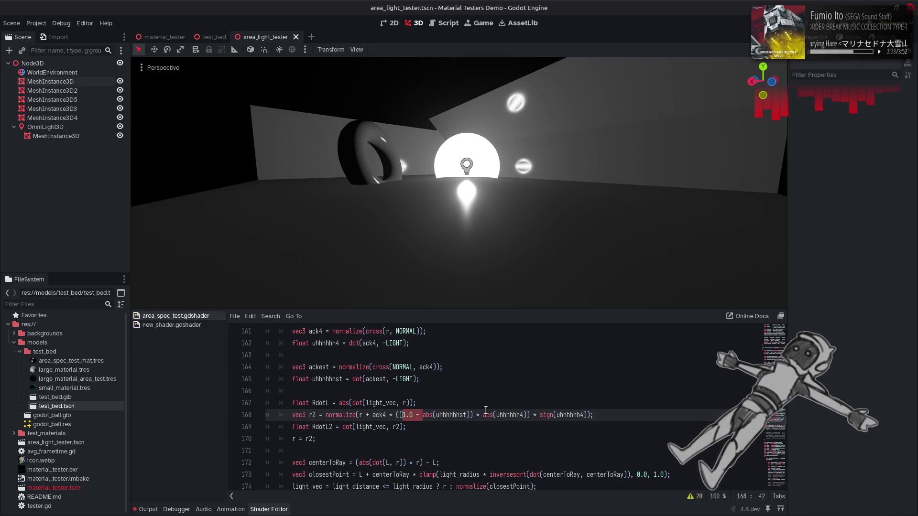
key(ctrl+shift+z)
key(ctrl+z)
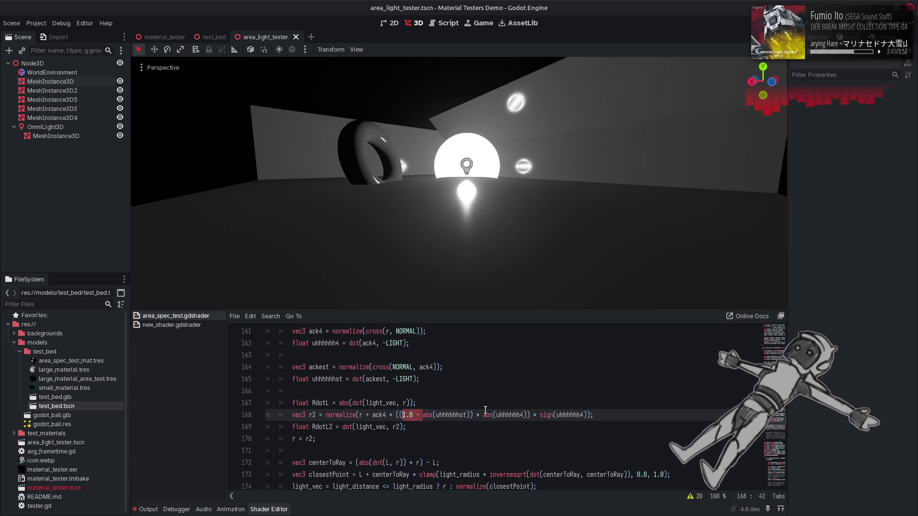
Trial-rename ack4 and uhhhhhh4 to ack2 and uhhhhhh2 on lines 164 and 168.
double_click(456, 415)
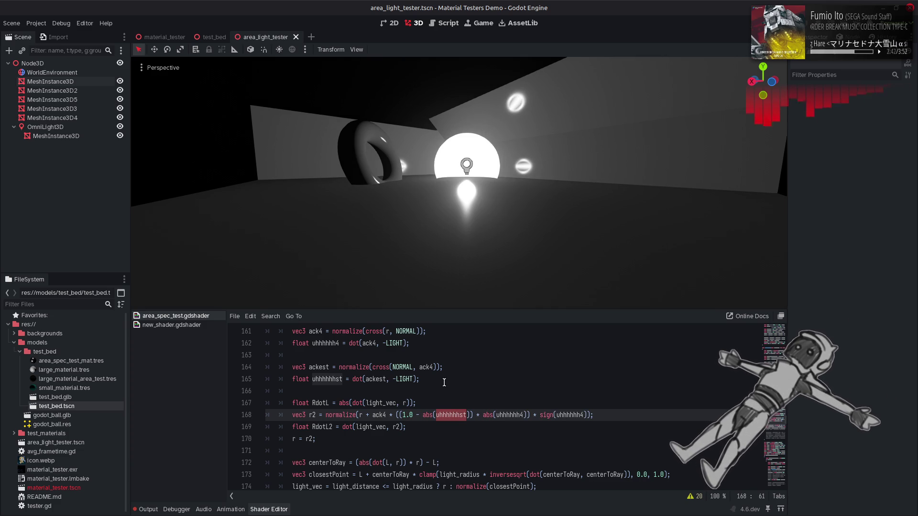
click(434, 367)
text(2)
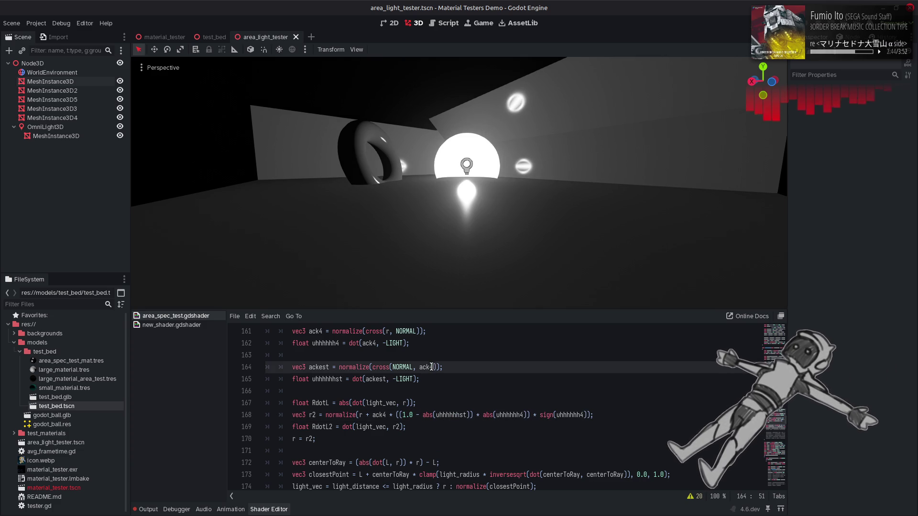
click(383, 414)
key(Delete)
text(2)
click(524, 415)
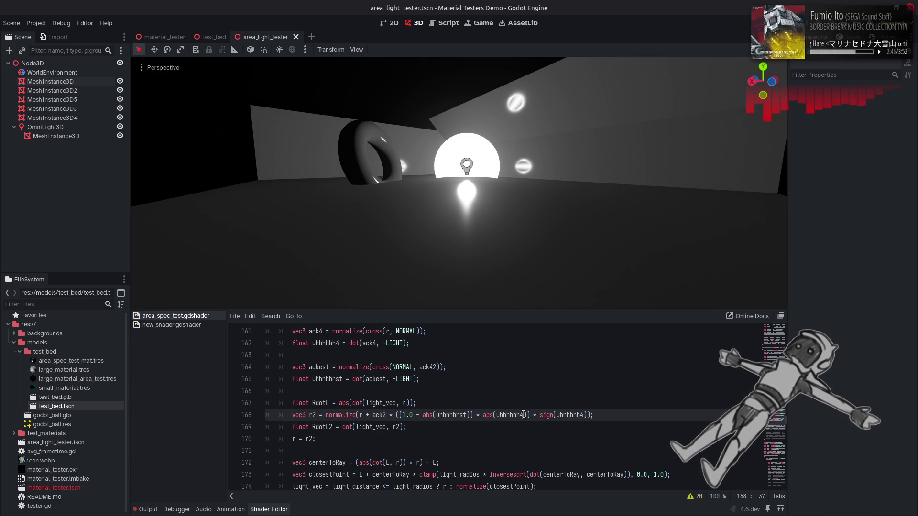
key(BackSpace)
text(2)
click(583, 415)
key(BackSpace)
text(2)
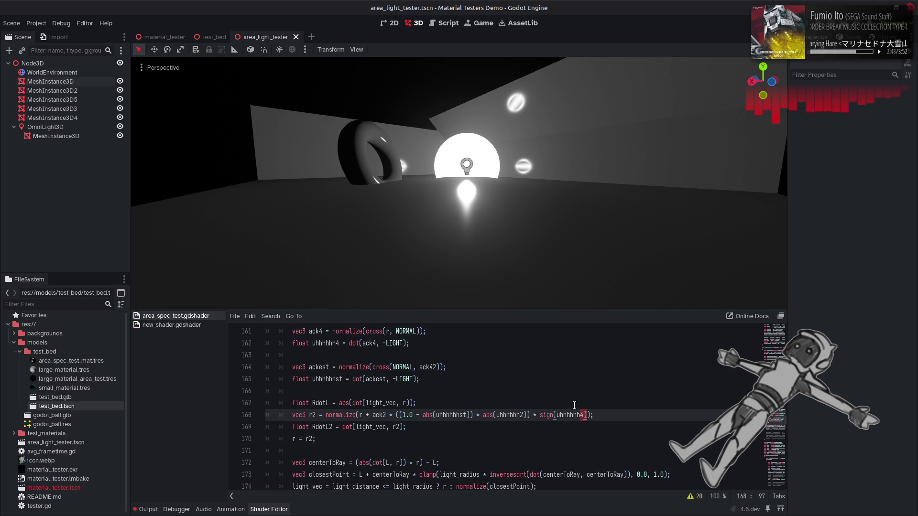
key(Right)
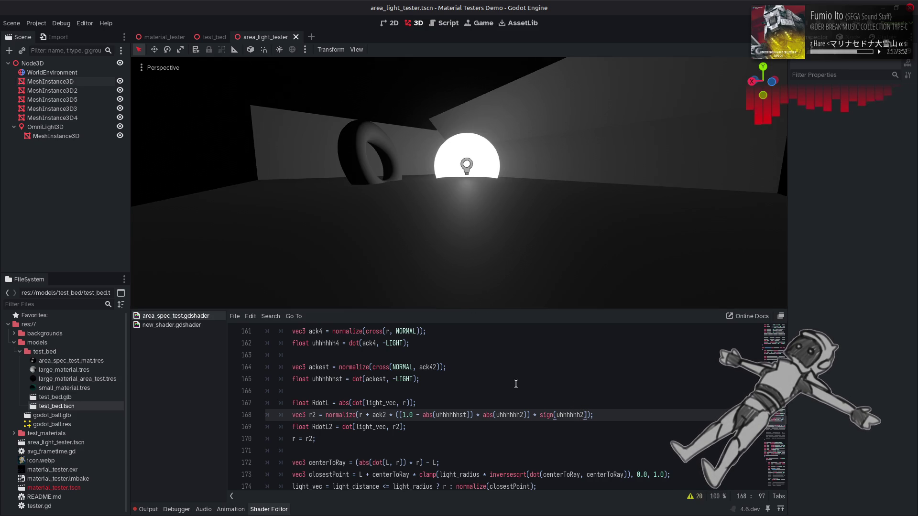
Restore ack4 on line 164 and type '4 *' after it.
click(436, 367)
key(BackSpace)
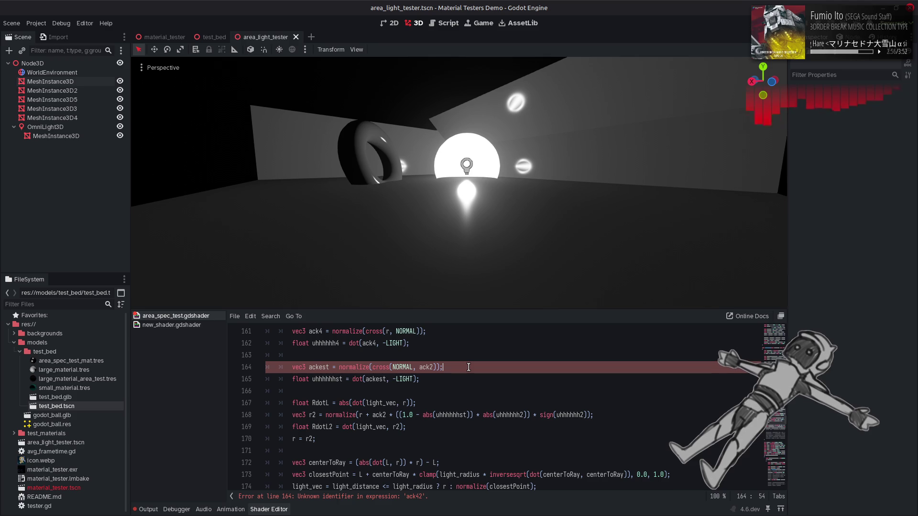
text(4)
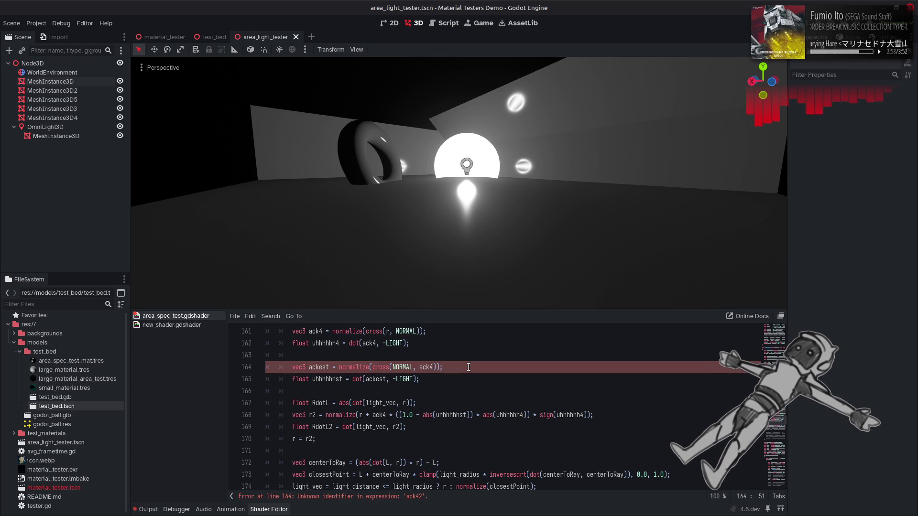
text( *)
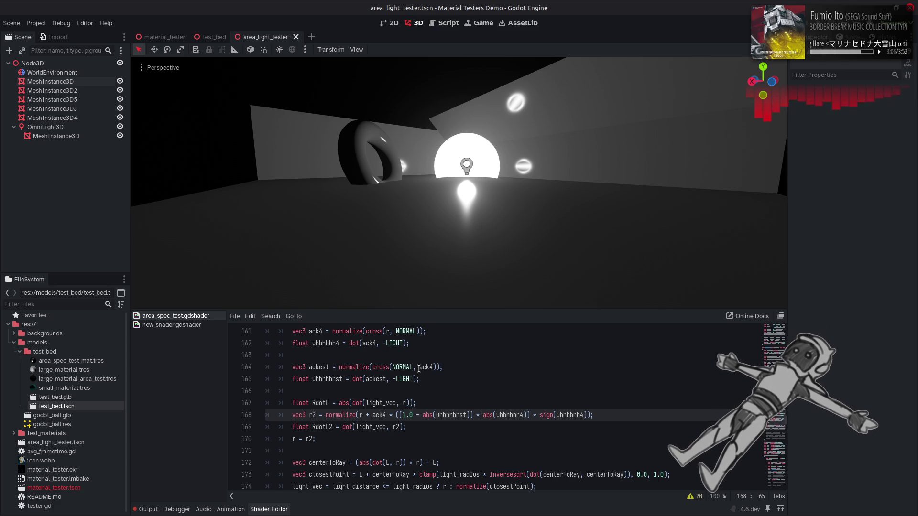
Change the ackest cross product on line 164 to cross(LIGHT, r).
double_click(406, 367)
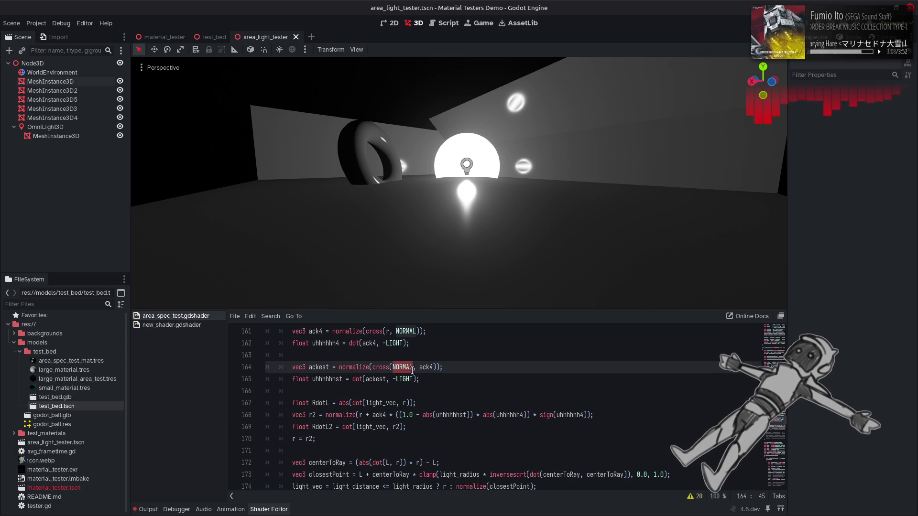
key(BackSpace)
text(LIGHT)
click(420, 367)
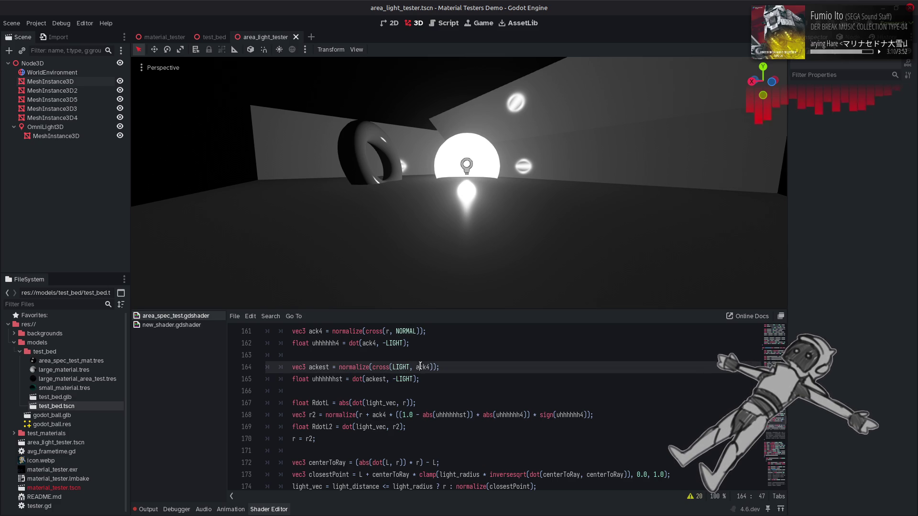
double_click(421, 367)
text(r)
click(439, 363)
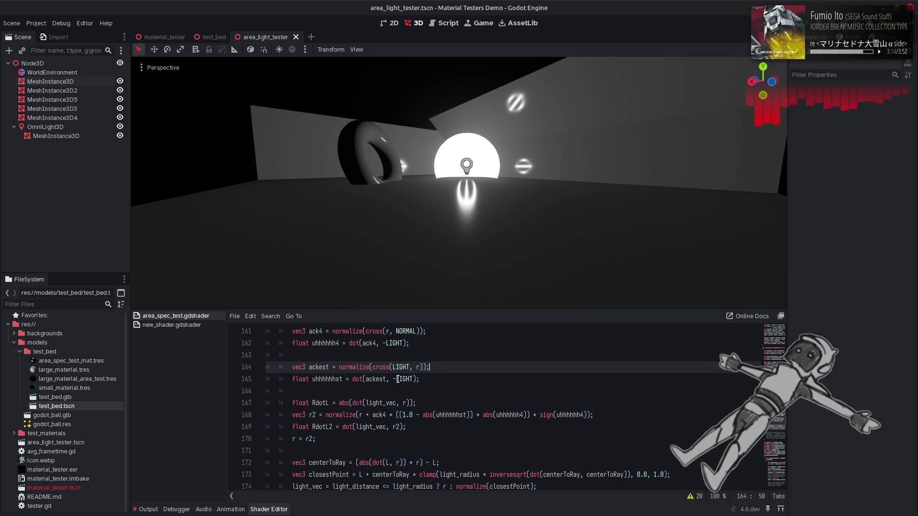
Delete and then restore the 1.0 - term on line 168, and save.
click(422, 415)
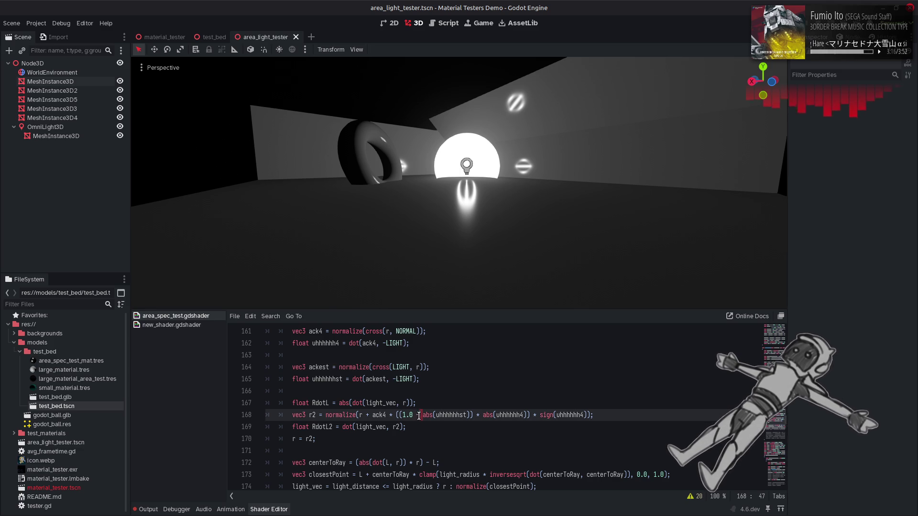
key(BackSpace)
key(BackSpace)
key(BackSpace)
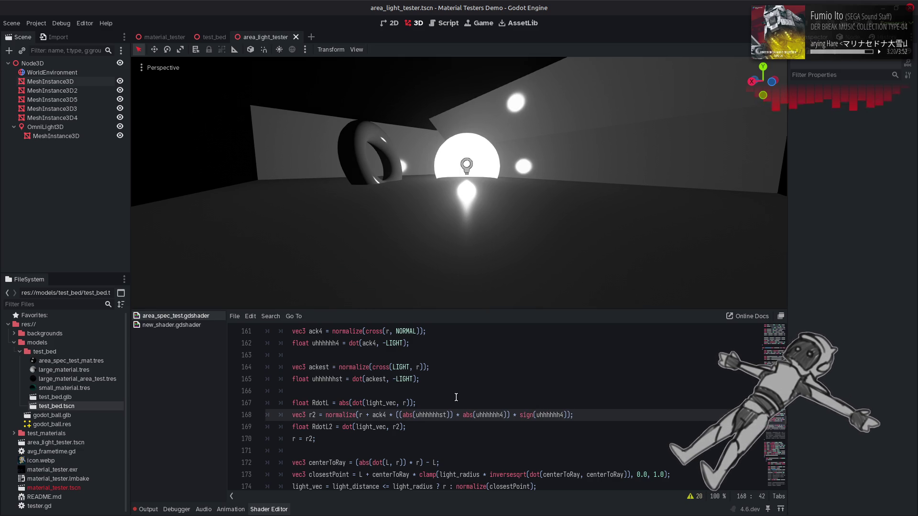
key(ctrl+z)
key(ctrl+s)
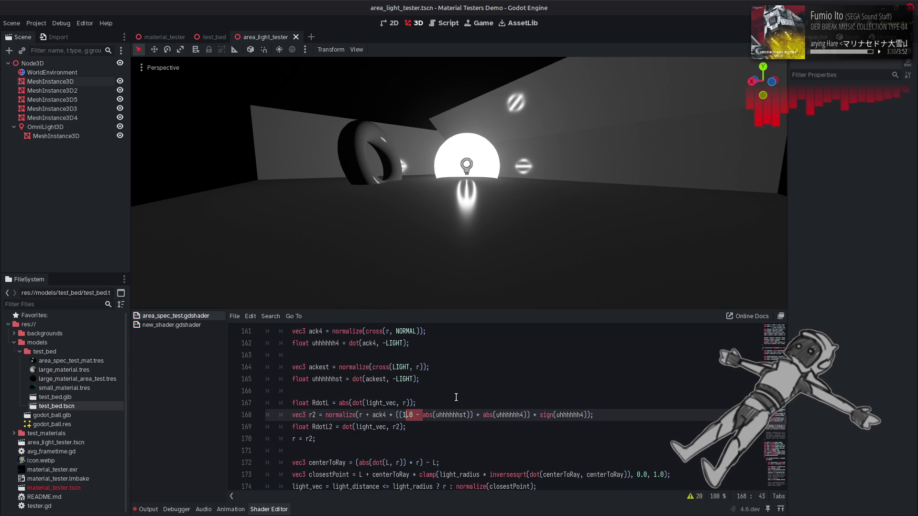
Duplicate the normalize(cross( prefix at the start of the ackest expression on line 164.
click(427, 367)
drag(427, 367, 339, 370)
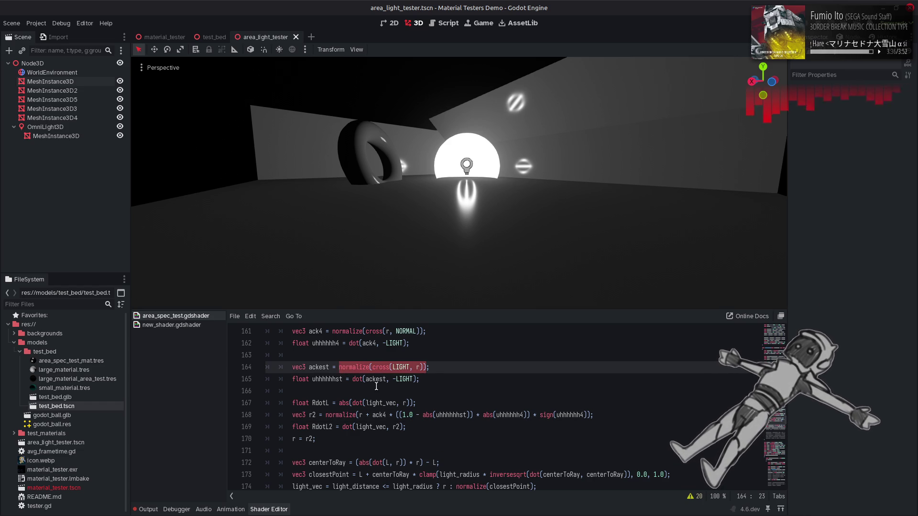
key(Down)
key(Down)
drag(338, 367, 393, 368)
key(ctrl+c)
click(339, 368)
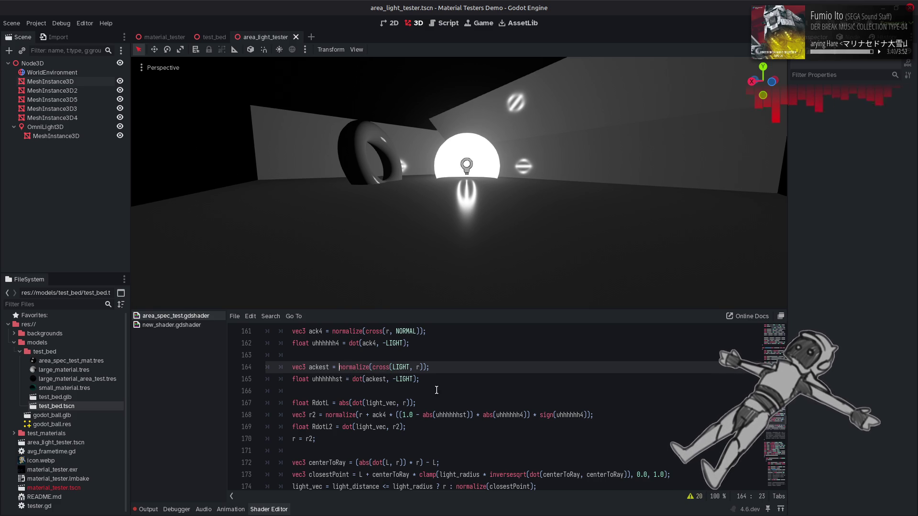
key(ctrl+v)
Finish the nested expression with ', r' and matching parentheses, then save.
click(482, 367)
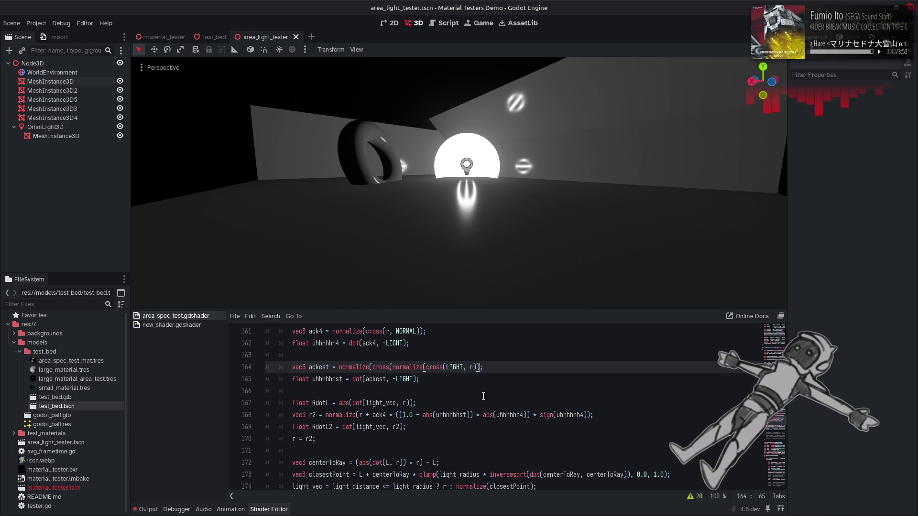
text(, r)
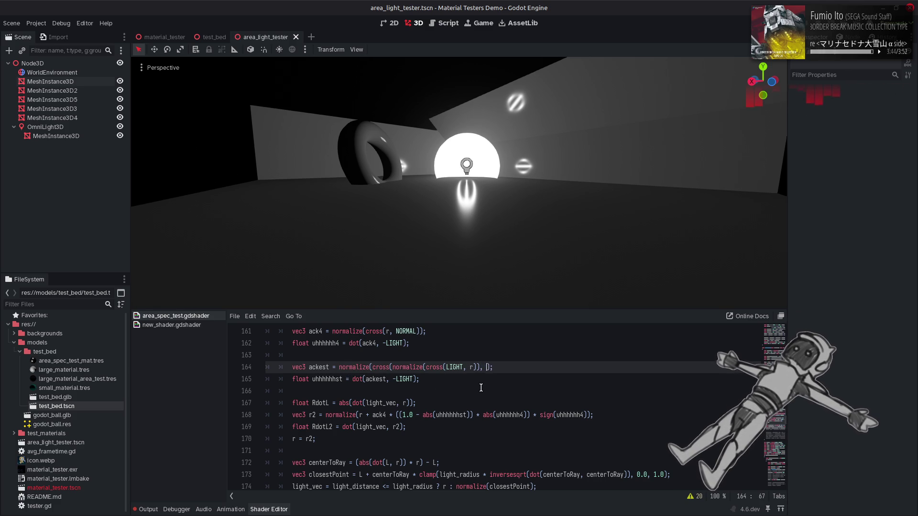
click(450, 386)
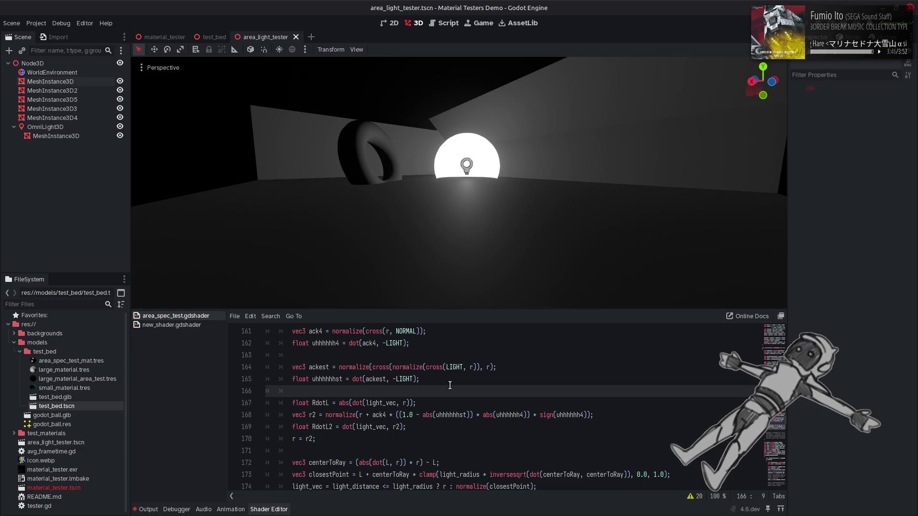
click(390, 368)
key(Delete)
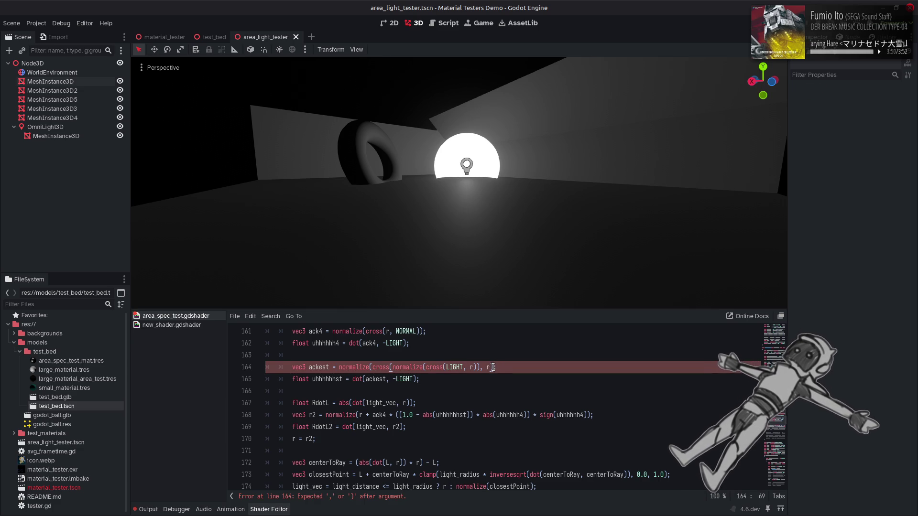
text())
key(ctrl+s)
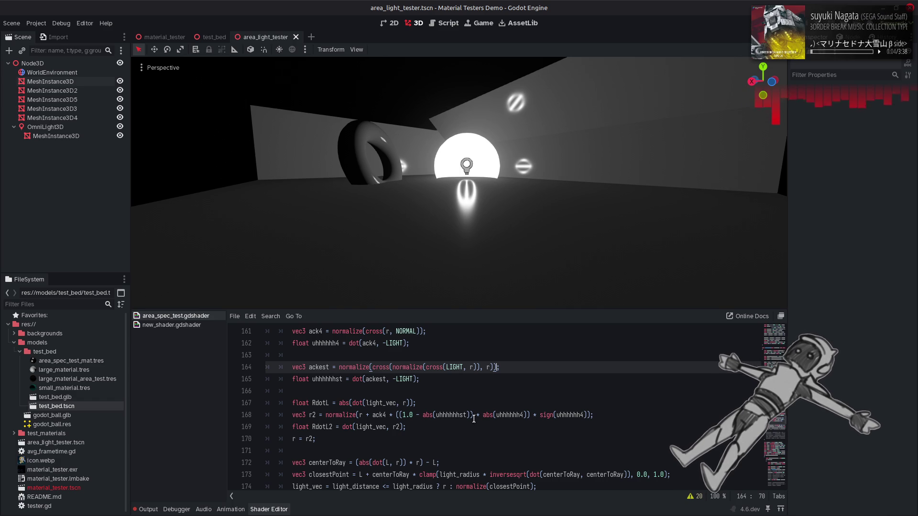
Test removing the whole (1.0 - abs(uhhhhhhst)) factor, restore it, then delete only 1.0 -.
drag(481, 415, 400, 416)
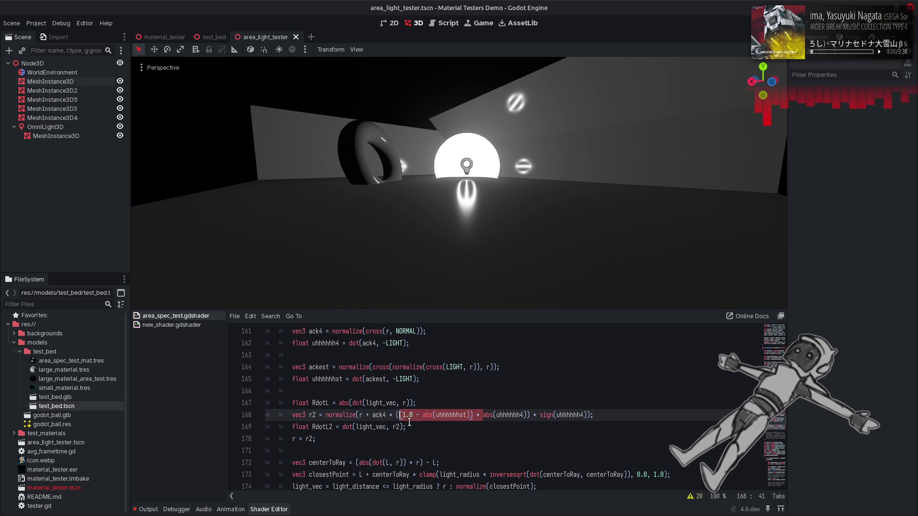
key(BackSpace)
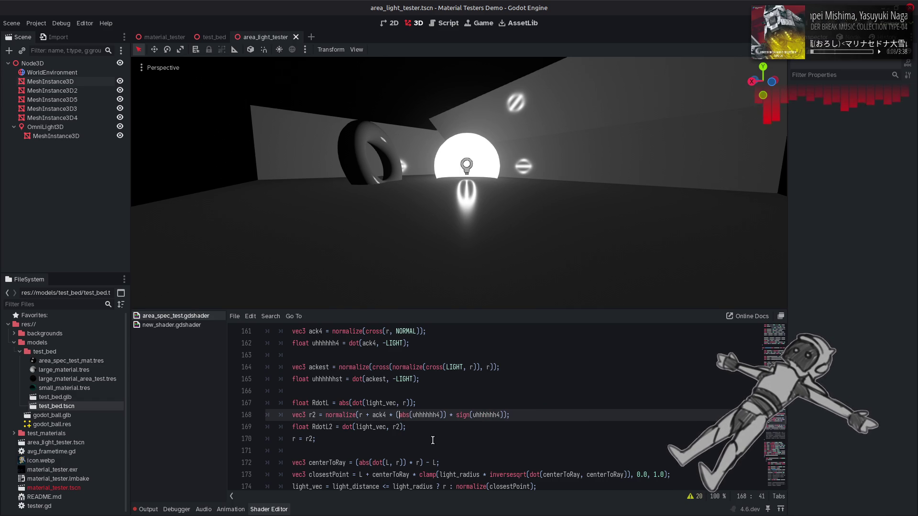
key(ctrl+s)
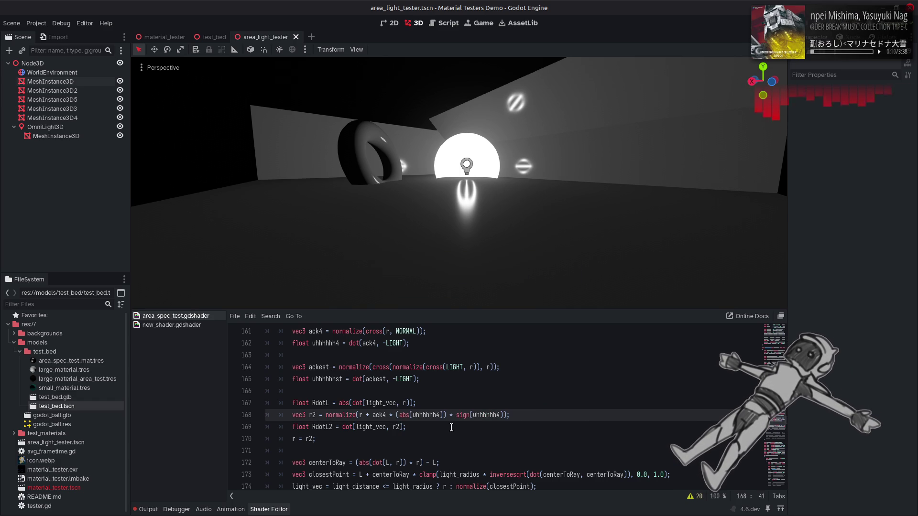
key(ctrl+z)
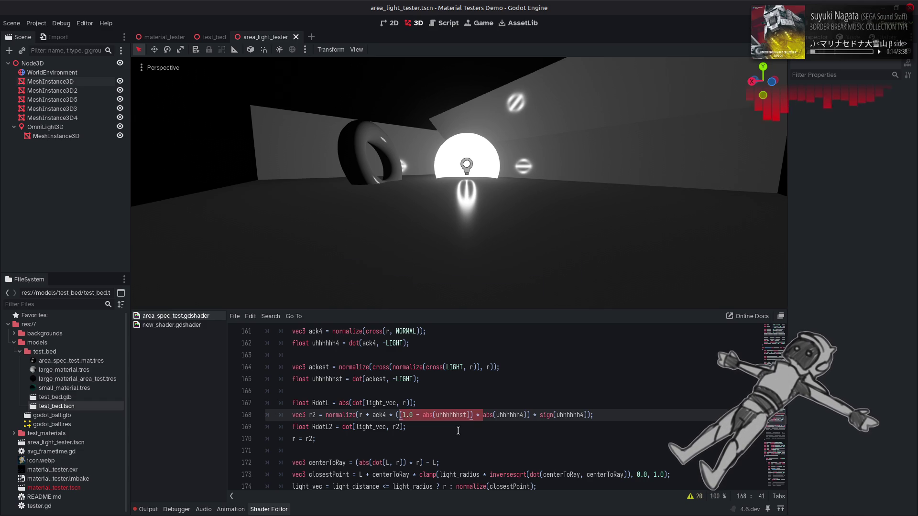
click(431, 425)
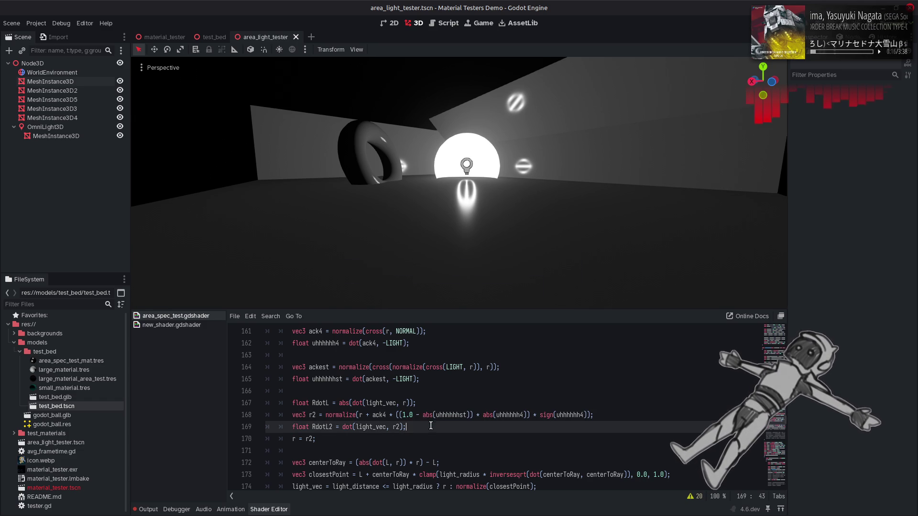
drag(422, 415, 403, 415)
key(BackSpace)
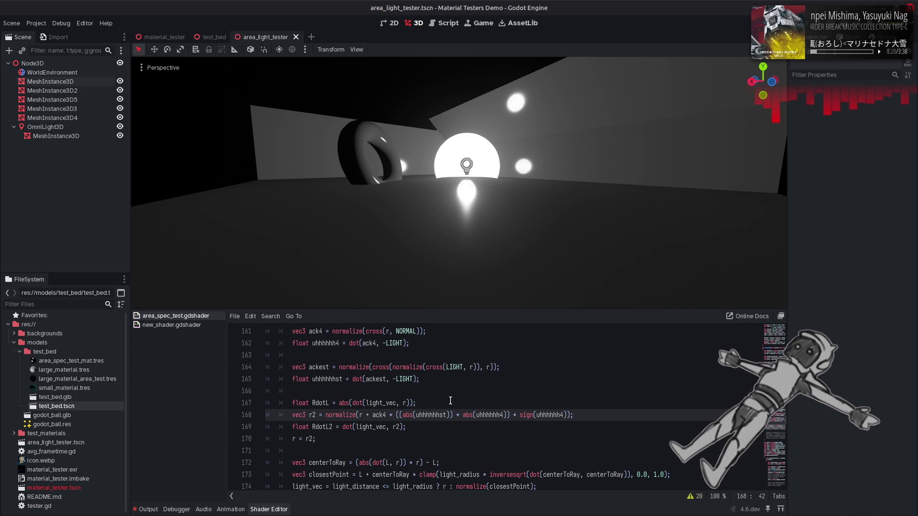
Preview the shader with r = r2 commented out, finally leaving the line enabled.
key(Down)
key(Down)
key(Home)
text(//)
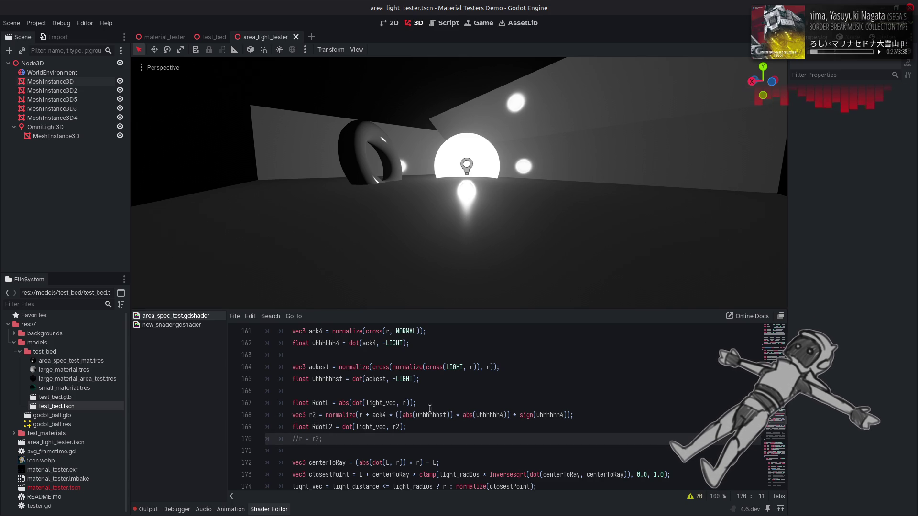
key(ctrl+s)
key(BackSpace)
key(BackSpace)
key(ctrl+s)
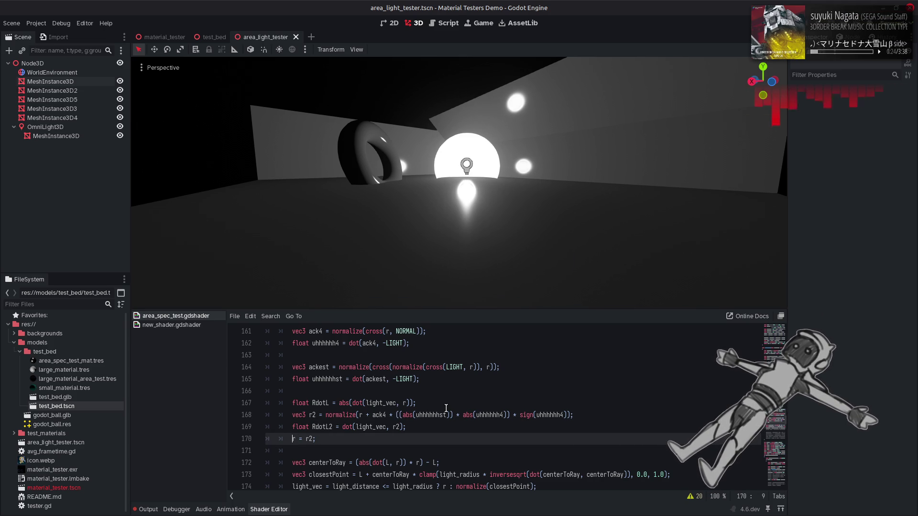
text(//)
key(BackSpace)
key(BackSpace)
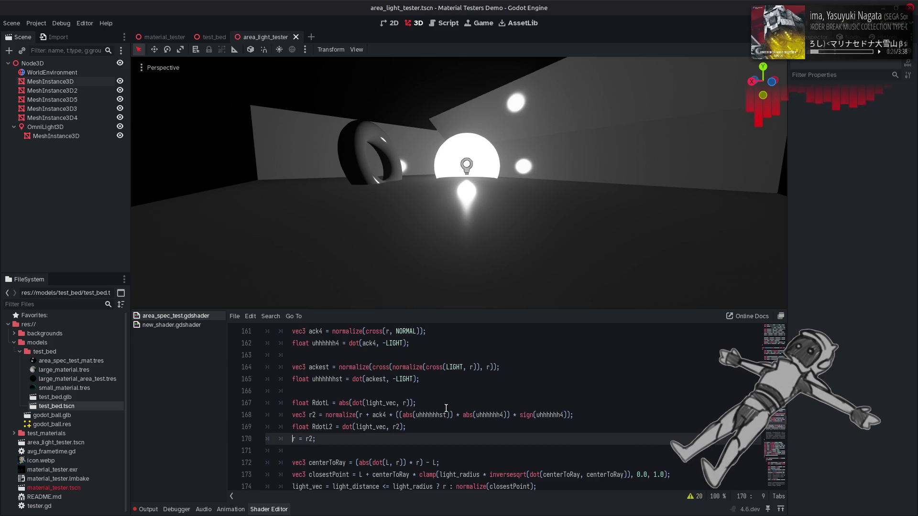
text(//)
key(ctrl+s)
key(BackSpace)
key(BackSpace)
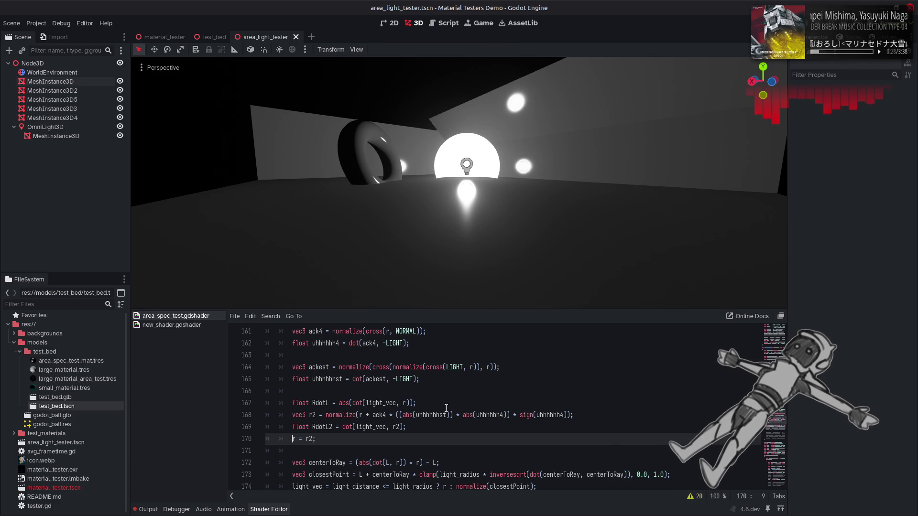
Try squared uhhhhhhst and sqrt variants on line 168, undoing both.
click(452, 413)
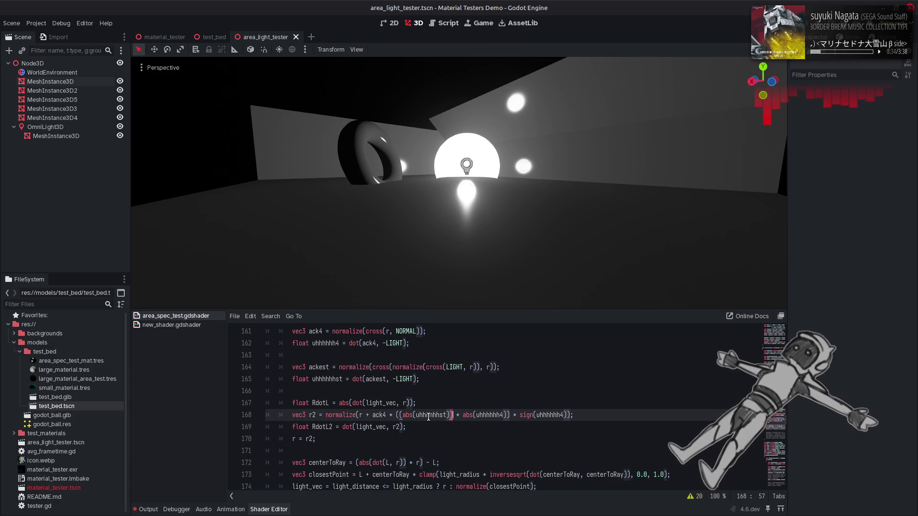
double_click(442, 414)
key(Right)
text(* uhhhhhhst)
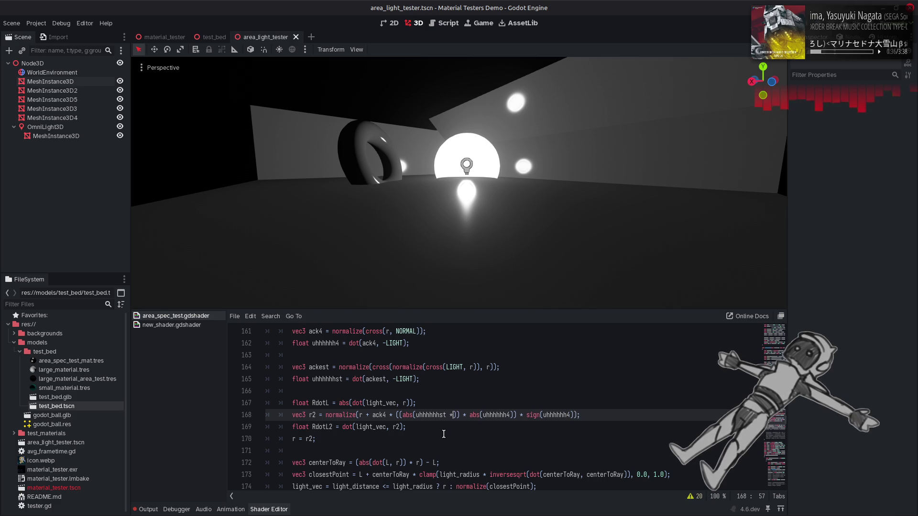
key(ctrl+s)
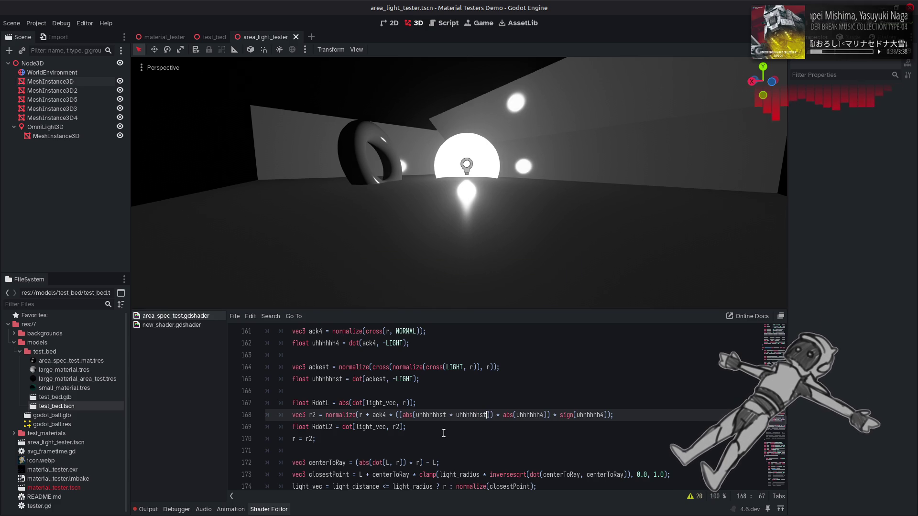
key(ctrl+z)
key(ctrl+z)
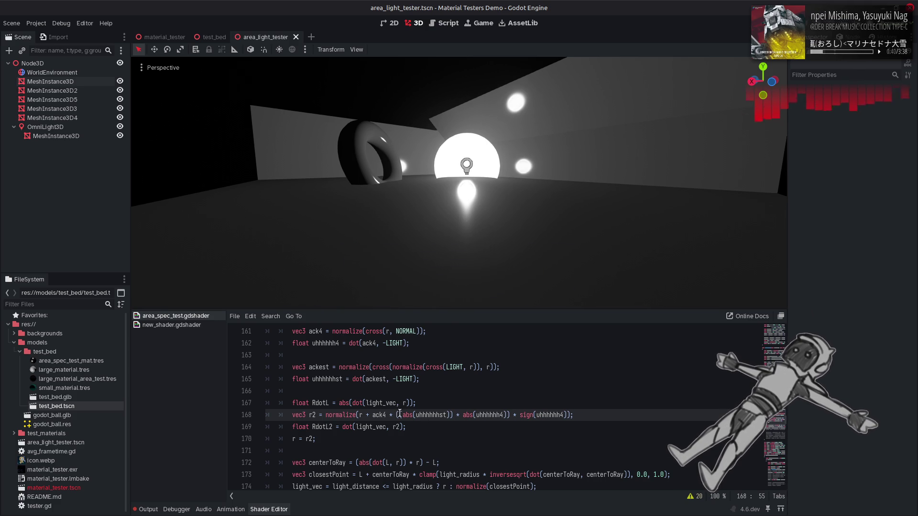
text(sqrt)
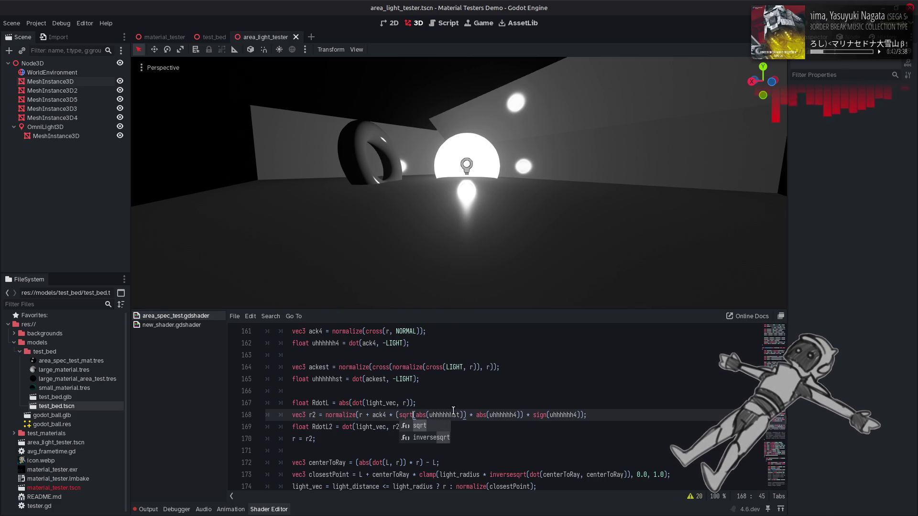
click(463, 404)
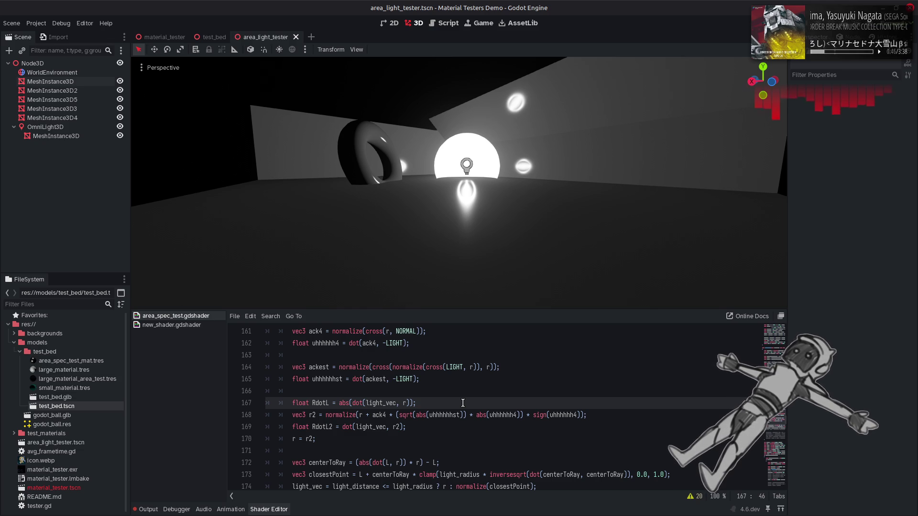
key(ctrl+z)
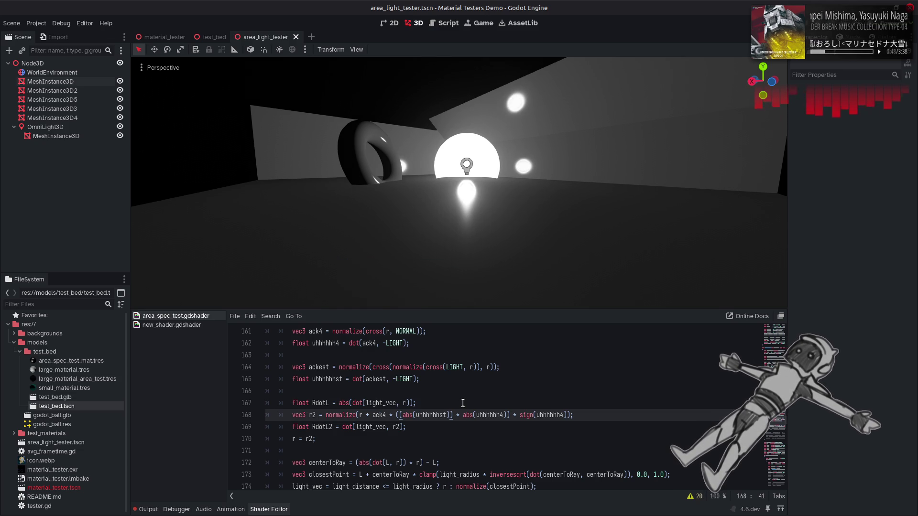
Zoom the viewport in on the spheres' round highlights, then back out.
scroll(458, 182, up, 5)
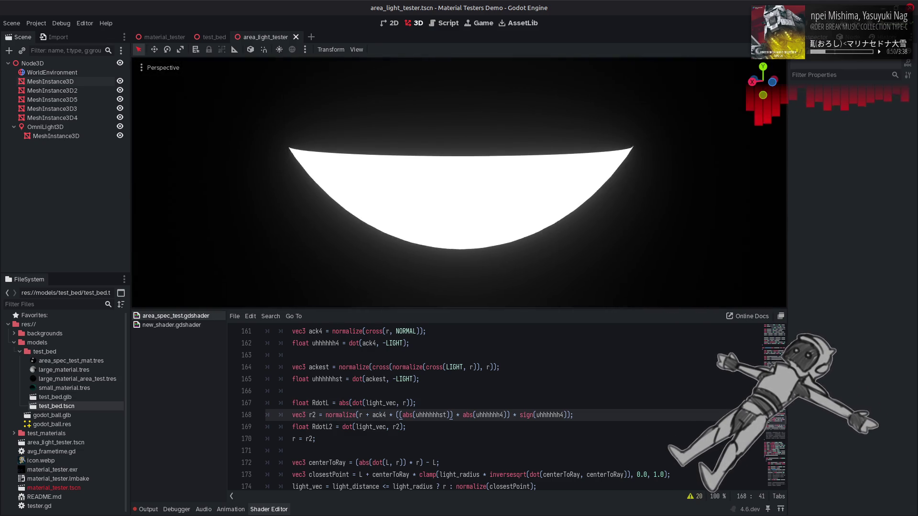
scroll(459, 181, down, 5)
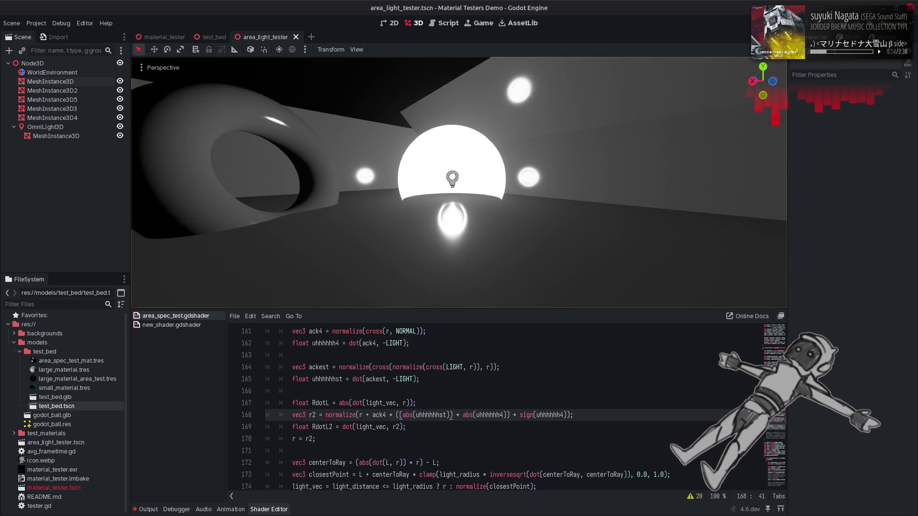
scroll(512, 210, down, 3)
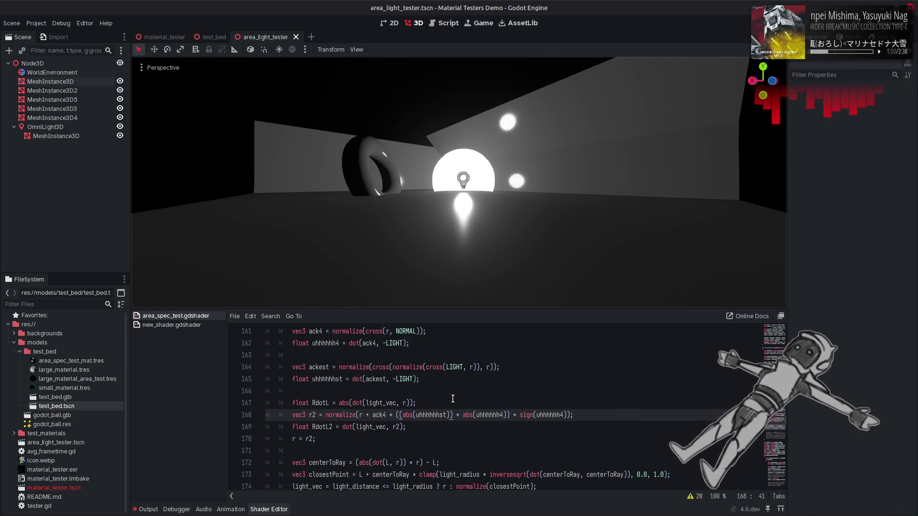
Step the caret up to lines 167 and 164, then back to the r2 line 168.
key(Up)
key(Down)
key(Up)
key(Up)
key(Up)
key(Down)
key(Down)
key(Down)
key(Right)
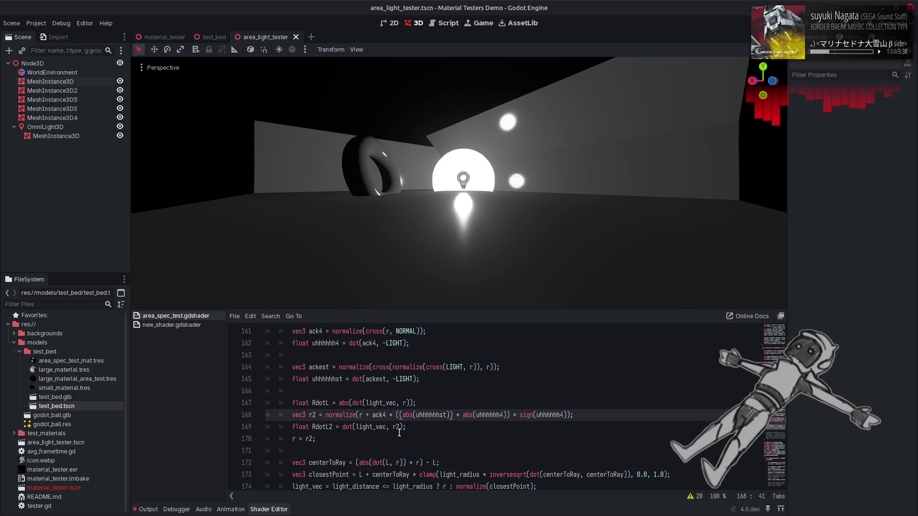
click(396, 415)
text(min)
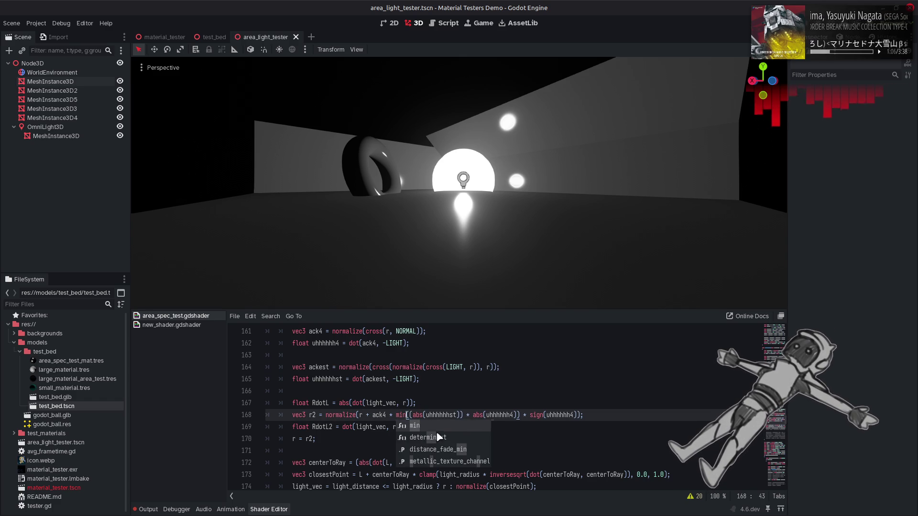
click(466, 415)
key(Delete)
key(BackSpace)
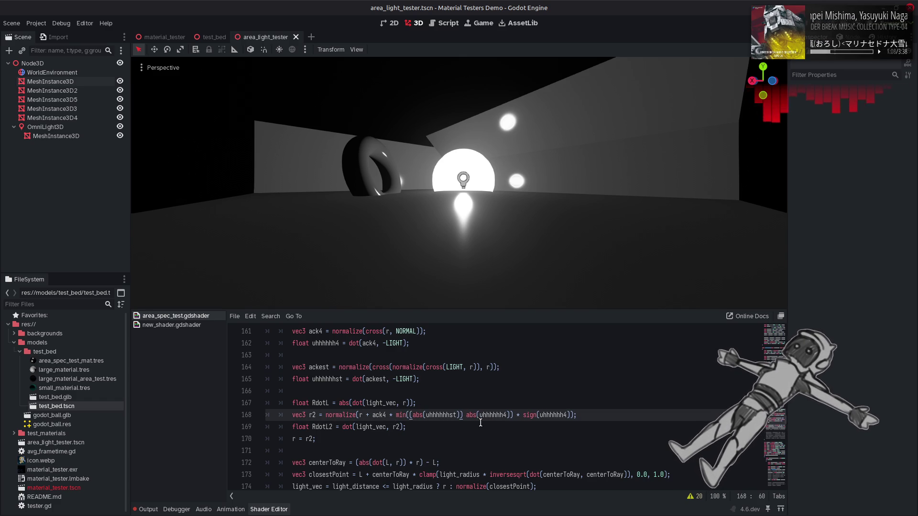
text(,)
click(494, 402)
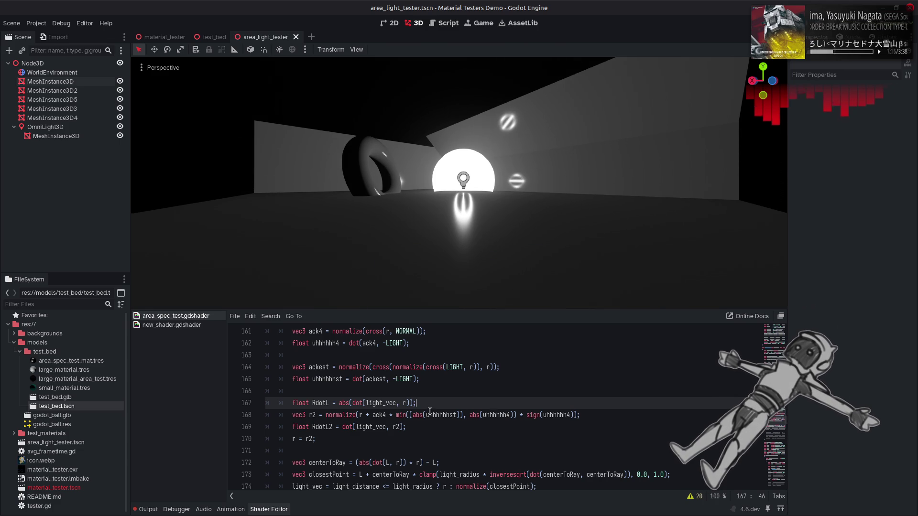
click(414, 415)
text(1.0 -)
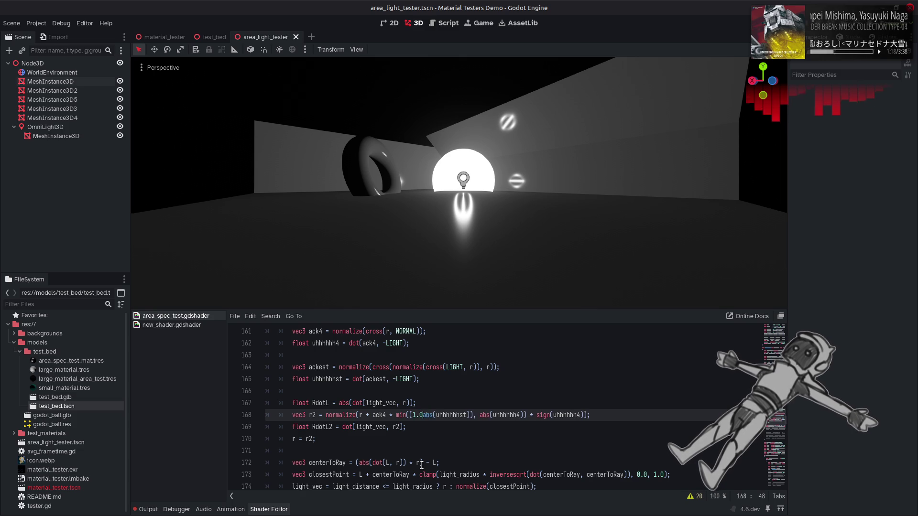
key(ctrl+s)
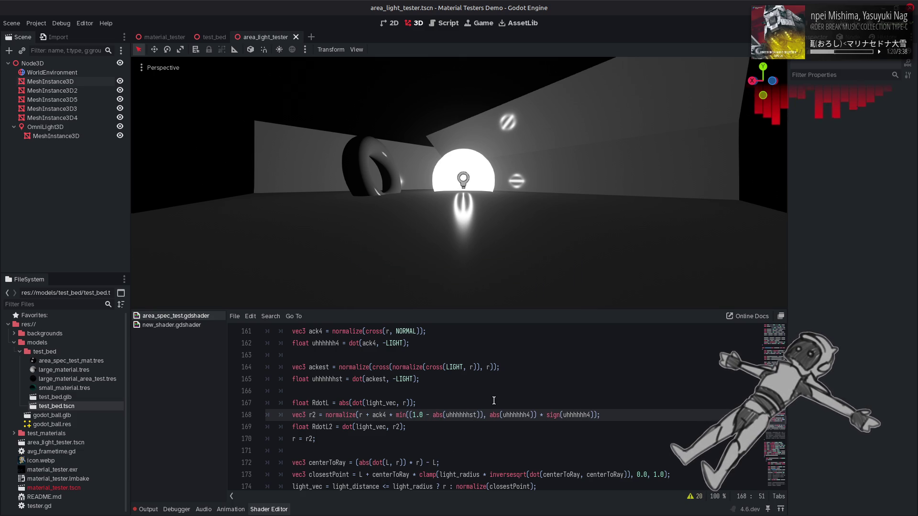
key(BackSpace)
key(BackSpace)
key(BackSpace)
key(ctrl+z)
key(ctrl+z)
key(ctrl+z)
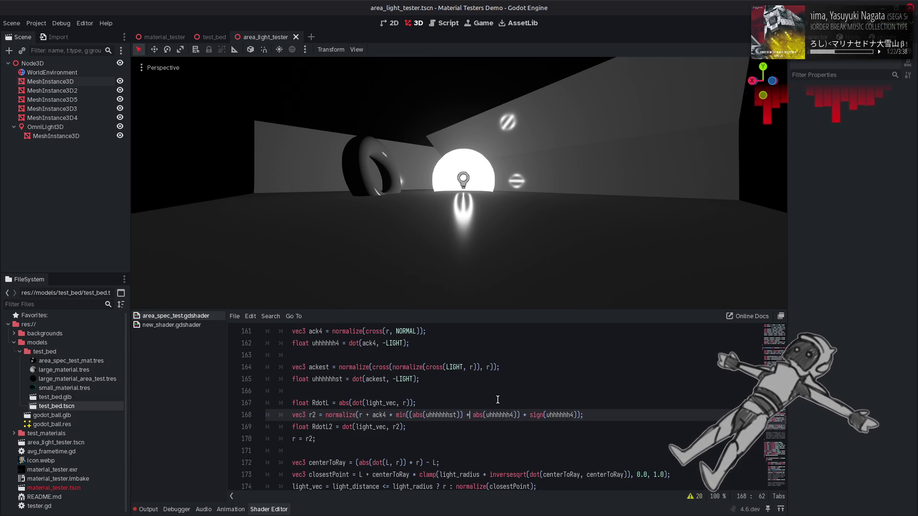
key(BackSpace)
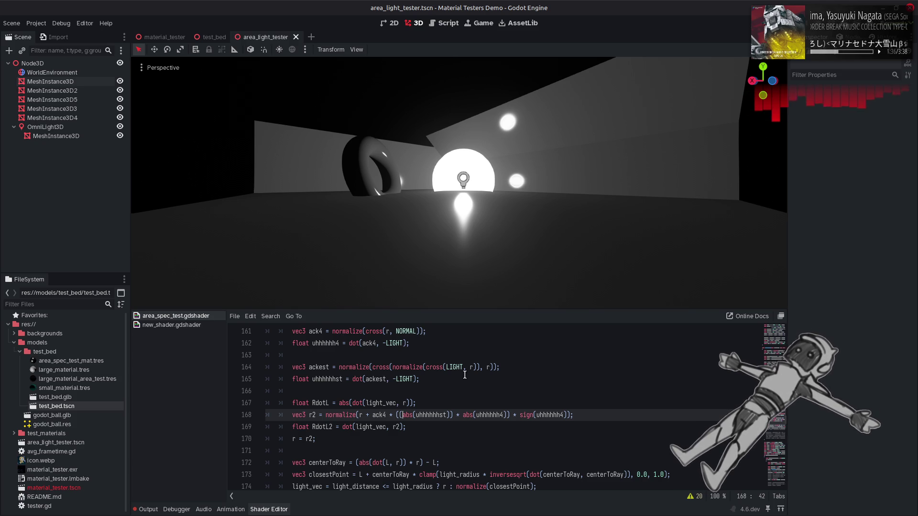
Try overwriting the last r argument on line 164, then undo that edit.
double_click(486, 367)
text(LIGHT)
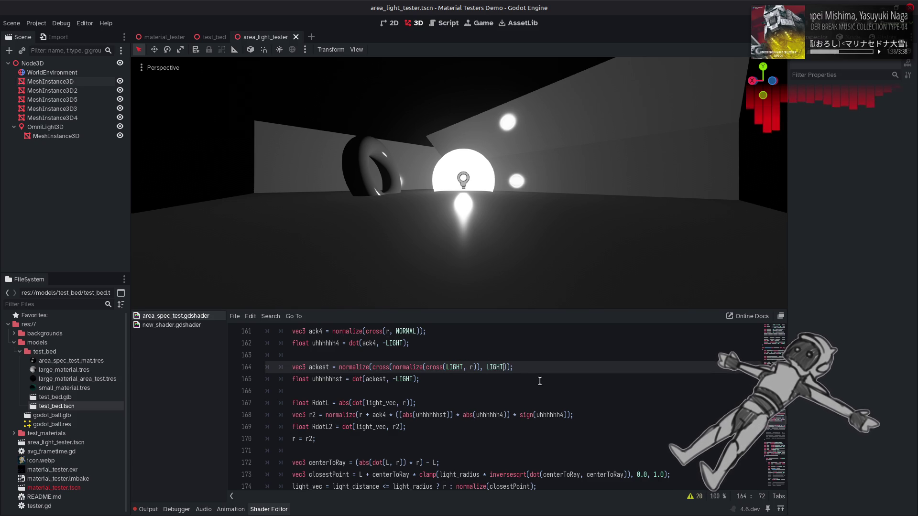
text(w)
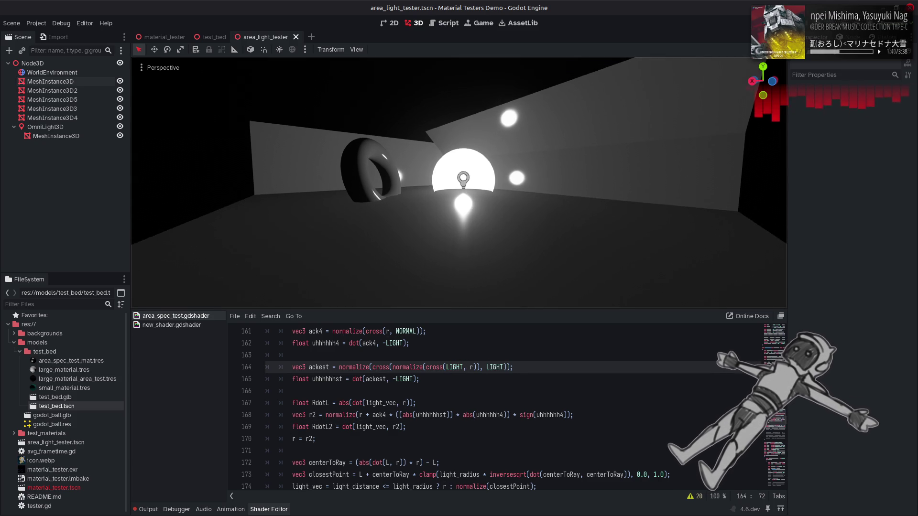
text(w)
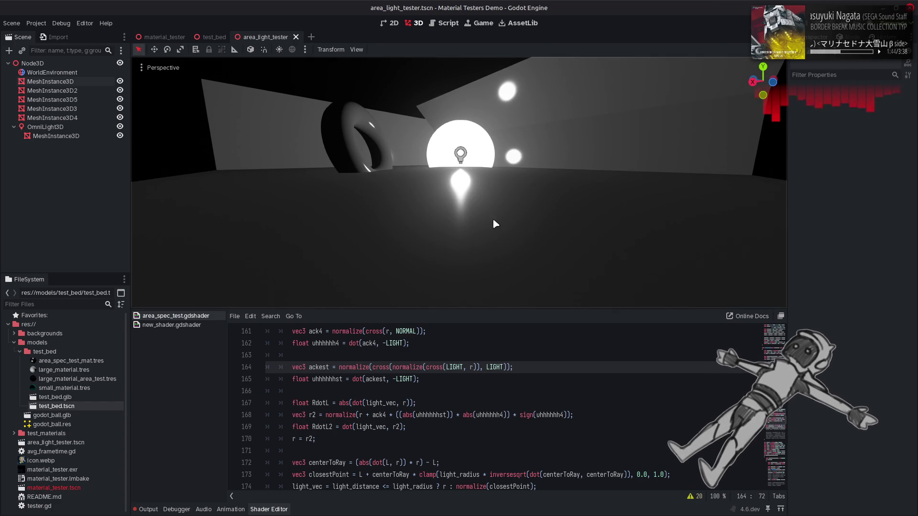
click(583, 414)
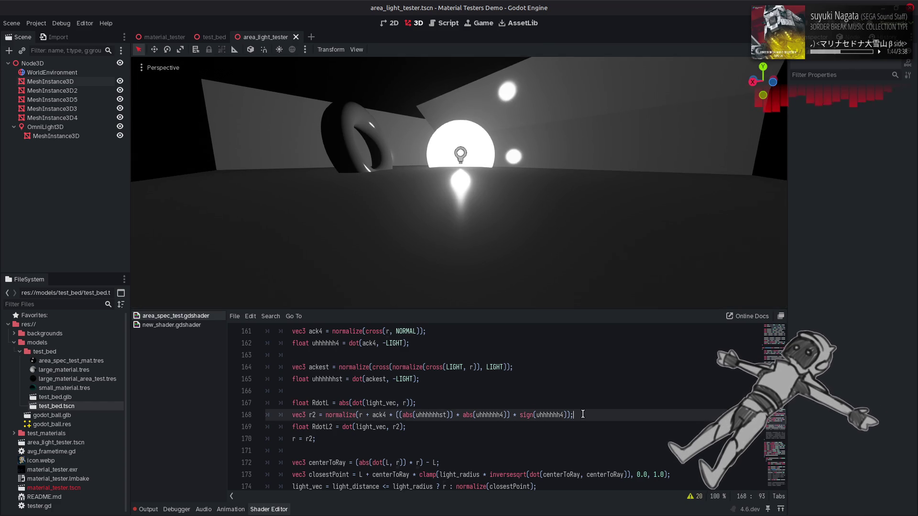
key(ctrl+z)
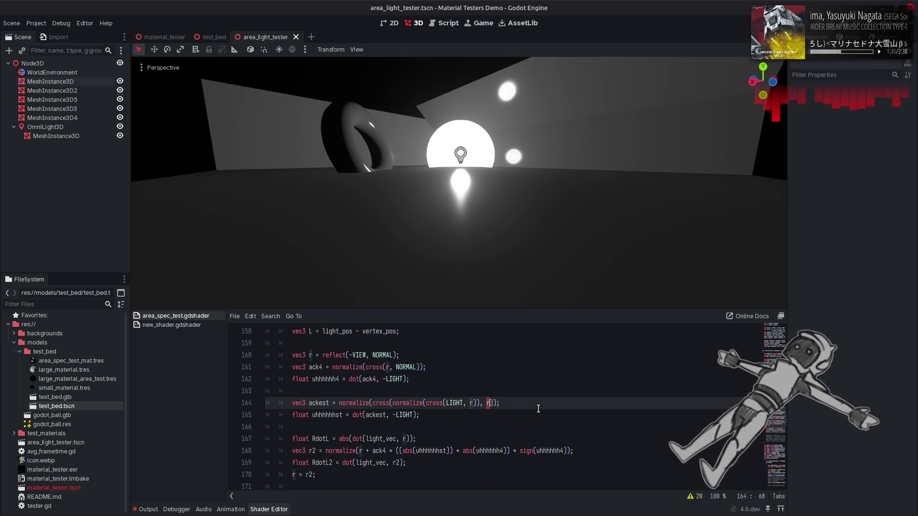
scroll(538, 409, up, 2)
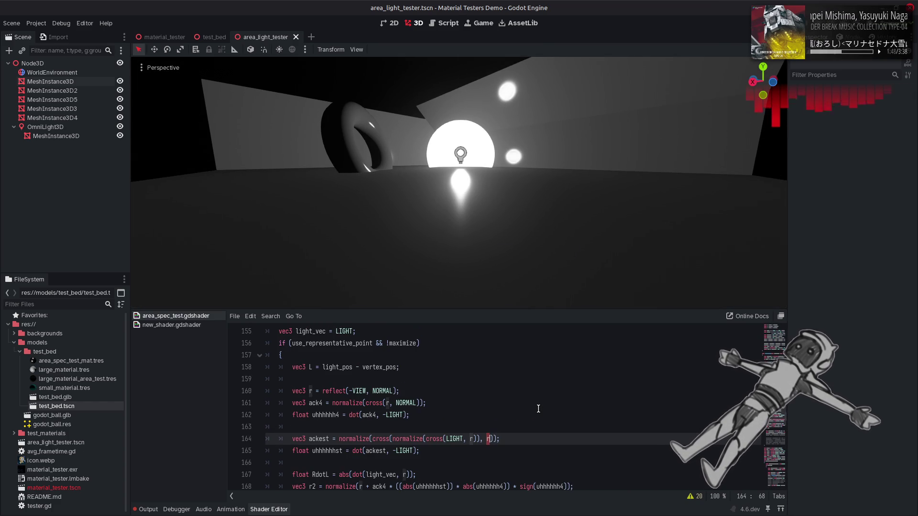
scroll(535, 408, down, 1)
Paste ack4 over the r arguments of line 164's cross product and save.
click(322, 367)
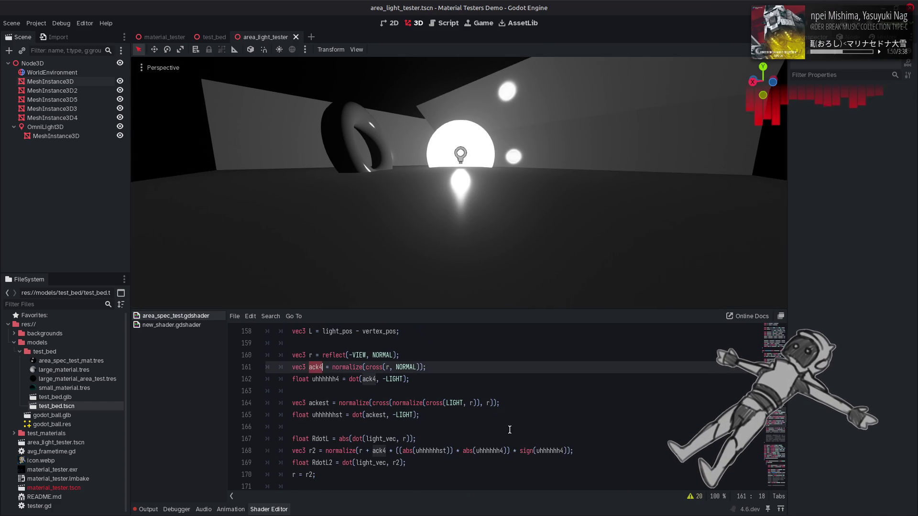
double_click(493, 403)
text(ack4)
key(ctrl+s)
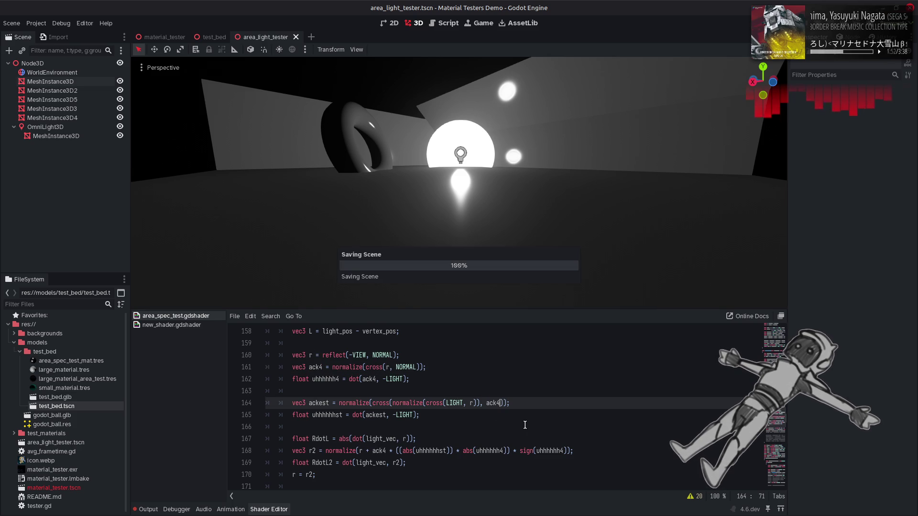
double_click(471, 403)
key(ctrl+c)
text(ack4)
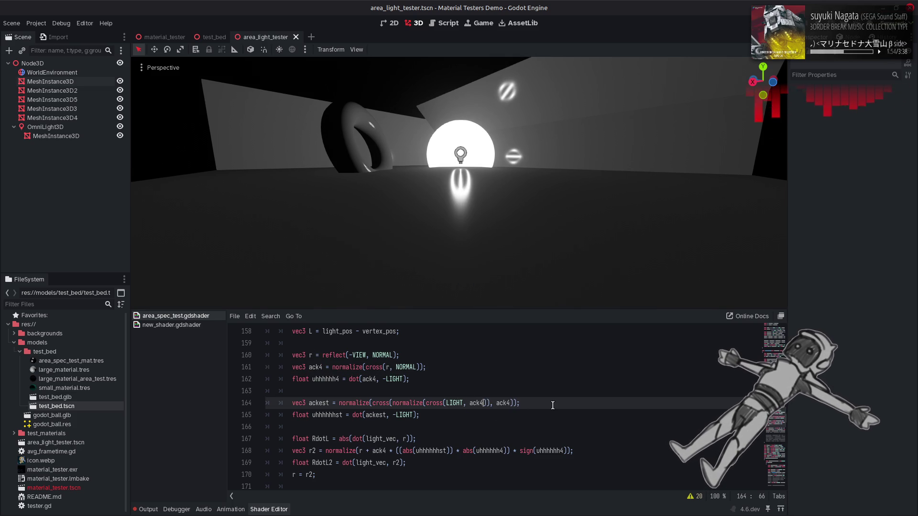
key(ctrl+s)
text(r)
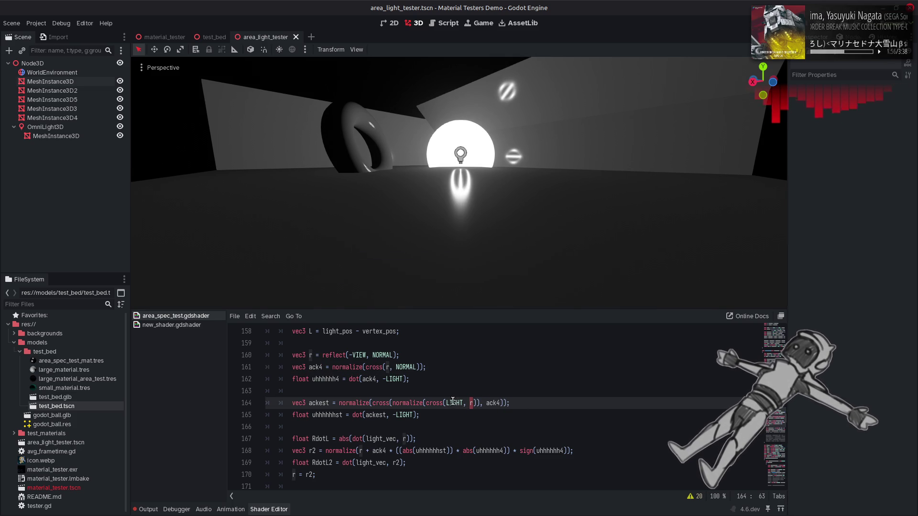
Preview ack4 in place of LIGHT on line 164, then revert to LIGHT.
double_click(454, 402)
key(ctrl+v)
key(ctrl+s)
key(ctrl+z)
key(ctrl+z)
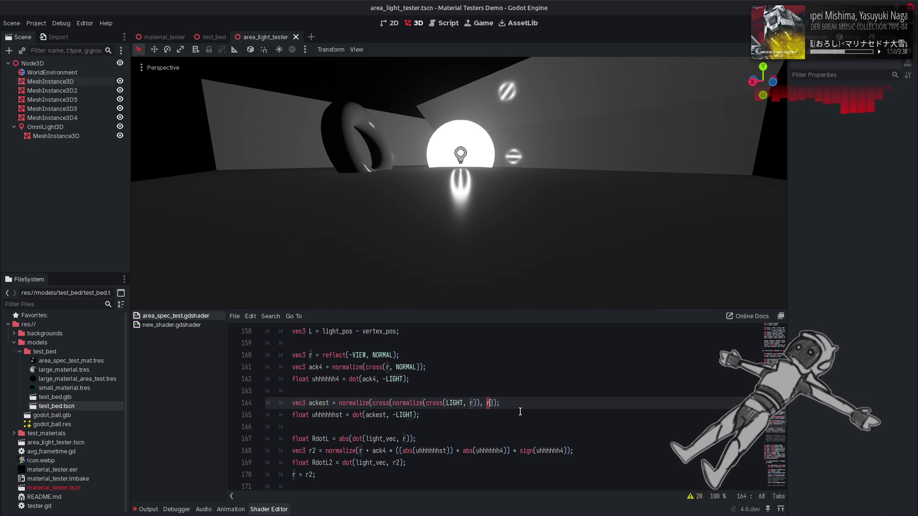
key(ctrl+shift+z)
key(ctrl+s)
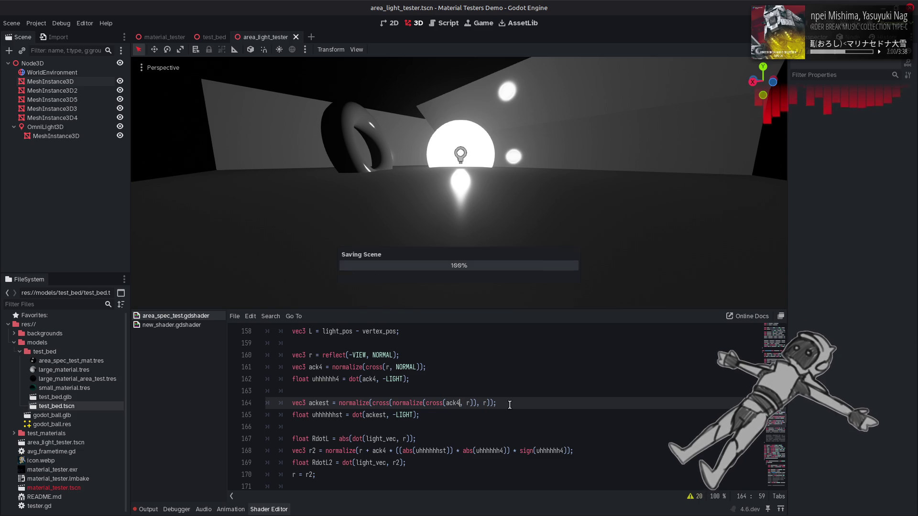
click(530, 399)
key(ctrl+z)
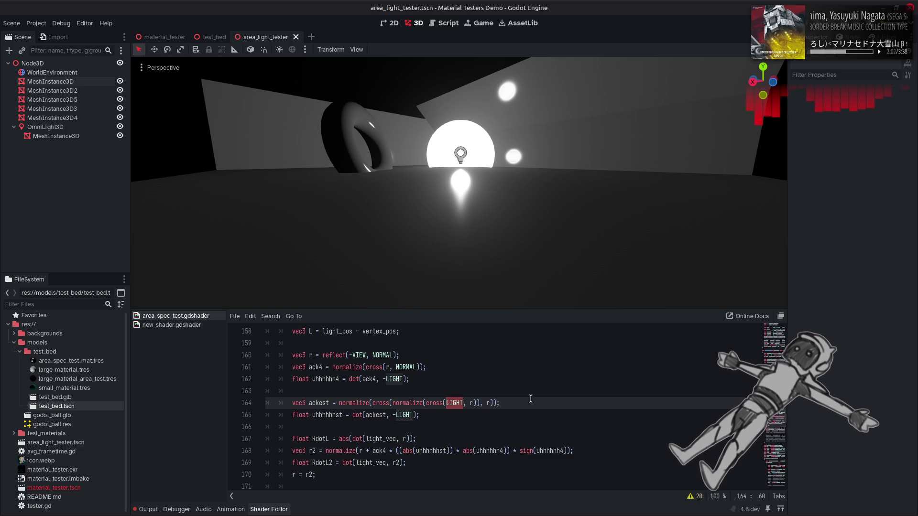
key(ctrl+s)
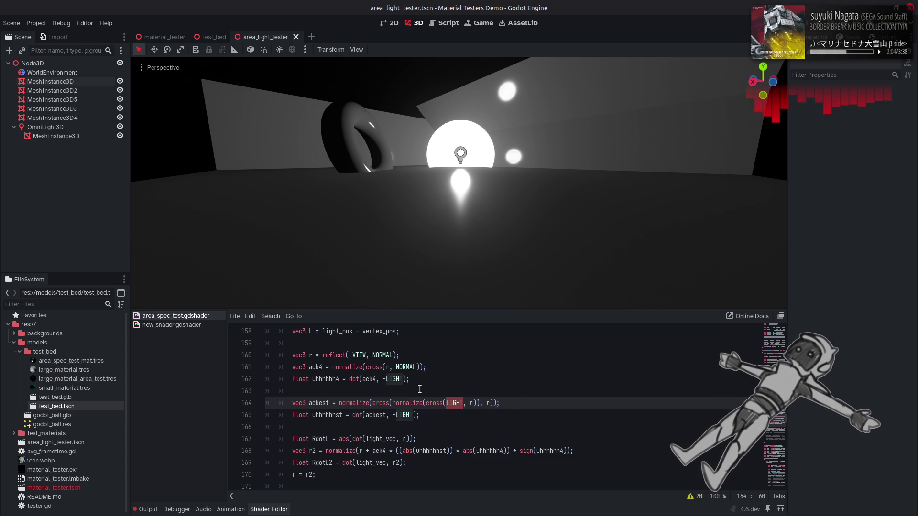
Copy VIEW from line 160 into line 164, making it cross(VIEW, r).
double_click(359, 355)
key(ctrl+c)
double_click(454, 403)
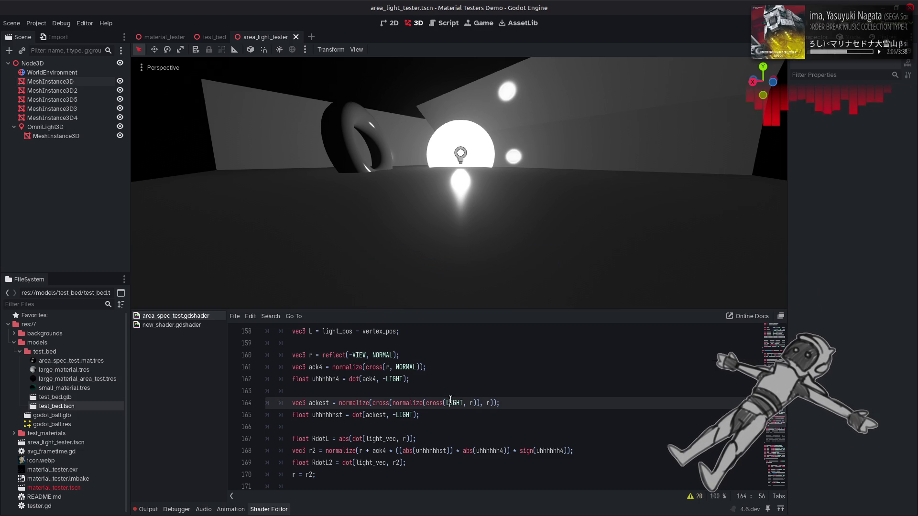
key(ctrl+v)
key(ctrl+z)
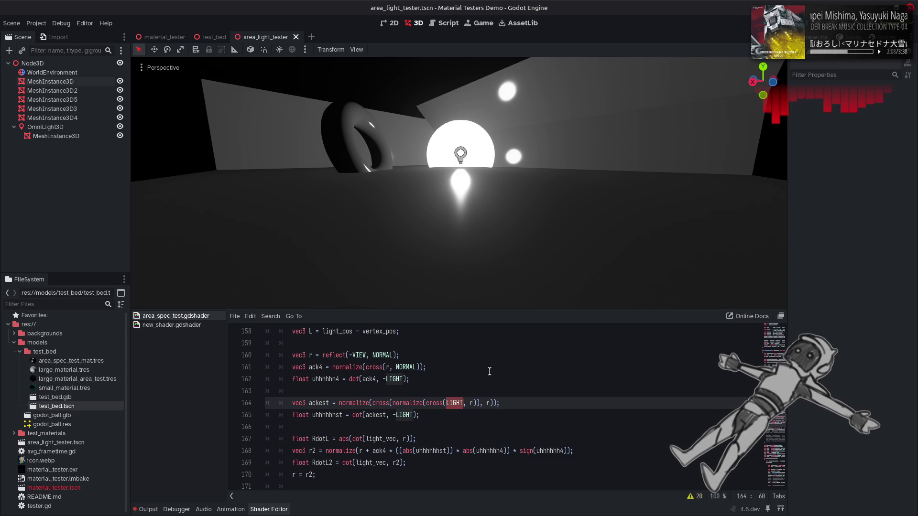
key(ctrl+s)
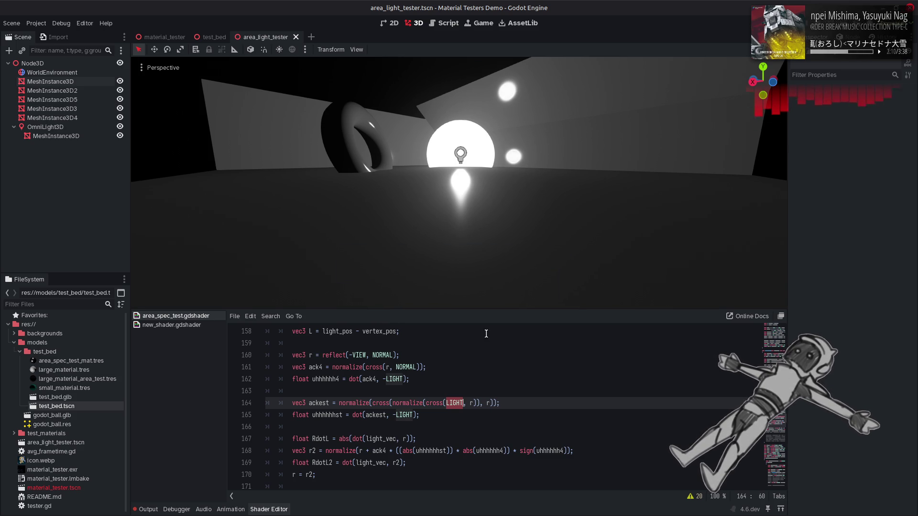
scroll(459, 192, up, 2)
key(ctrl+shift+z)
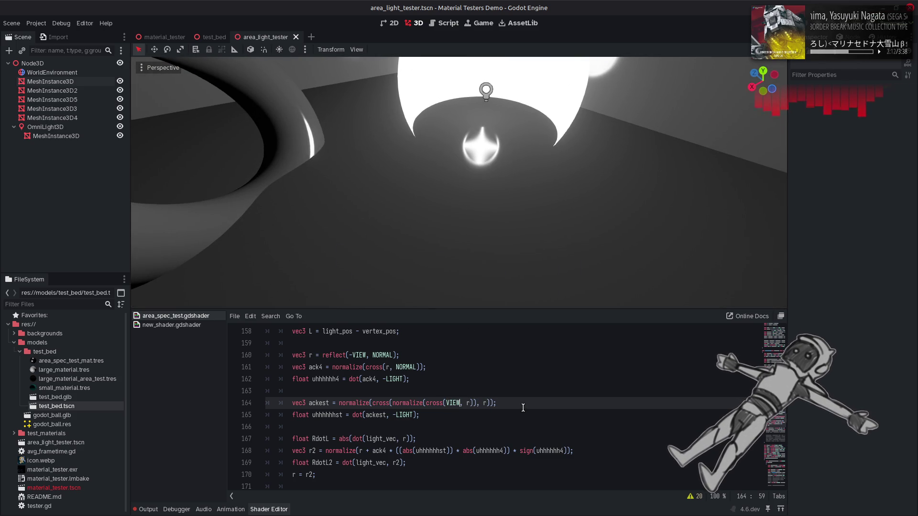
Preview cross(-VIEW, r) on line 164 and dot(ackest, -VIEW) on line 165.
click(446, 403)
text(-)
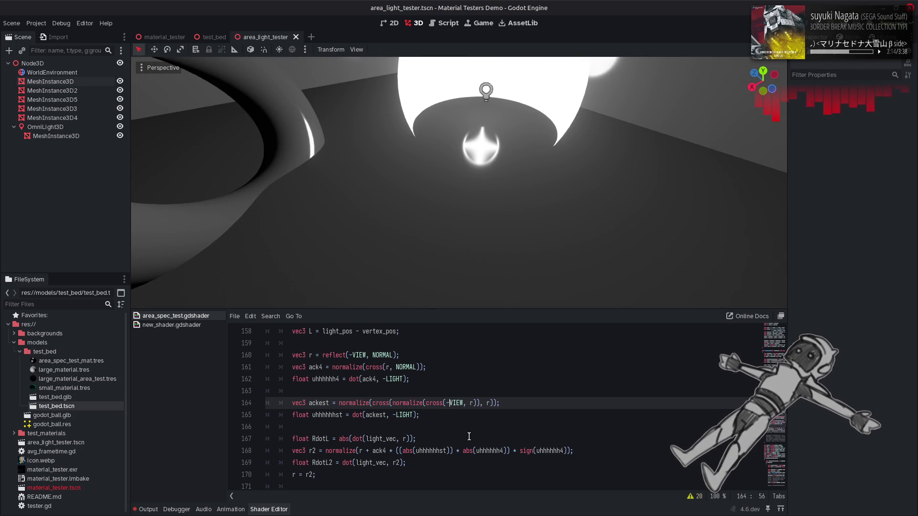
key(ctrl+s)
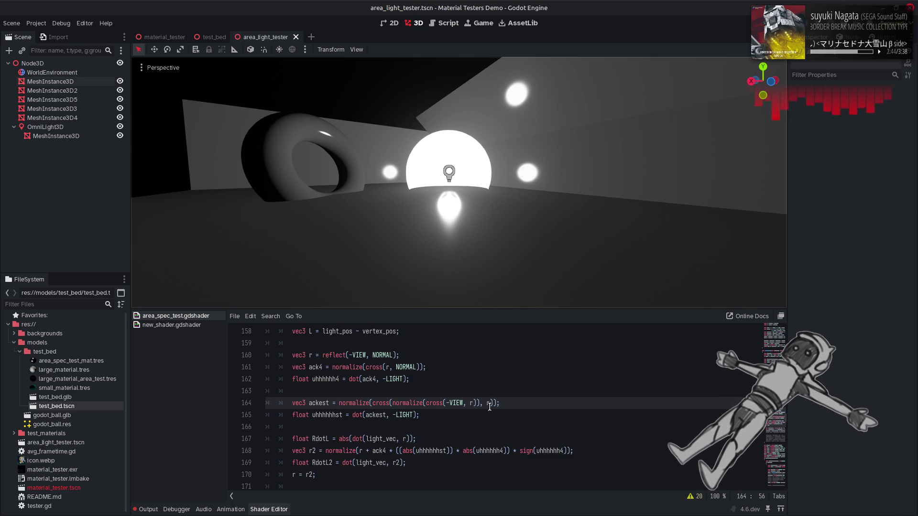
click(454, 416)
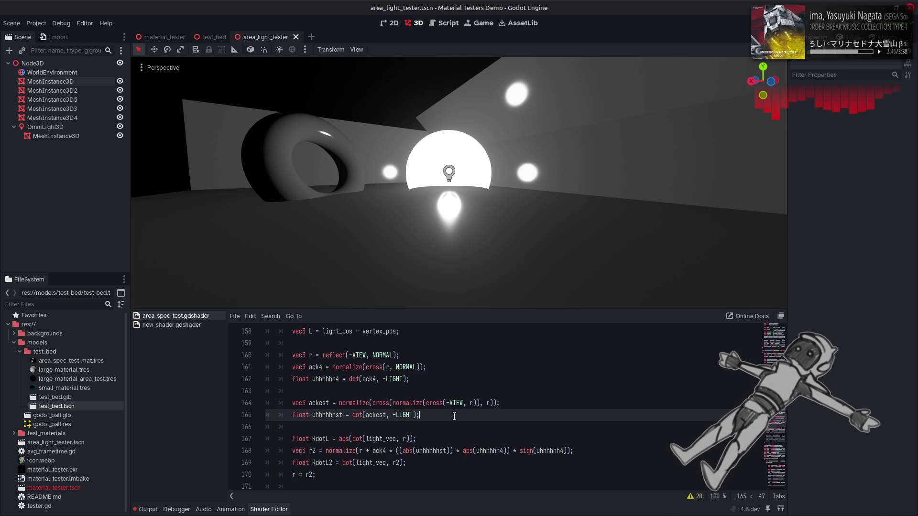
double_click(456, 402)
key(ctrl+c)
key(Down)
key(Left)
key(Left)
key(ctrl+shift+Left)
key(ctrl+v)
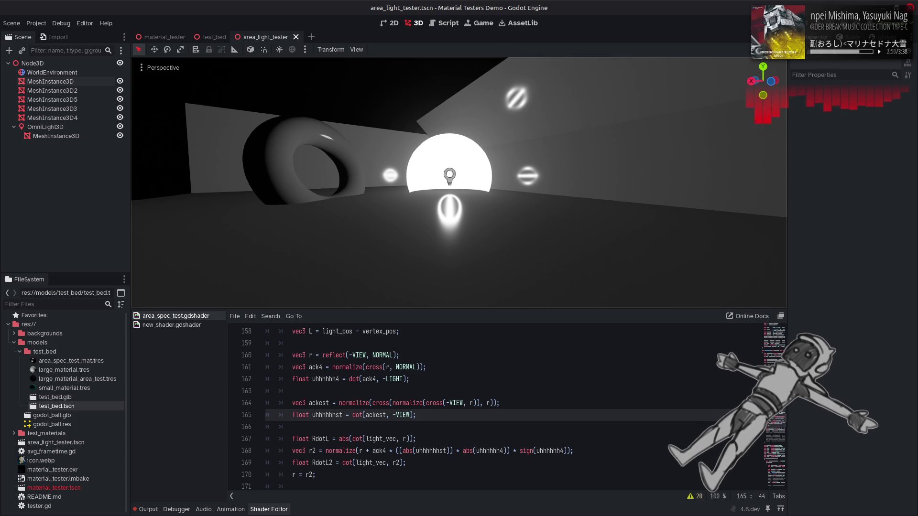
drag(449, 239, 384, 216)
Undo the edits to restore cross(LIGHT, r) and dot(ackest, -LIGHT).
click(509, 391)
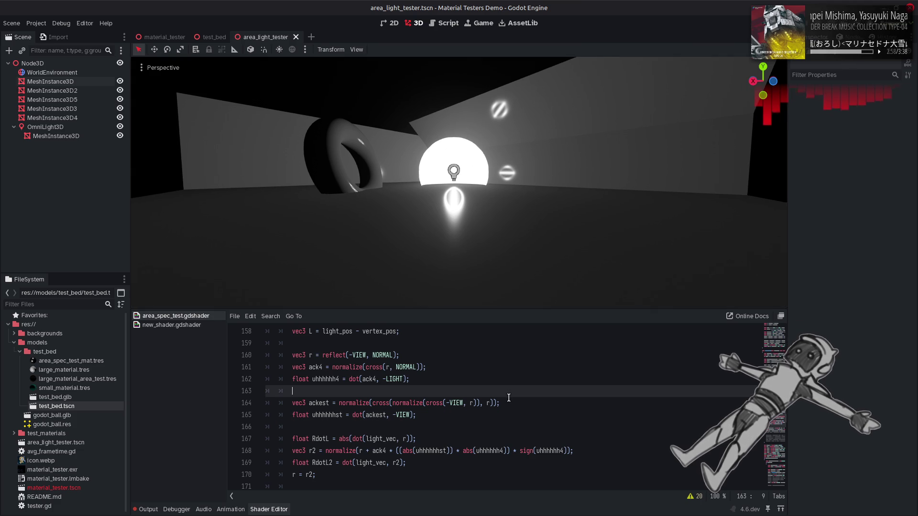
drag(392, 415, 409, 415)
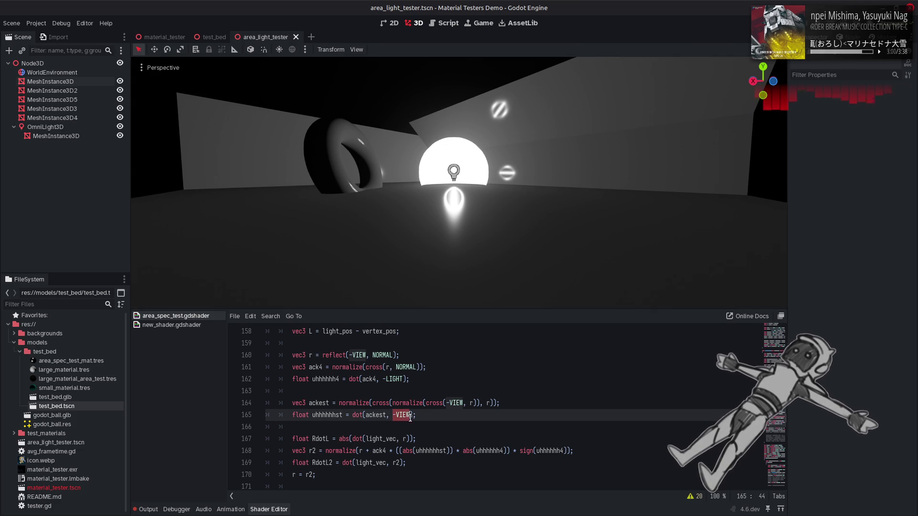
text(r)
key(ctrl+s)
click(450, 403)
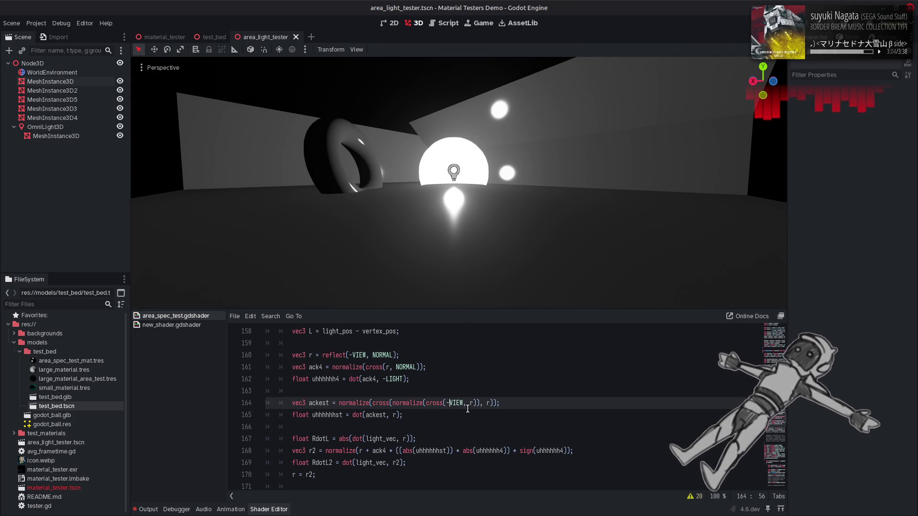
key(ctrl+z)
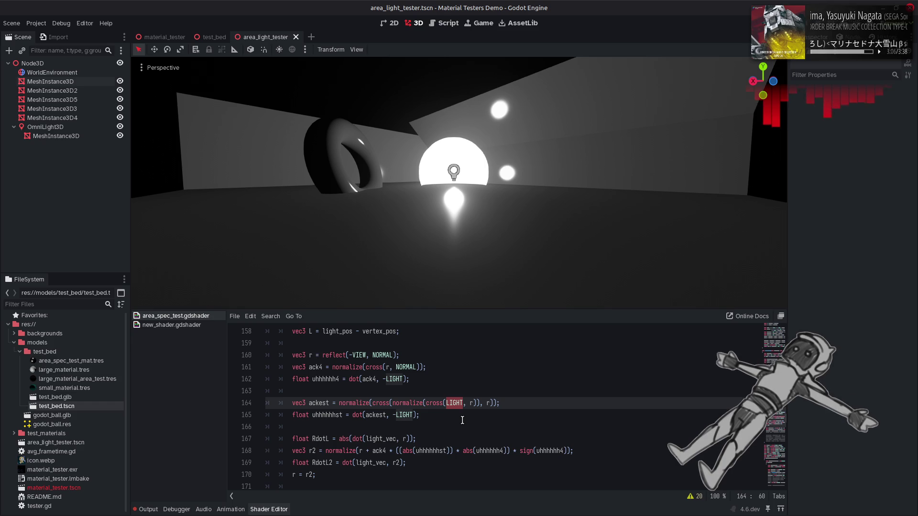
key(Down)
key(Down)
key(Down)
key(Left)
key(Left)
key(Left)
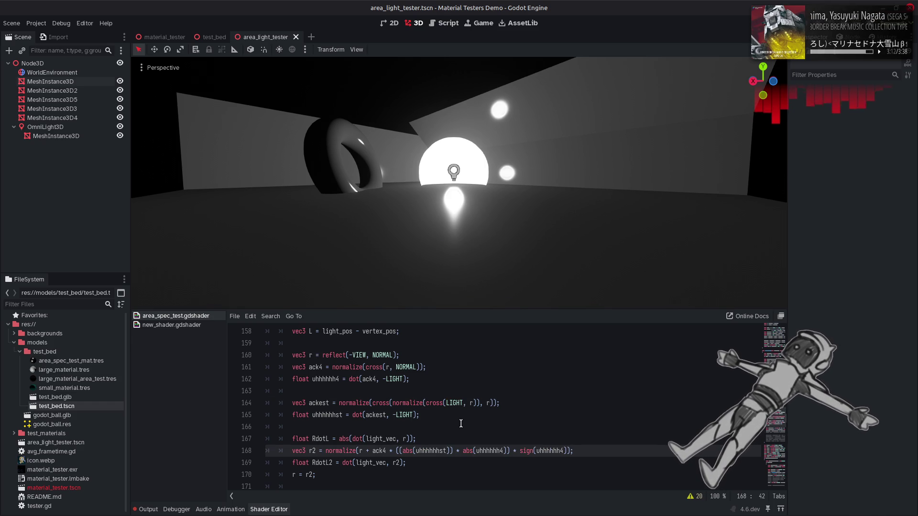
Try replacing ackest with VIEW on line 165, then undo it.
double_click(378, 415)
text(VIEW)
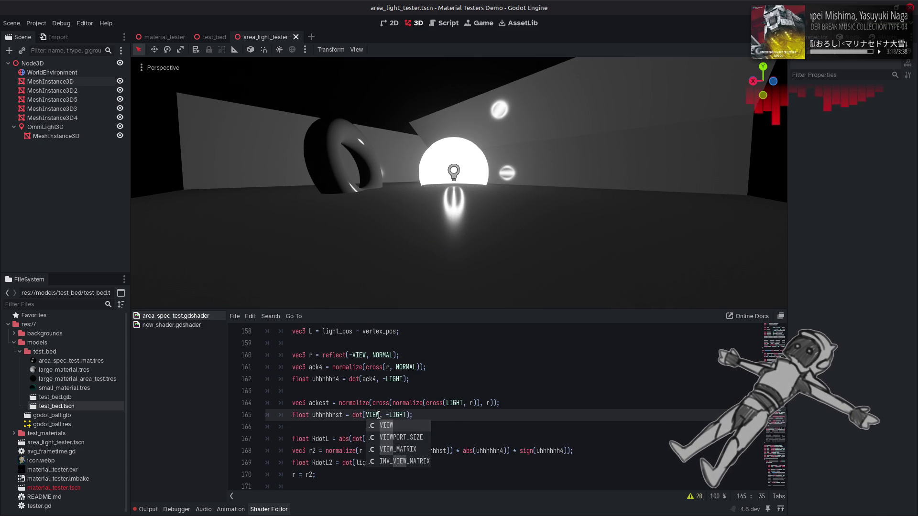
key(Escape)
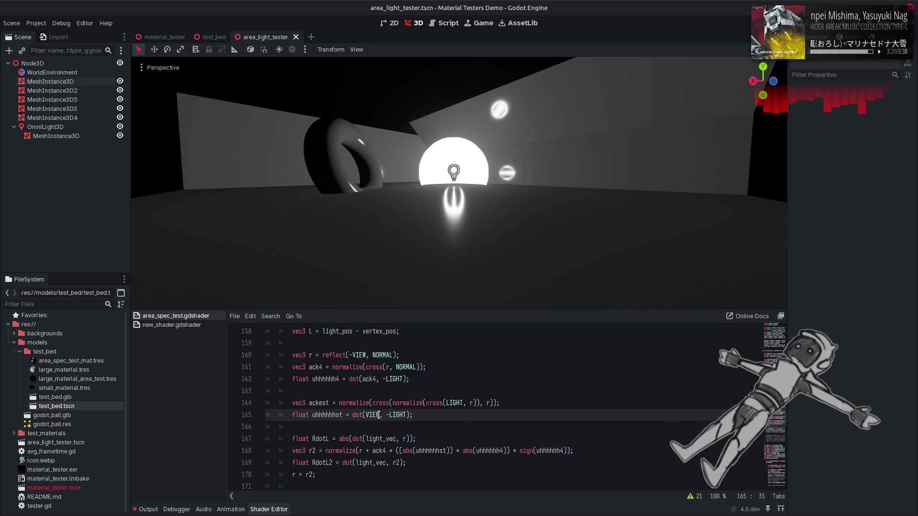
key(ctrl+z)
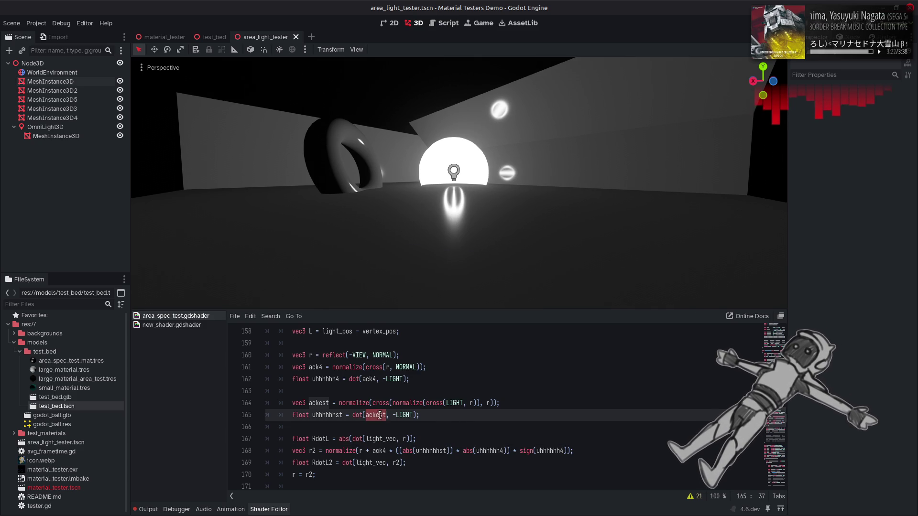
Change line 165 to dot(ackest, VIEW) in place of -LIGHT and save.
double_click(455, 404)
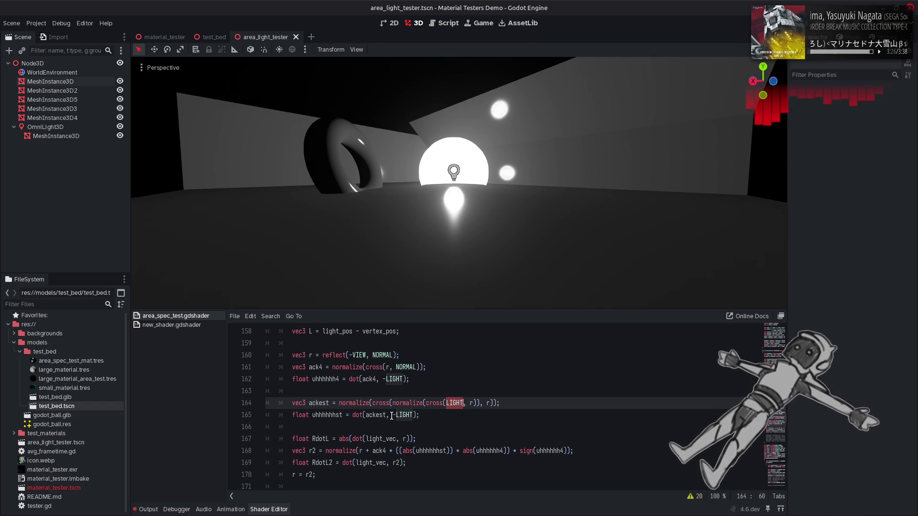
drag(391, 415, 414, 415)
text(VIEW)
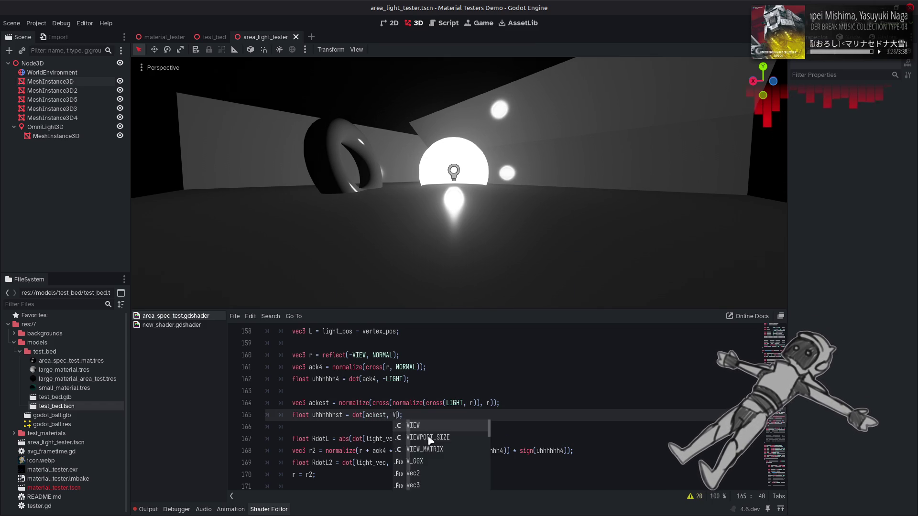
click(446, 406)
key(ctrl+s)
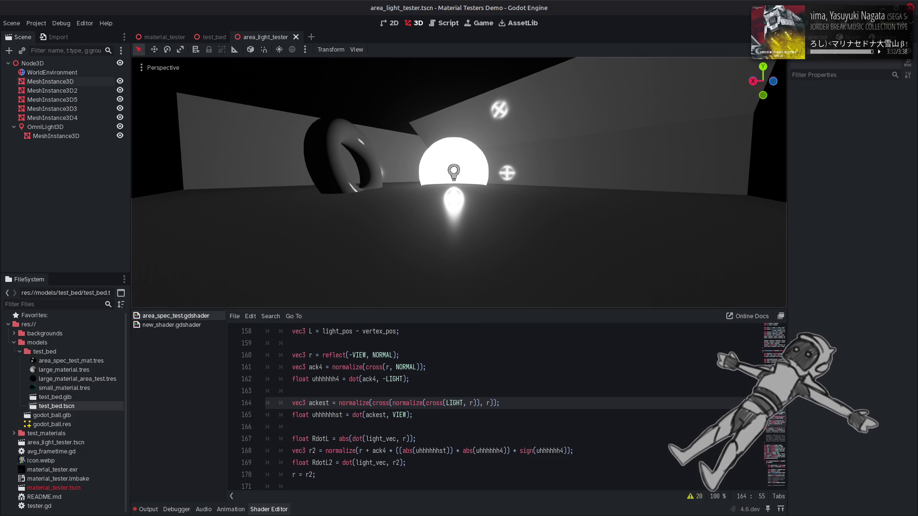
Zoom and orbit the viewport to inspect the cross-shaped sphere highlights.
scroll(535, 213, up, 3)
scroll(459, 182, up, 5)
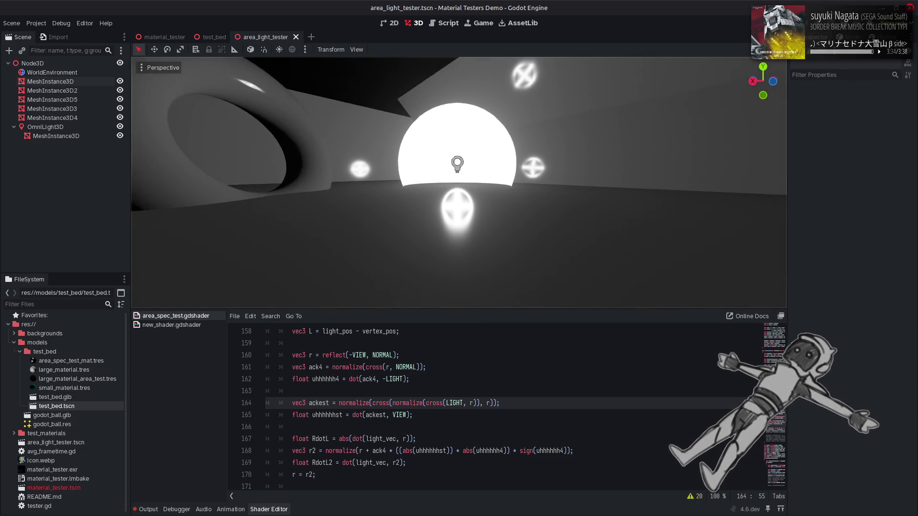
scroll(459, 181, up, 1)
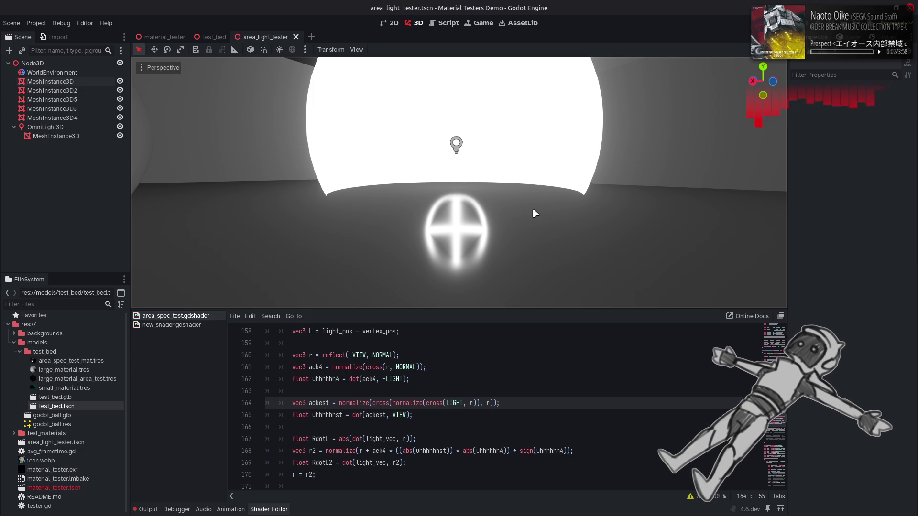
mouse_move(535, 213)
mouse_down()
mouse_move(529, 172)
mouse_move(518, 229)
mouse_move(534, 214)
mouse_up()
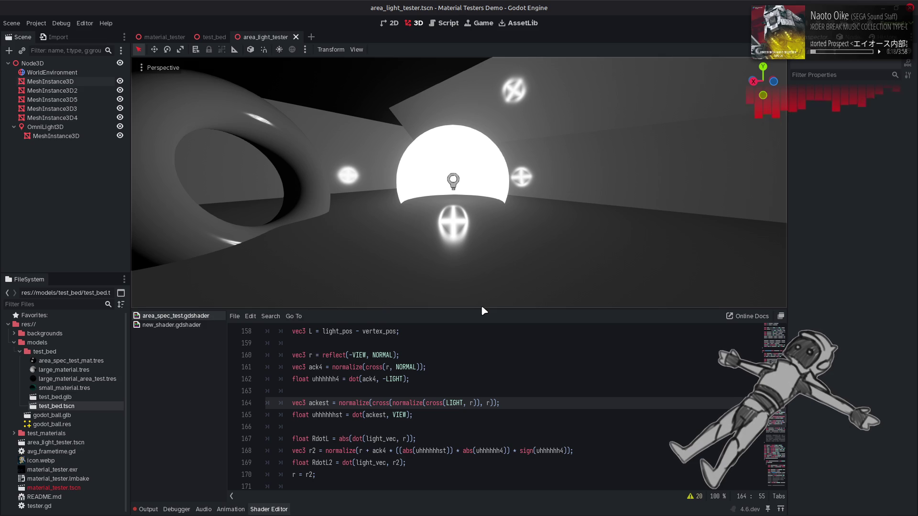
drag(479, 228, 482, 215)
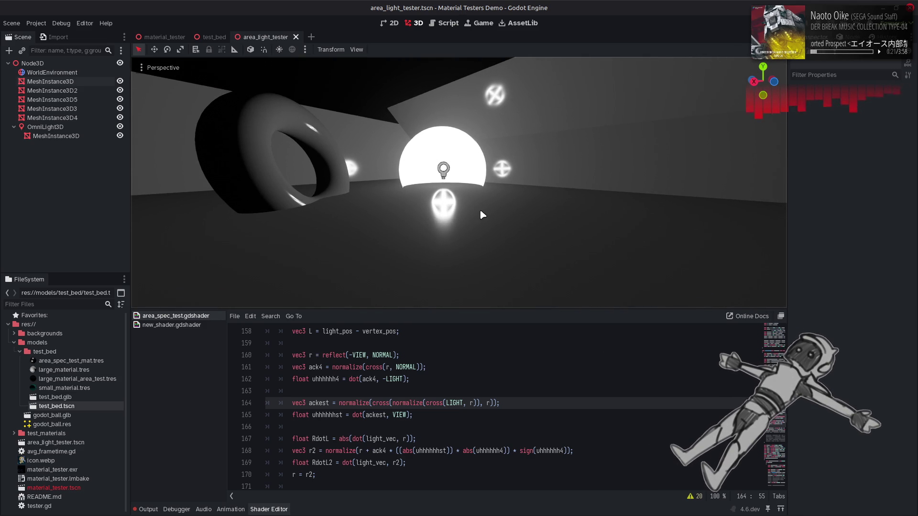
double_click(404, 402)
key(BackSpace)
double_click(354, 403)
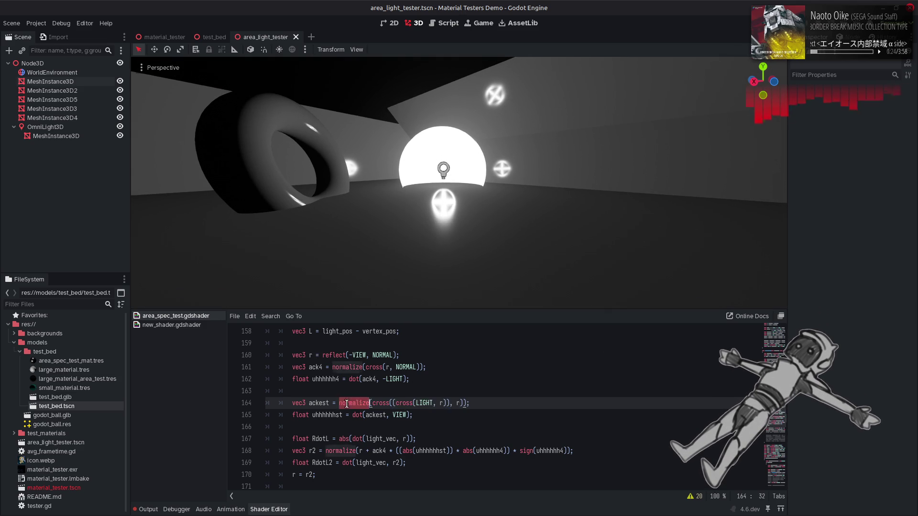
key(BackSpace)
key(ctrl+s)
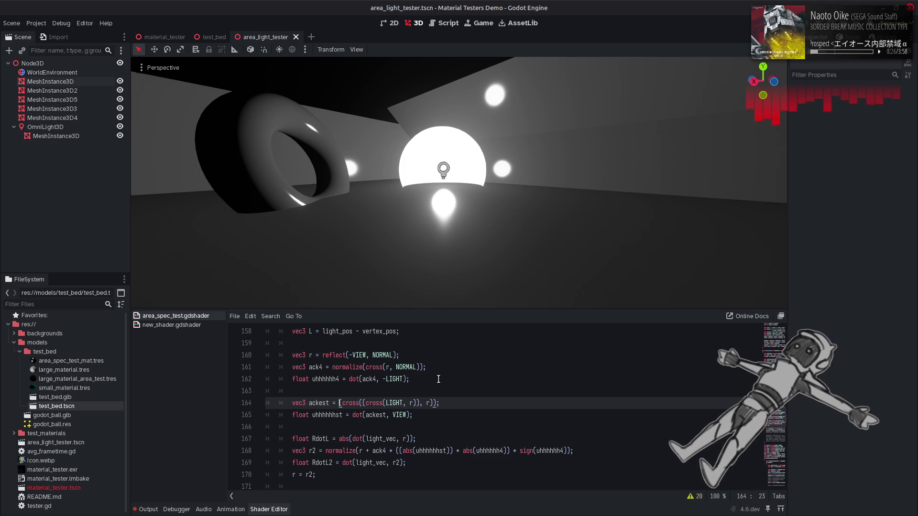
drag(478, 225, 451, 221)
click(291, 473)
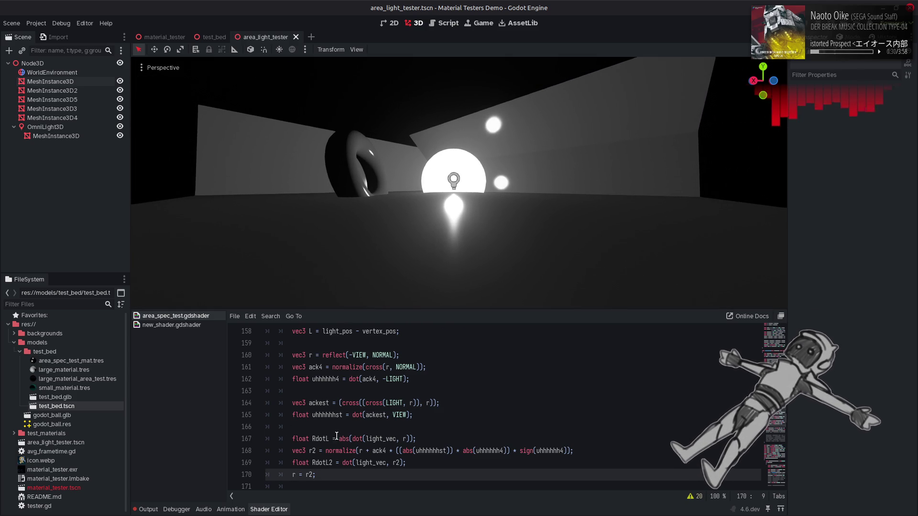
text(//)
key(ctrl+s)
click(405, 406)
key(ctrl+z)
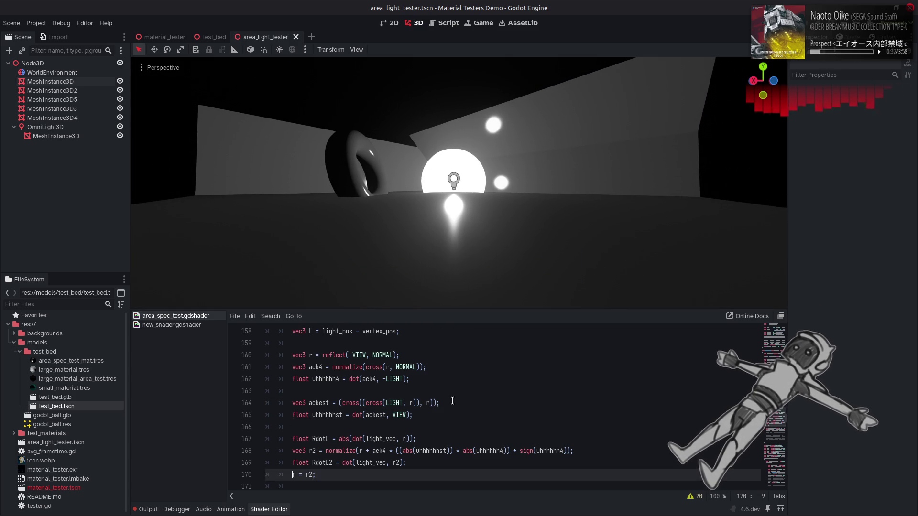
key(ctrl+z)
click(470, 396)
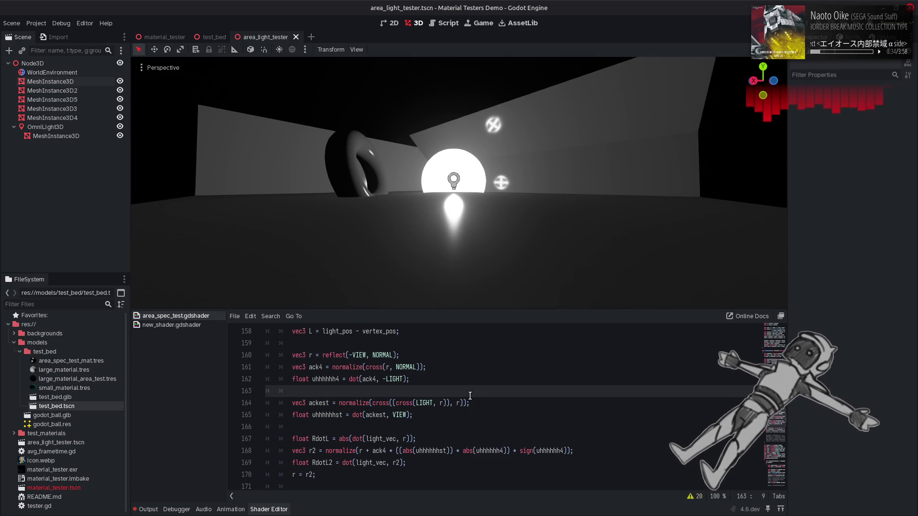
key(ctrl+shift+z)
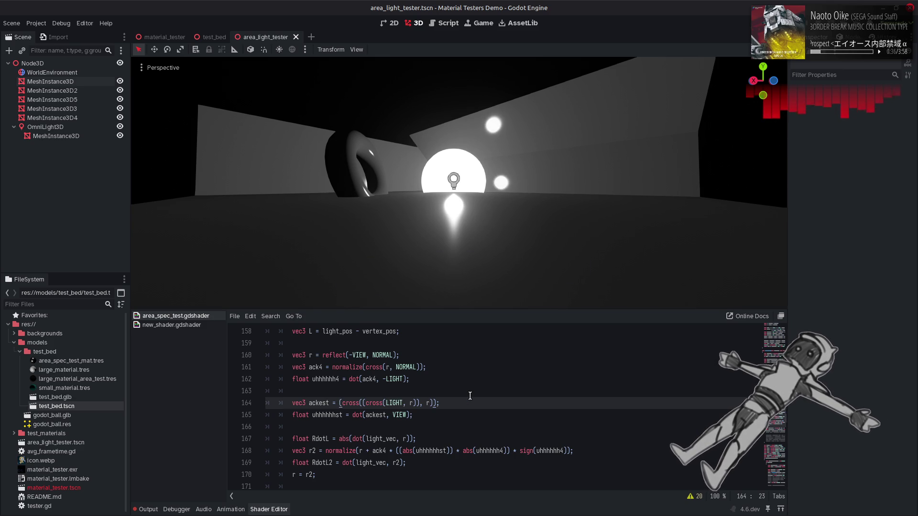
key(ctrl+z)
key(ctrl+z)
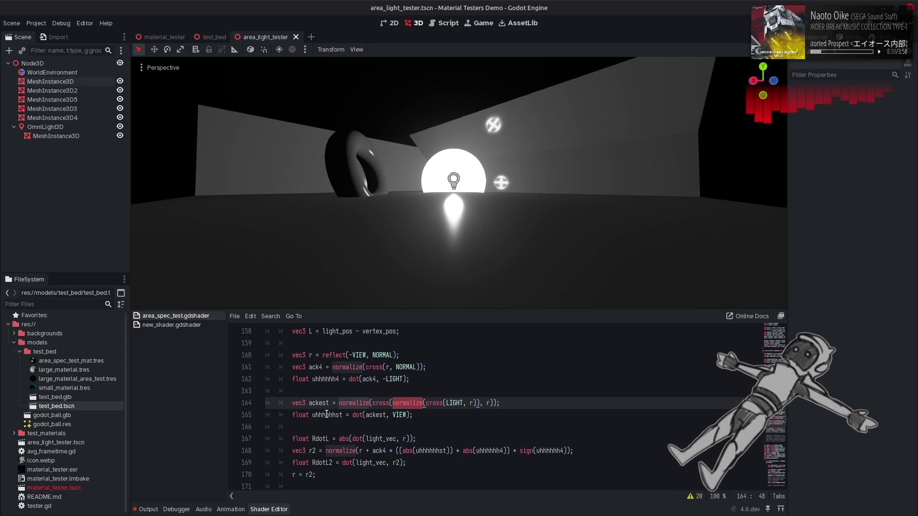
key(ctrl+shift+z)
key(ctrl+shift+z)
key(ctrl+s)
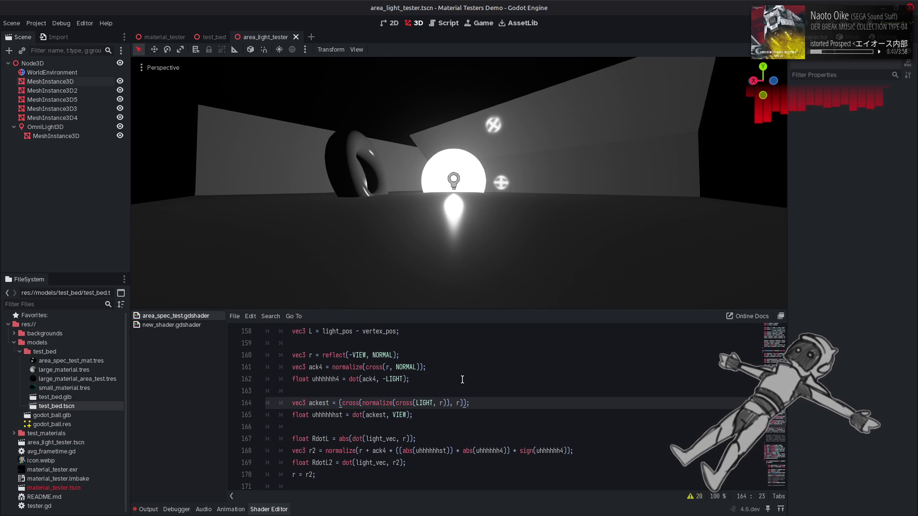
key(ctrl+shift+z)
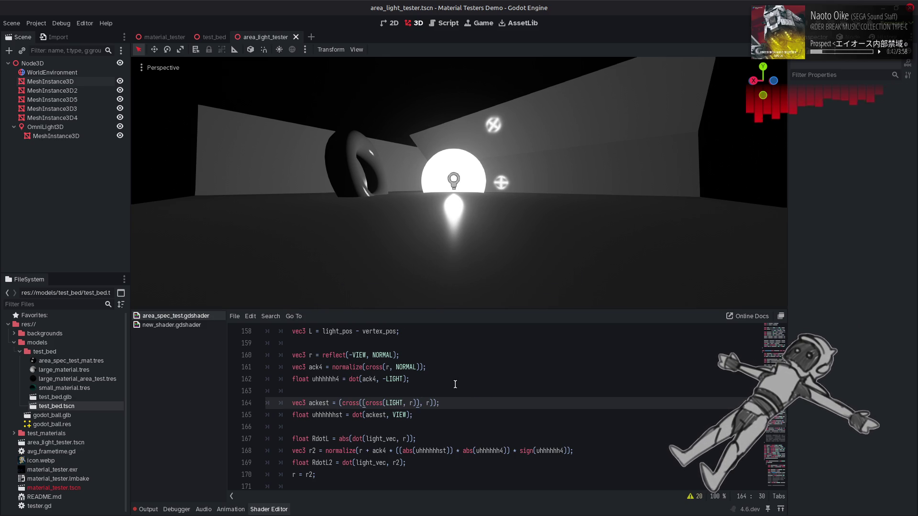
key(w)
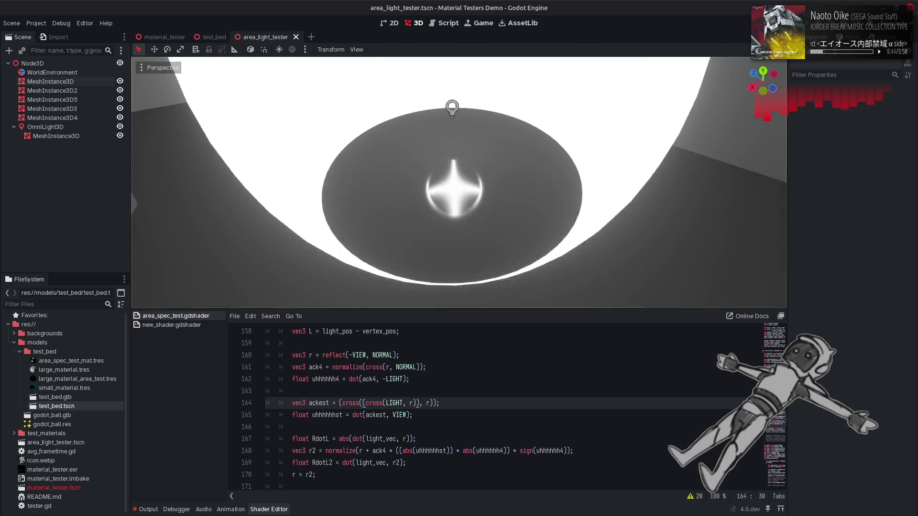
key(s)
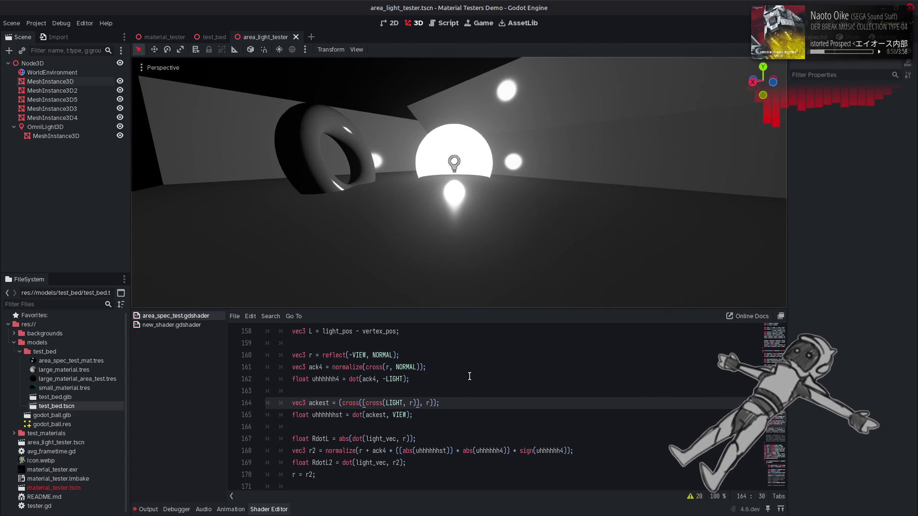
key(ctrl+z)
key(ctrl+z)
key(ctrl+z)
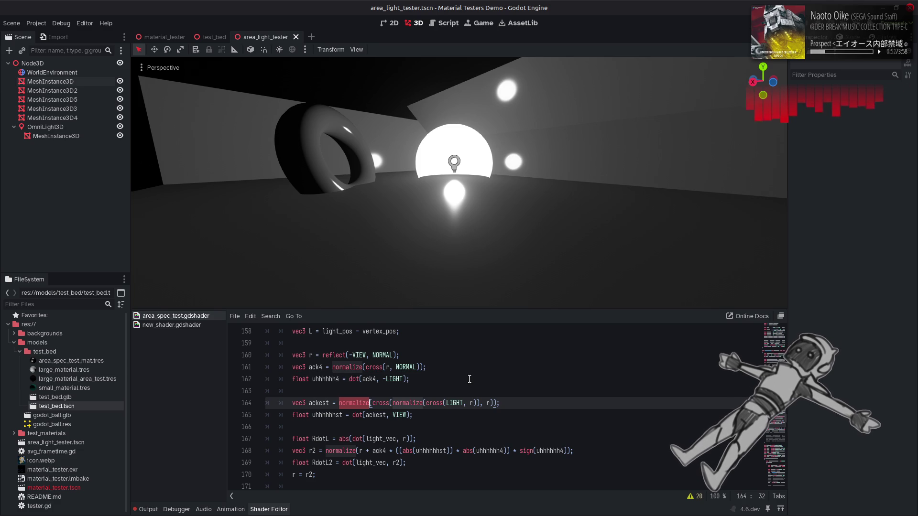
key(ctrl+z)
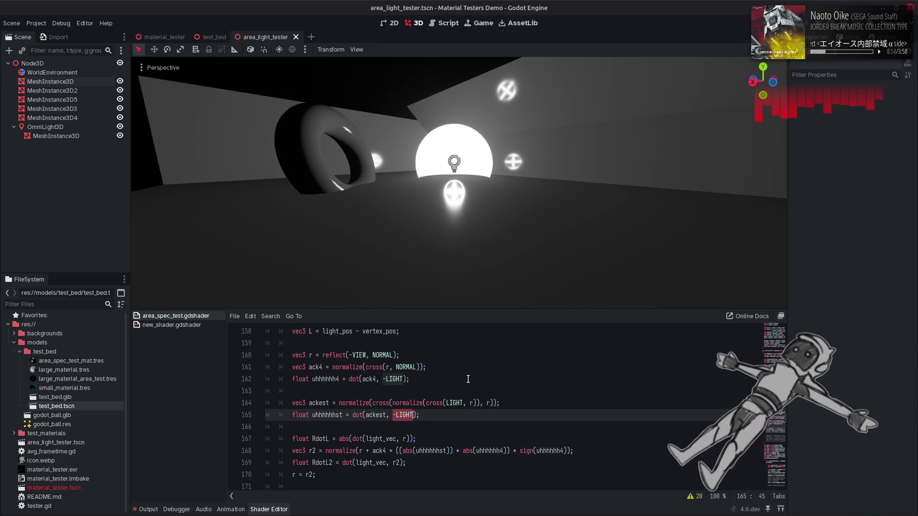
scroll(415, 389, up, 3)
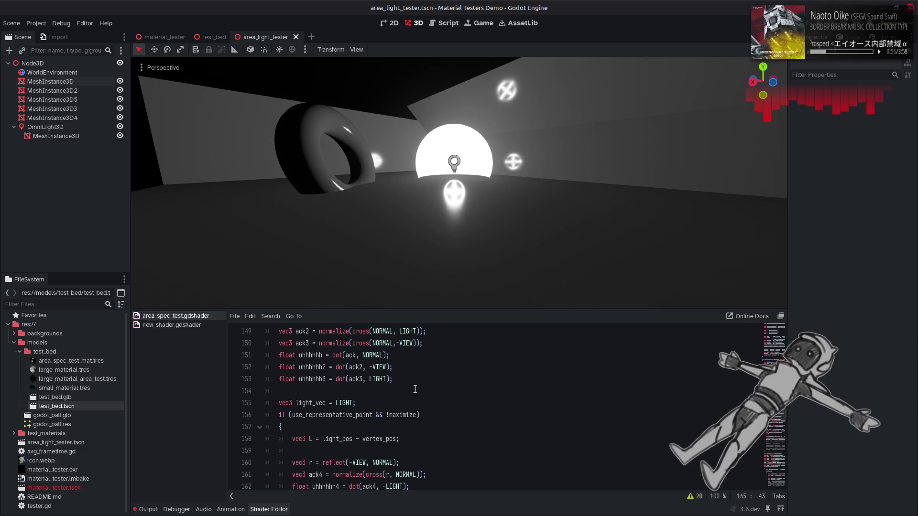
scroll(347, 407, up, 1)
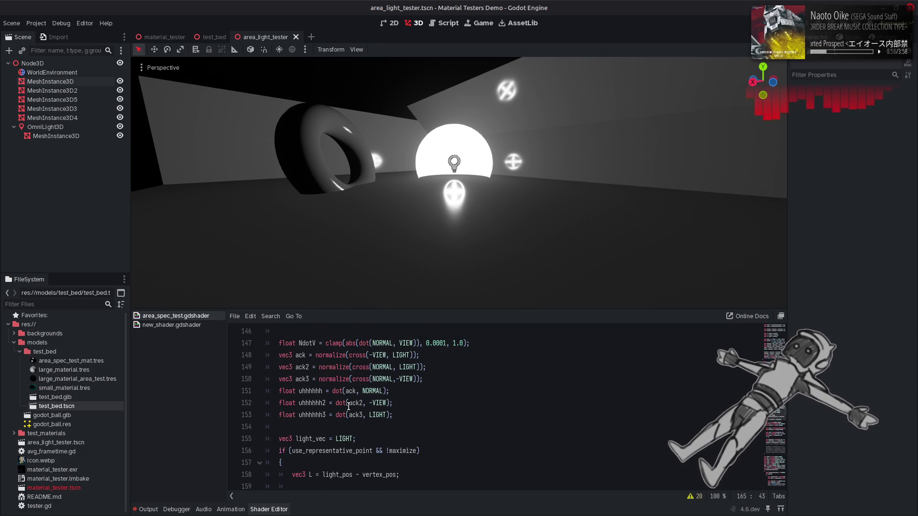
double_click(308, 344)
key(ctrl+c)
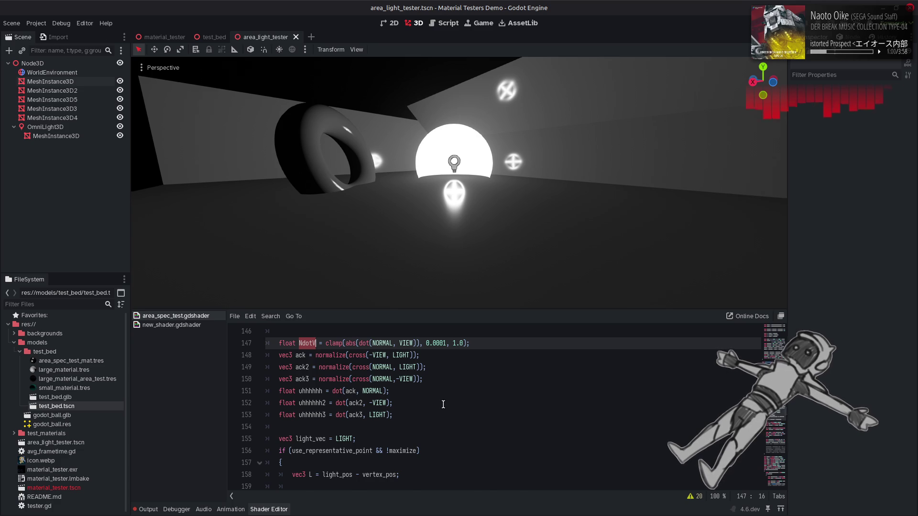
Replace line 168's abs(uhhhhhhst) term with abs(1.0 - NdotV).
scroll(443, 405, down, 7)
scroll(442, 394, up, 1)
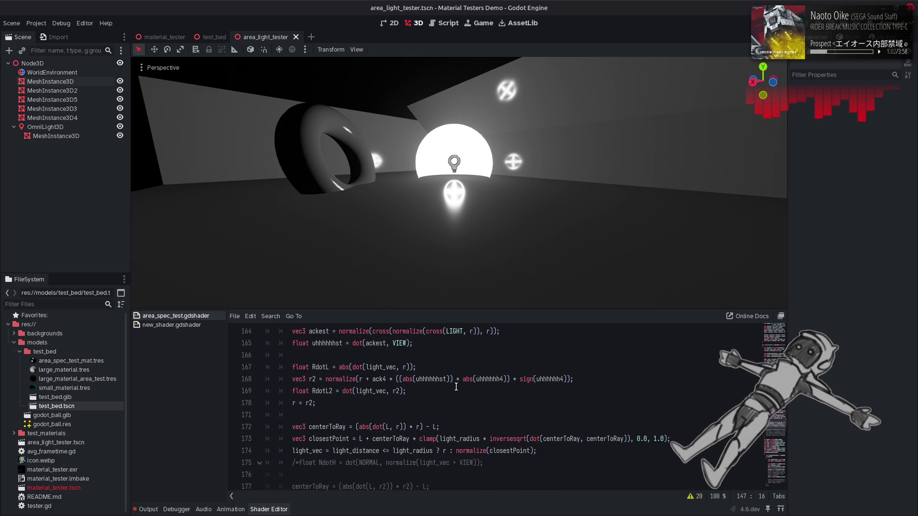
double_click(444, 378)
shift+click(400, 379)
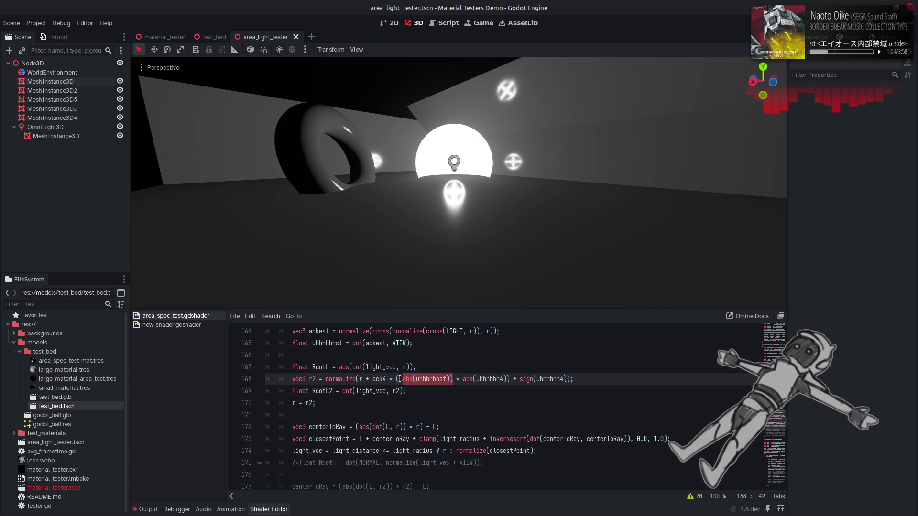
key(ctrl+v)
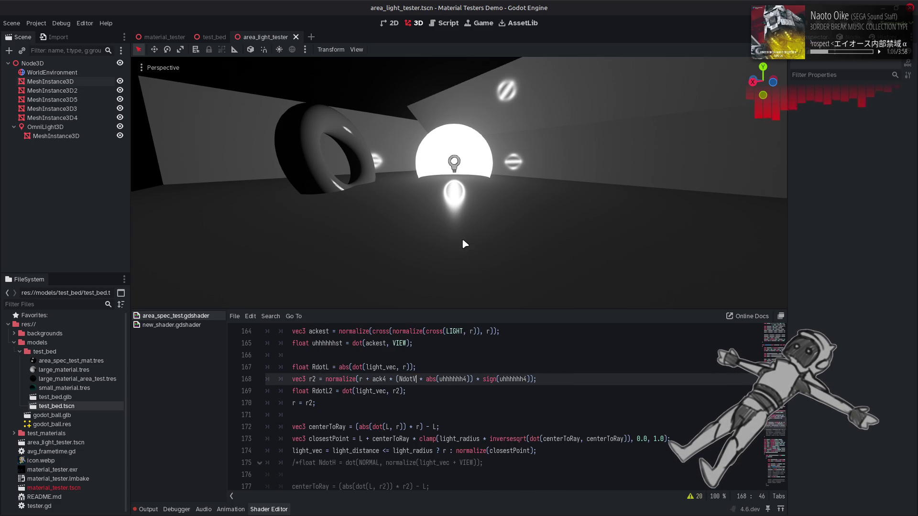
scroll(463, 242, down, 3)
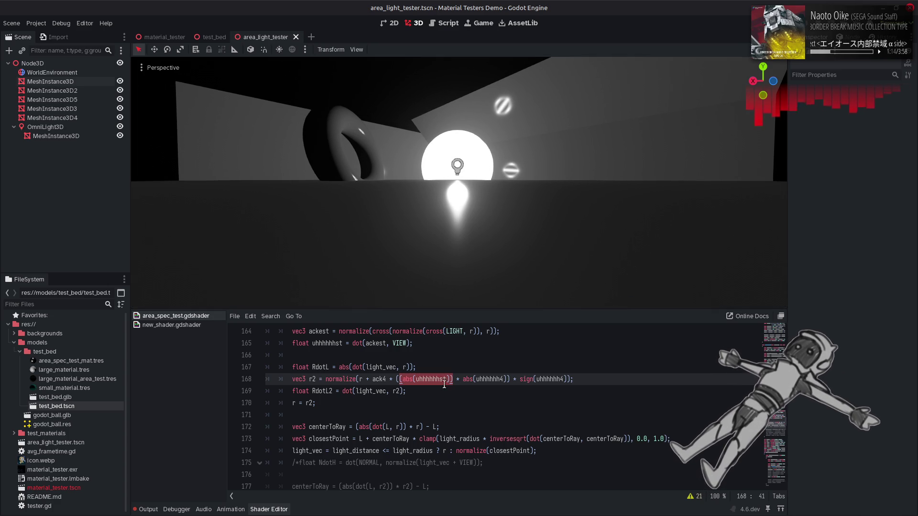
double_click(407, 379)
text((abs(1.)
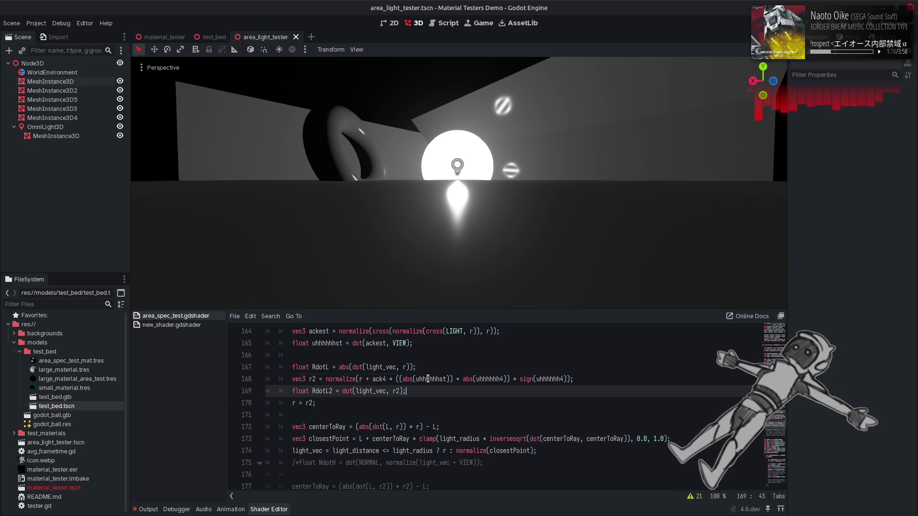
text(0 - NdotV)
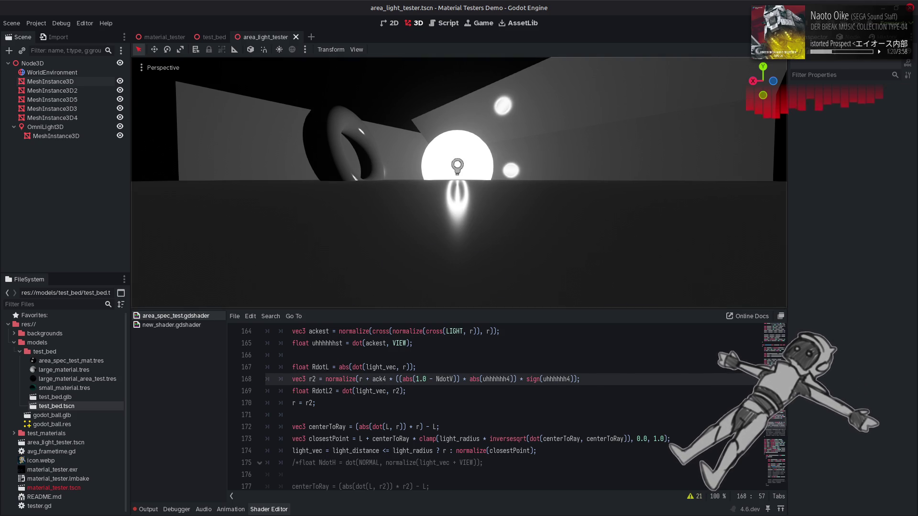
mouse_move(475, 205)
mouse_down()
mouse_move(478, 300)
mouse_move(478, 234)
mouse_up()
Change the term to abs(1.0 / NdotV) and pull the view back over the scene.
click(433, 381)
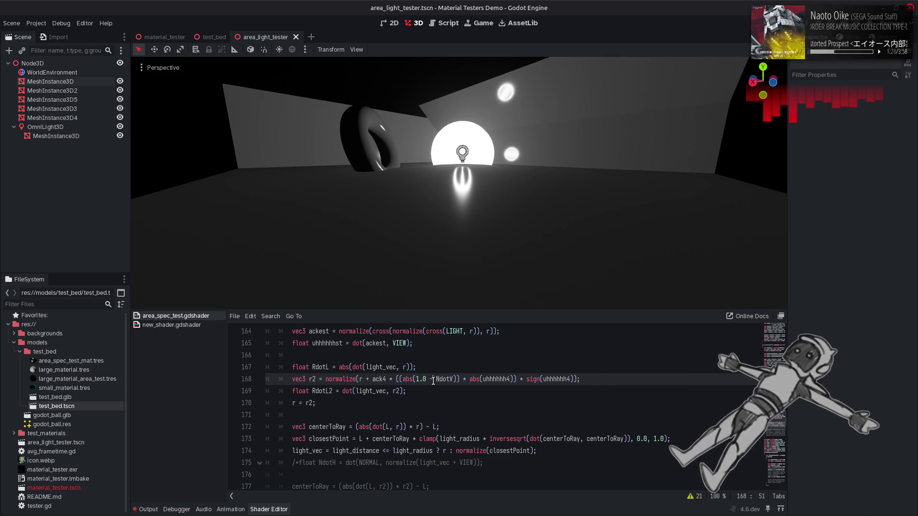
key(BackSpace)
text(/)
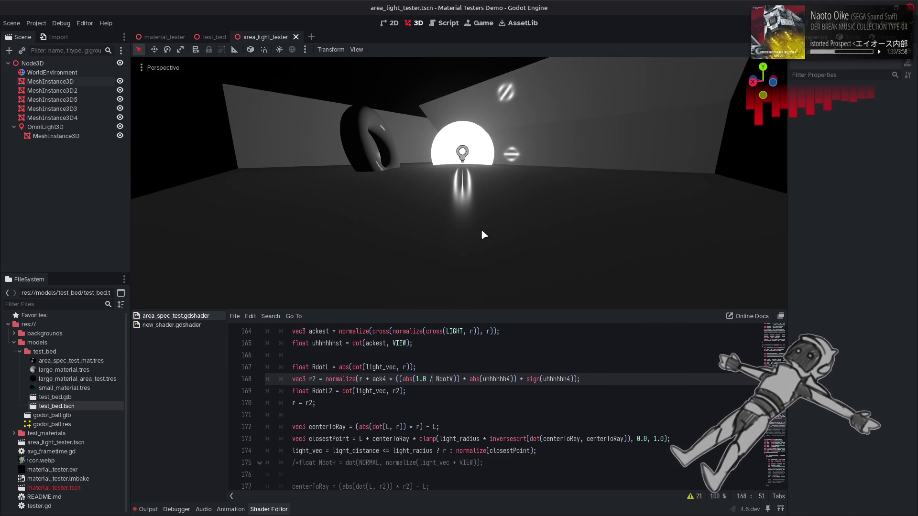
mouse_move(481, 234)
mouse_down()
mouse_move(482, 203)
mouse_move(486, 229)
mouse_up()
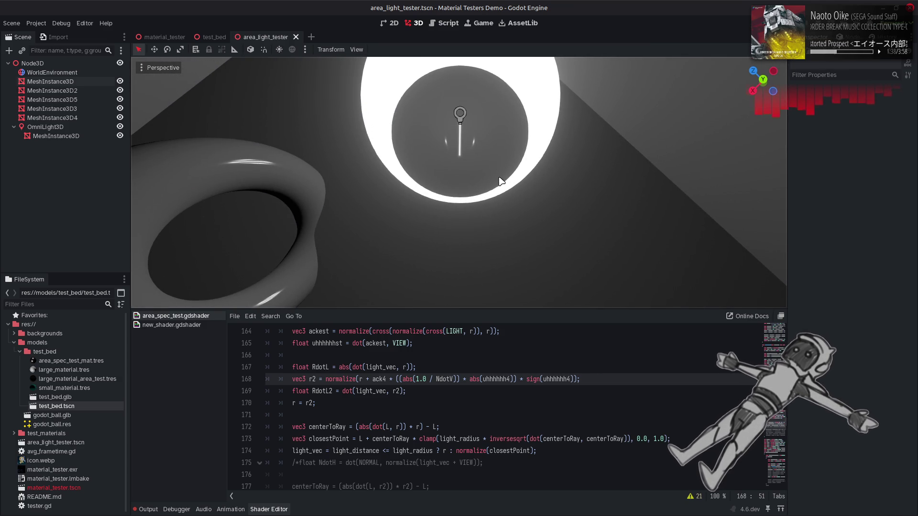
drag(499, 181, 499, 180)
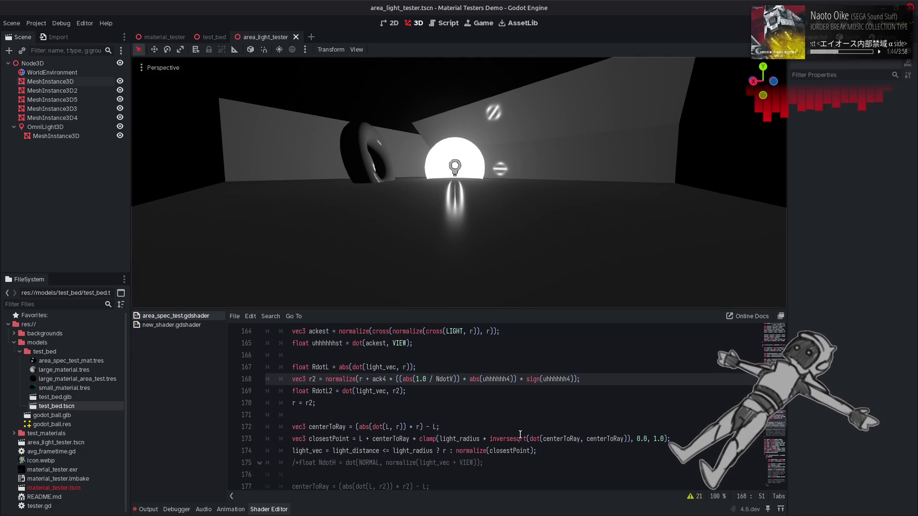
Wrap line 168's two terms in min(), separated by a comma instead of *.
click(401, 379)
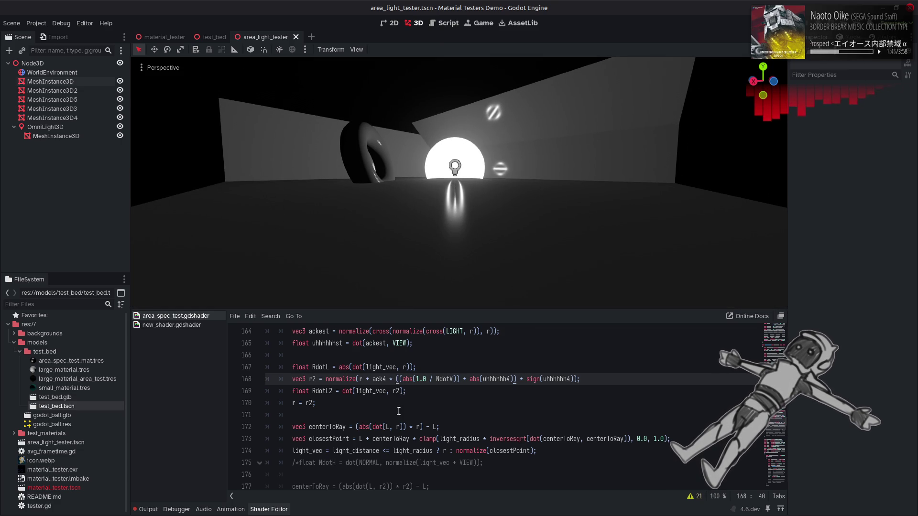
text(min)
click(476, 379)
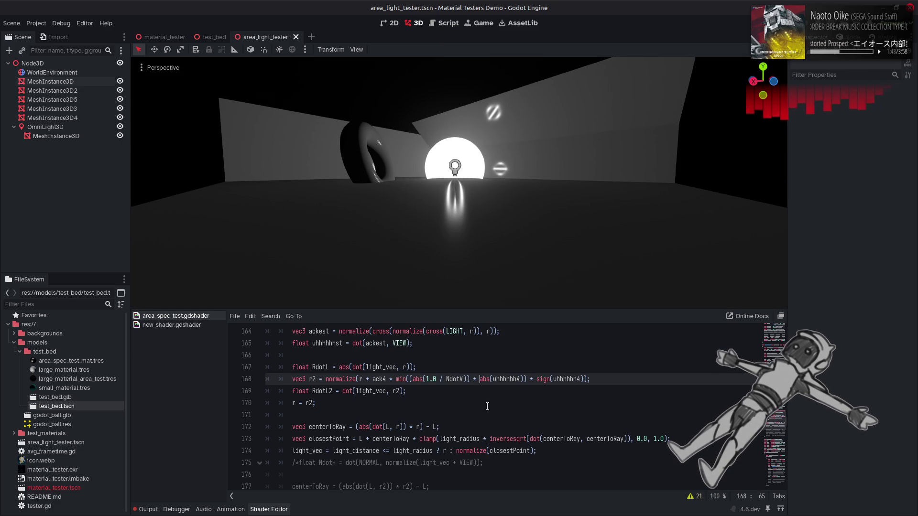
key(BackSpace)
key(BackSpace)
text(,)
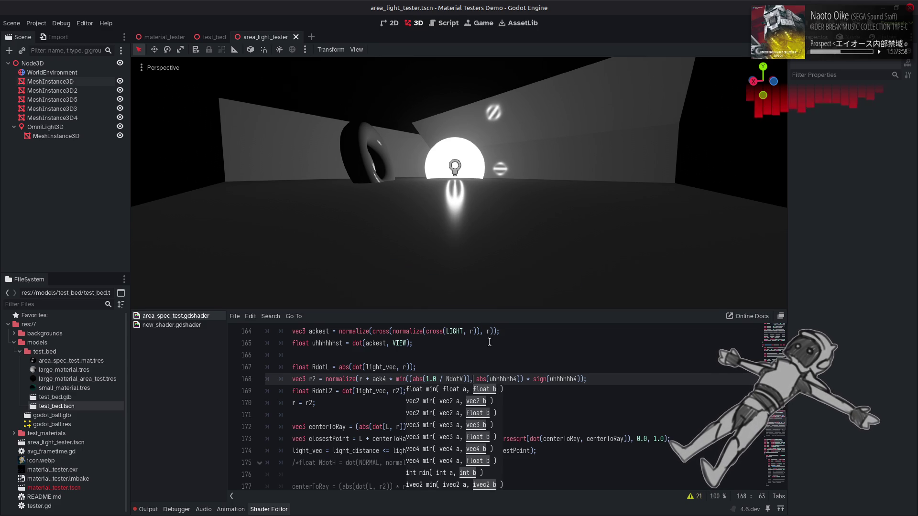
key(Up)
key(Up)
mouse_move(491, 205)
mouse_down()
mouse_move(476, 153)
mouse_move(449, 172)
mouse_move(444, 210)
mouse_up()
scroll(450, 158, down, 2)
scroll(451, 158, down, 3)
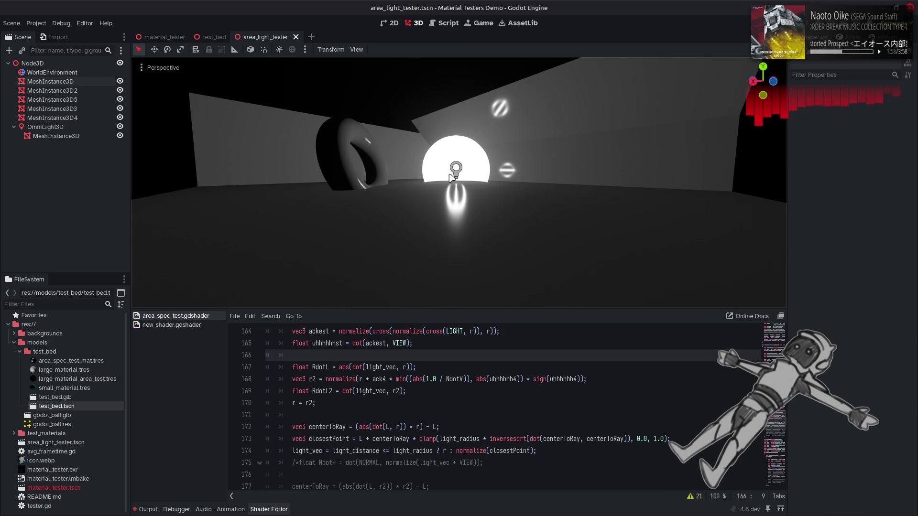
Rewrite the NdotV term as 1.0 / (1.0 - NdotV) and save the shader.
click(447, 379)
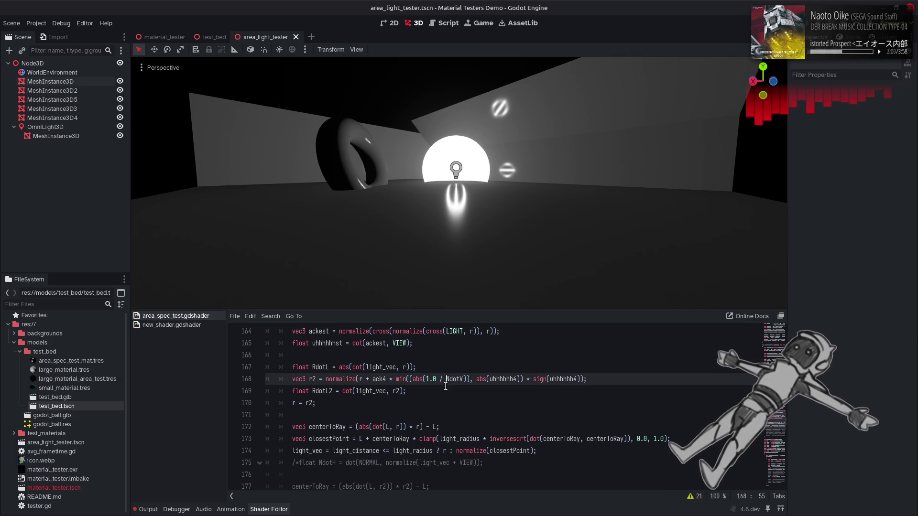
drag(447, 378, 423, 378)
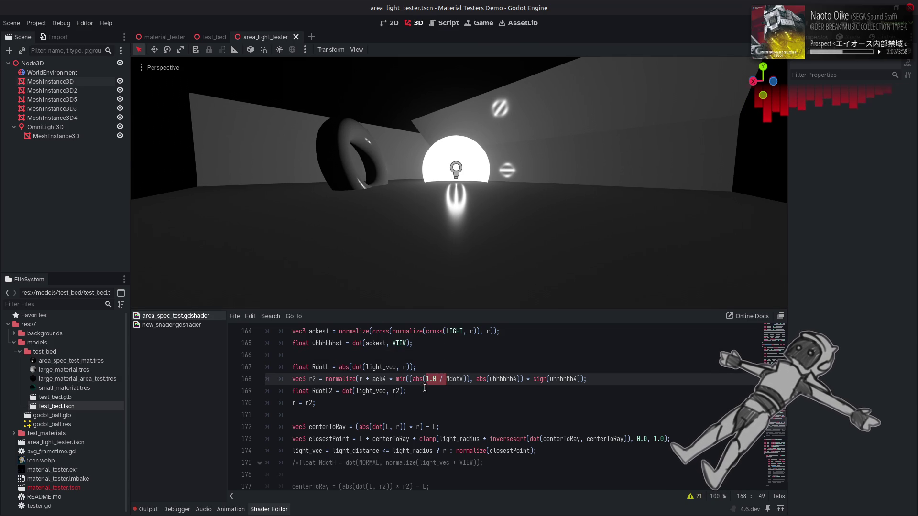
key(BackSpace)
text(1.0 / (1.)
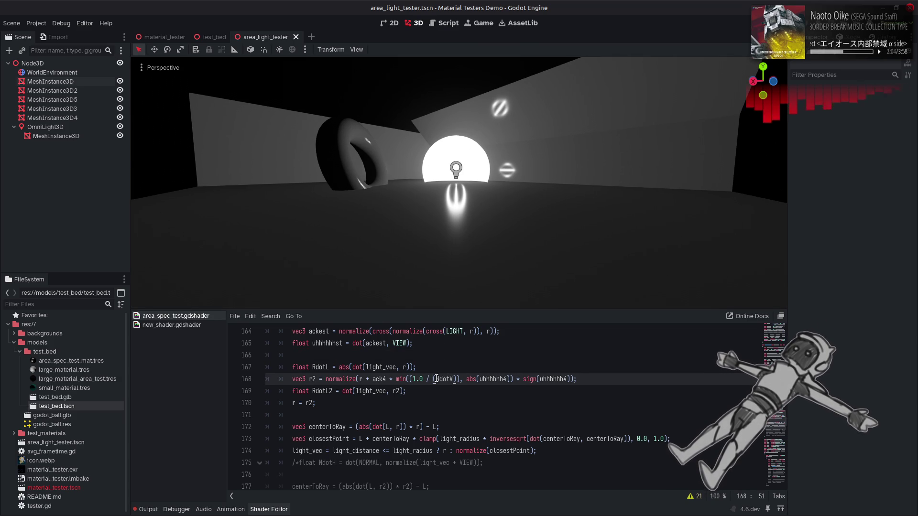
text(0 -)
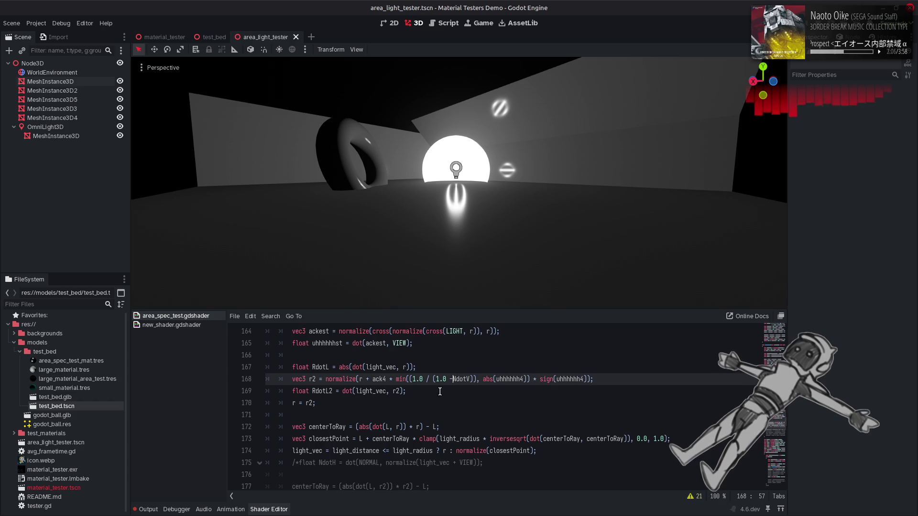
key(ctrl+s)
mouse_move(439, 159)
mouse_down()
mouse_move(438, 200)
mouse_move(435, 144)
mouse_up()
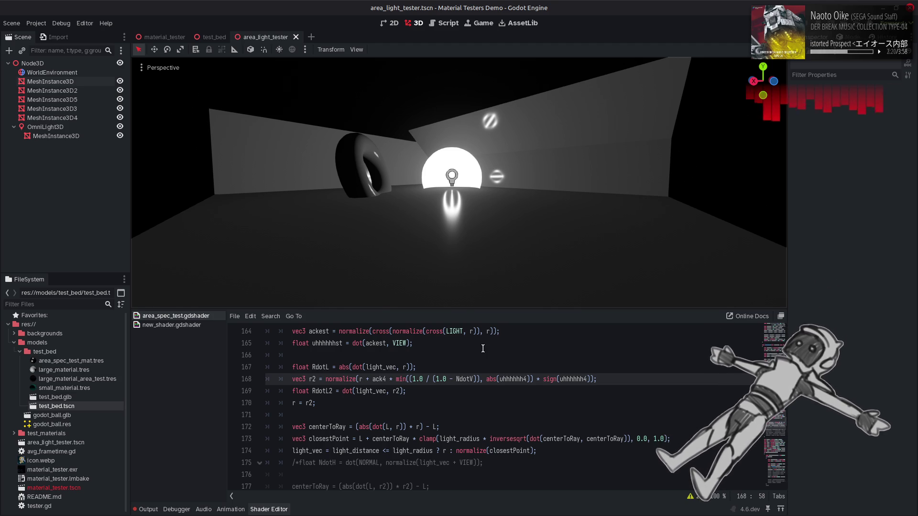
Undo line 168's min rewrite, preview a sqrt wrapper, then undo it.
click(479, 367)
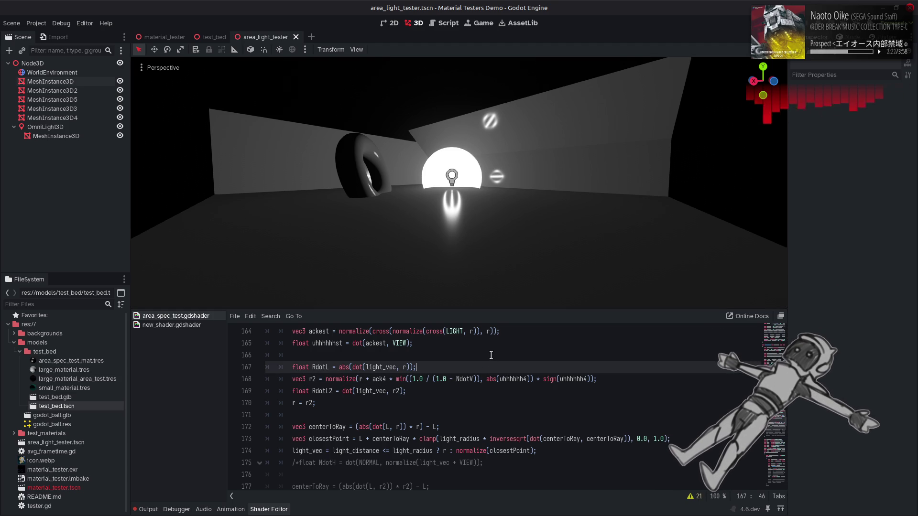
key(ctrl+z)
key(ctrl+z)
key(ctrl+z)
key(ctrl+z)
key(ctrl+z)
key(ctrl+z)
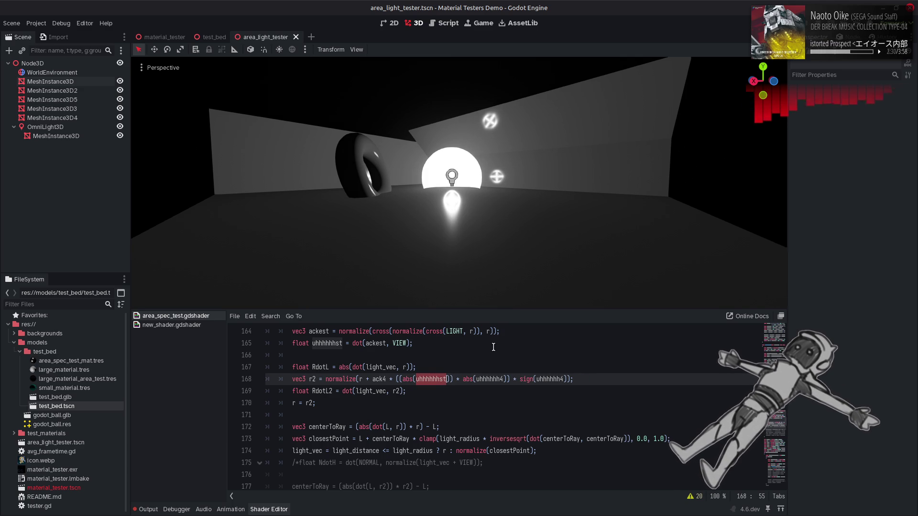
click(511, 379)
click(396, 379)
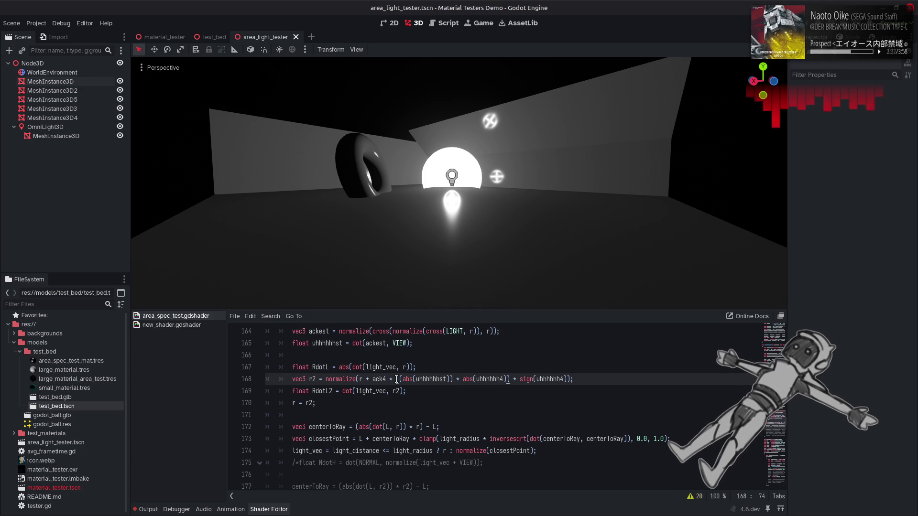
text(sqr)
text(t)
key(ctrl+s)
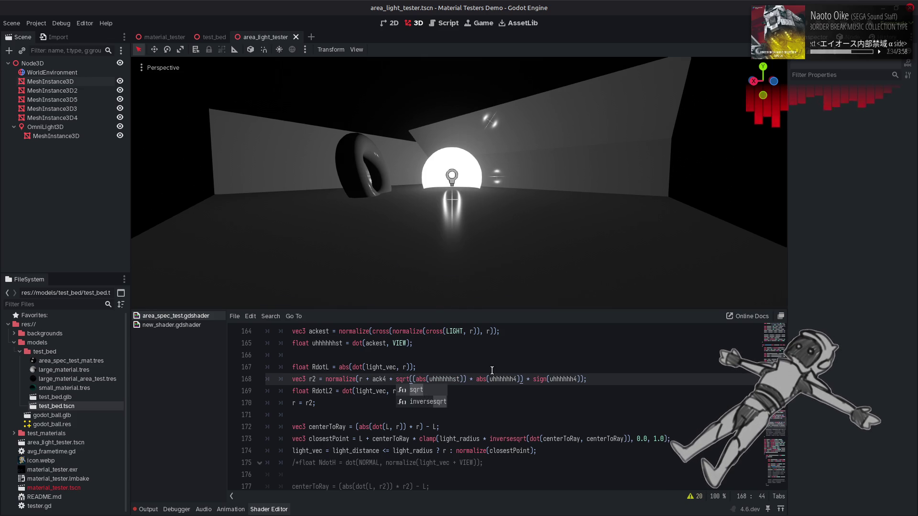
click(492, 368)
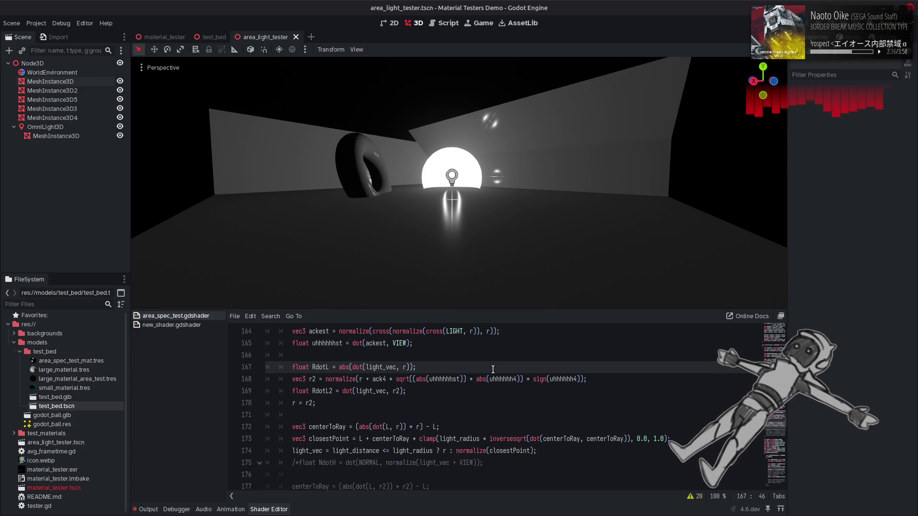
key(ctrl+z)
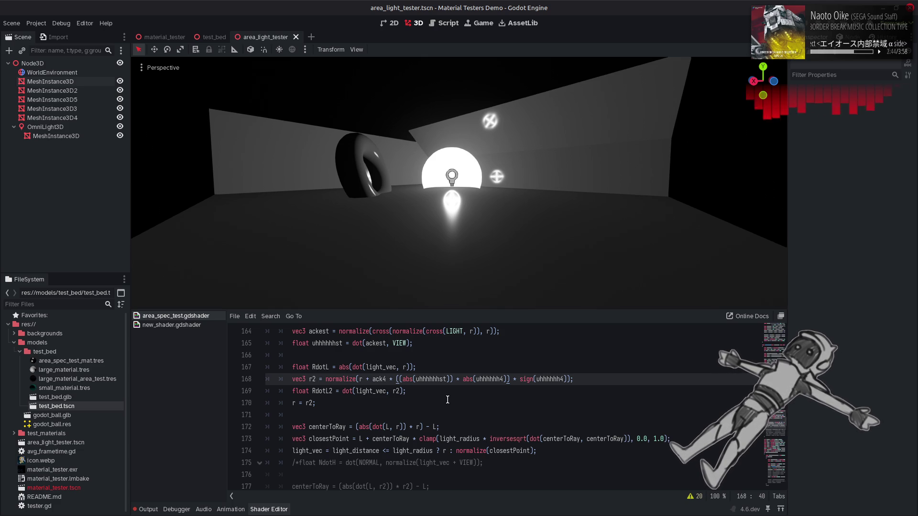
Preview min(abs(uhhhhhhst), abs(uhhhhhh4)) on line 168 by saving.
text(mi)
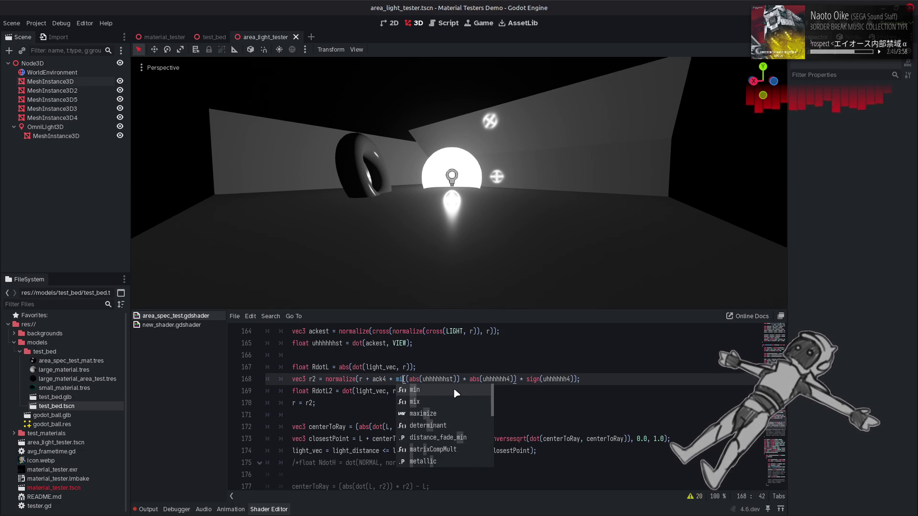
text(n)
key(BackSpace)
key(BackSpace)
key(BackSpace)
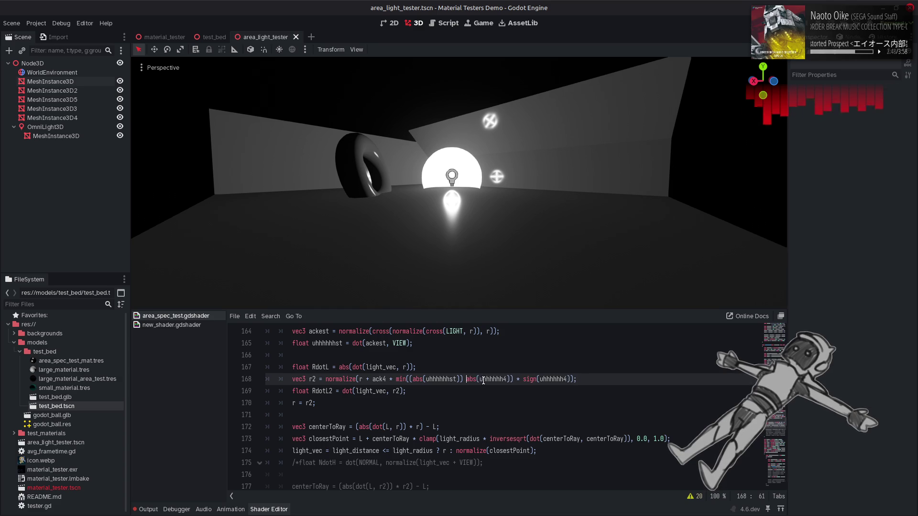
text(,)
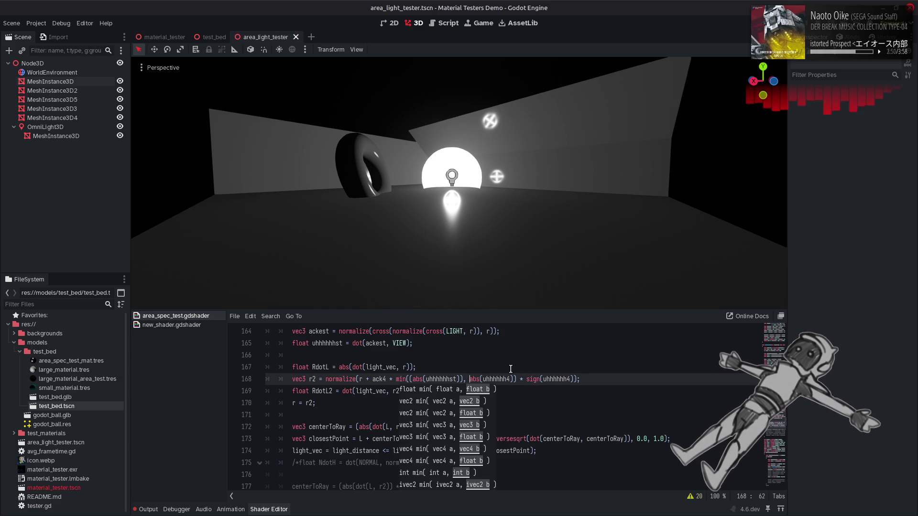
key(ctrl+s)
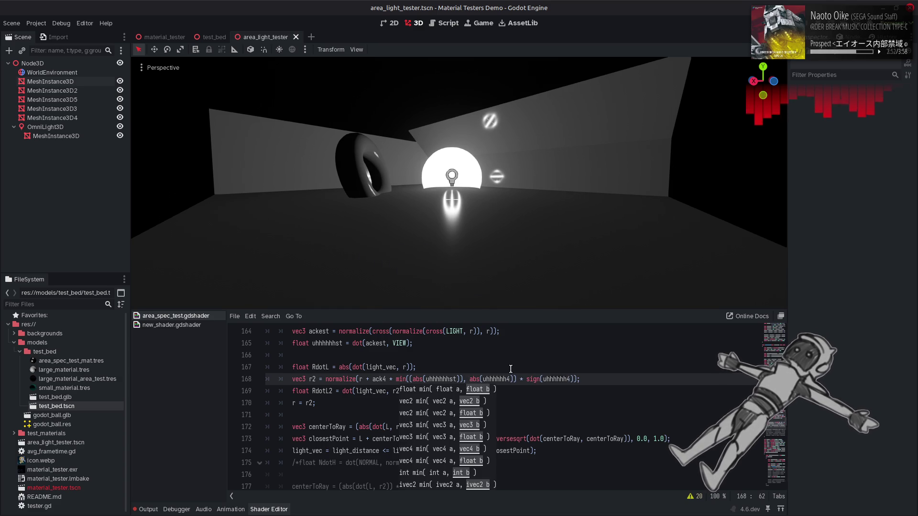
key(Left)
key(Left)
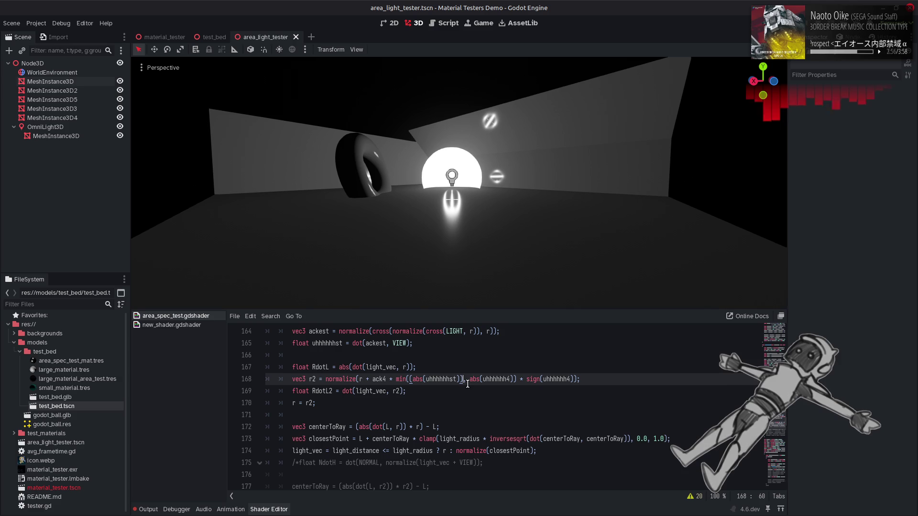
Preview a (1.0 - prefix on the first abs term, then remove the min edits.
click(411, 380)
text((1.0 )
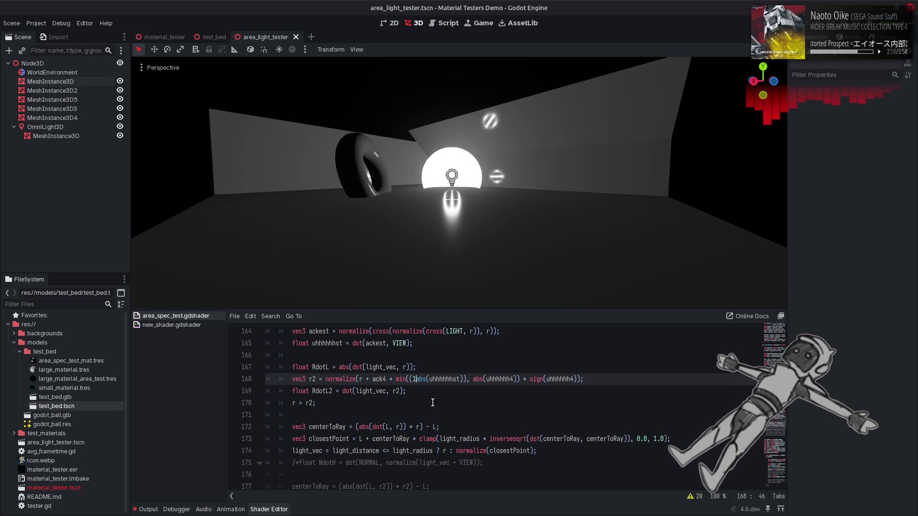
text(-)
key(ctrl+s)
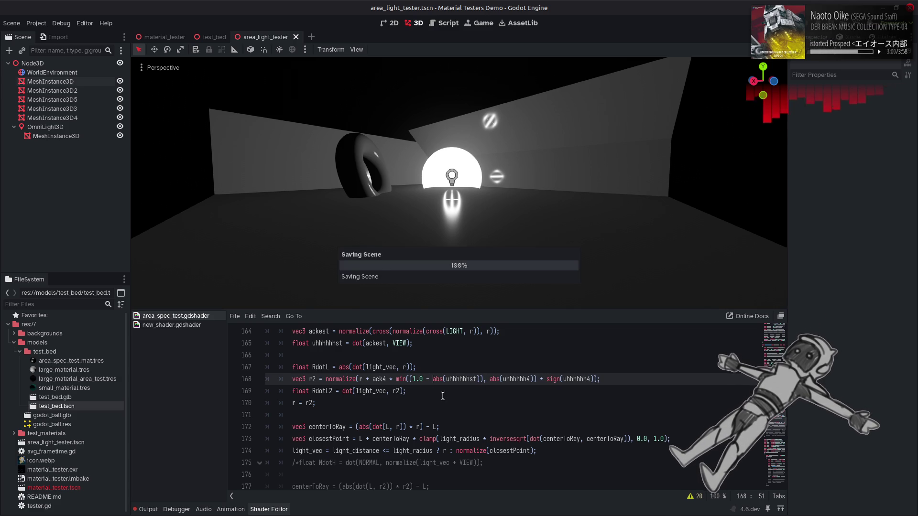
key(BackSpace)
key(BackSpace)
key(BackSpace)
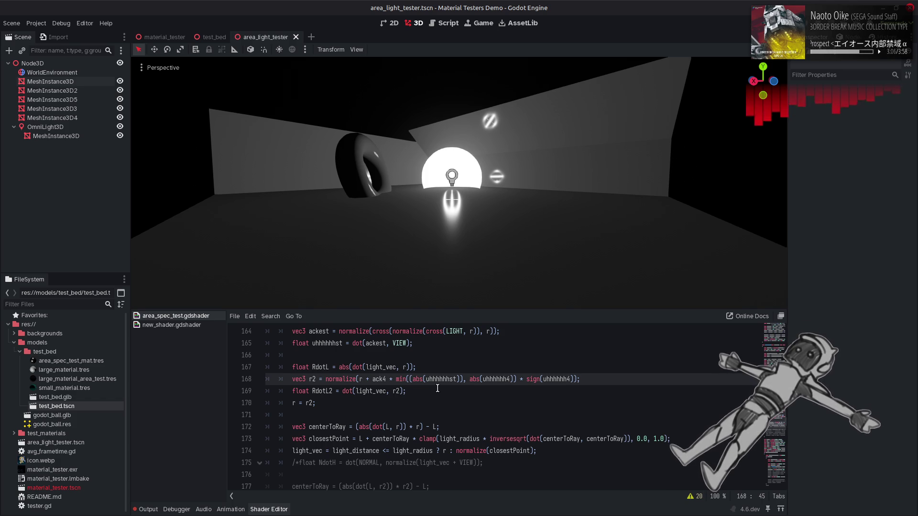
key(ctrl+Right)
key(ctrl+Right)
key(ctrl+Right)
key(BackSpace)
key(BackSpace)
Restore the * between line 168's abs terms and move up to line 165.
text(*)
key(ctrl+Left)
key(ctrl+Left)
key(ctrl+Left)
key(BackSpace)
key(BackSpace)
key(BackSpace)
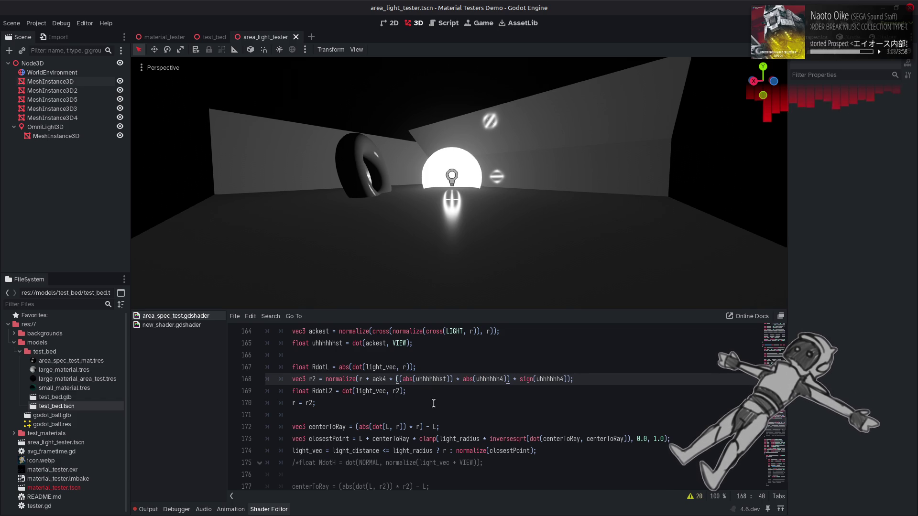
key(Up)
key(Up)
key(Up)
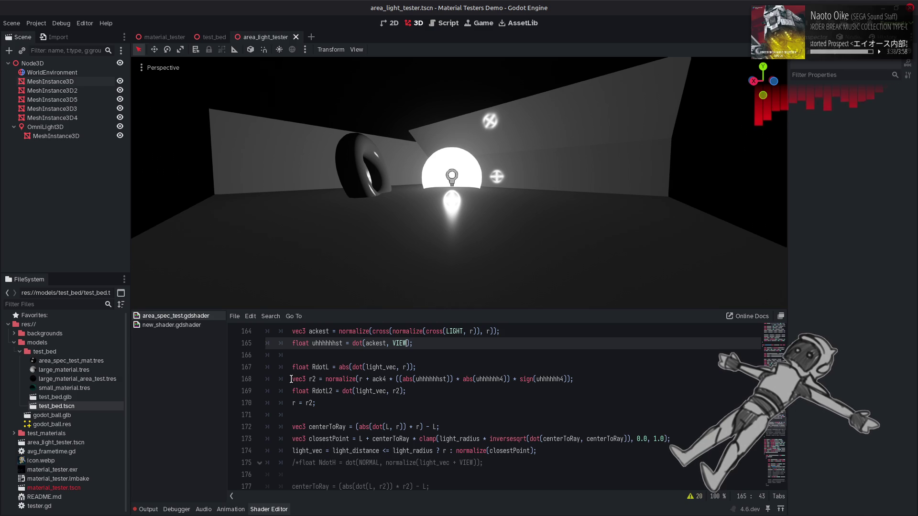
Duplicate the vec3 r2 line 168 and comment out the original with //.
drag(291, 379, 597, 375)
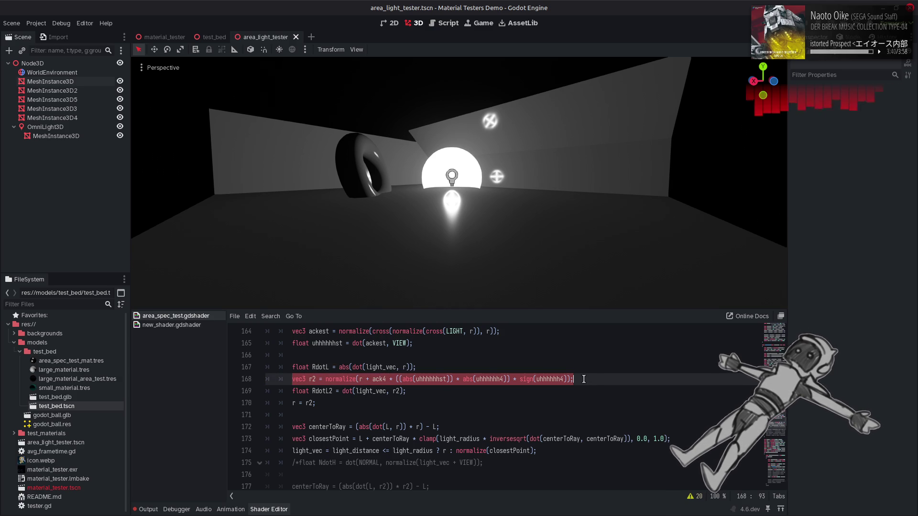
click(582, 379)
key(ctrl+shift+d)
click(293, 380)
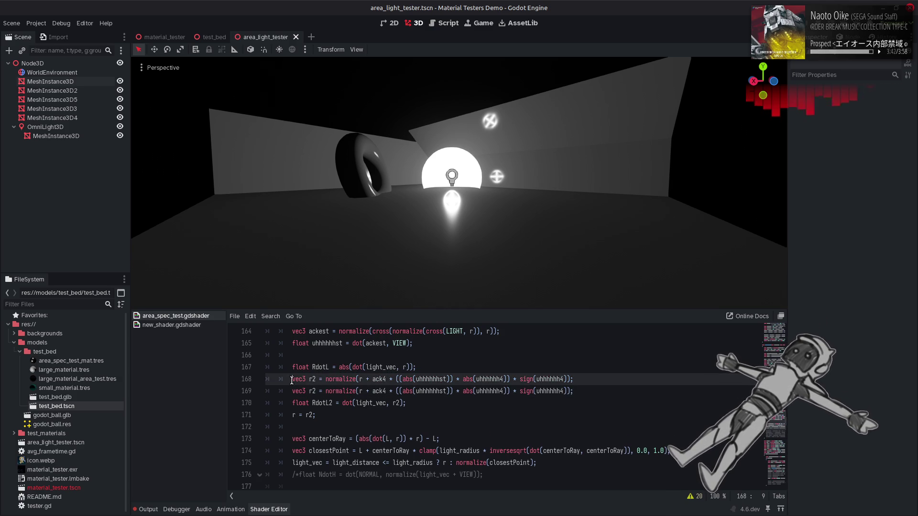
text(//)
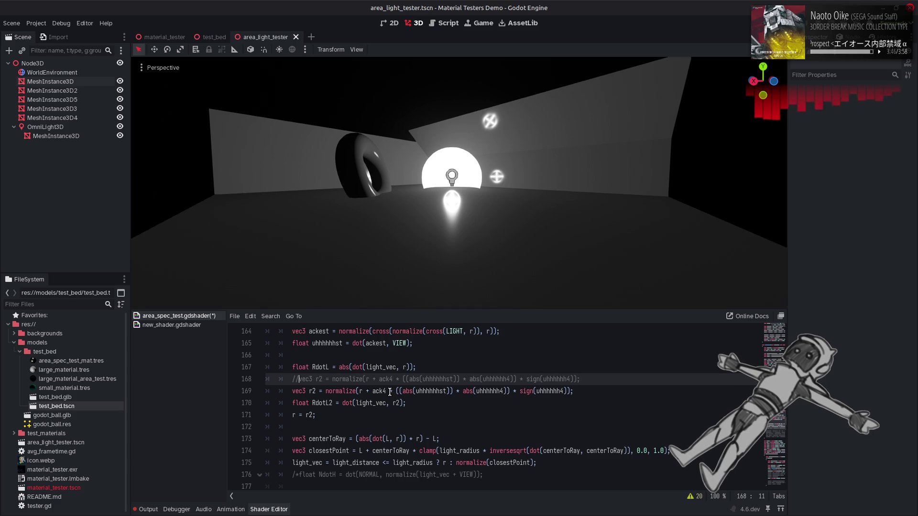
scroll(389, 392, up, 1)
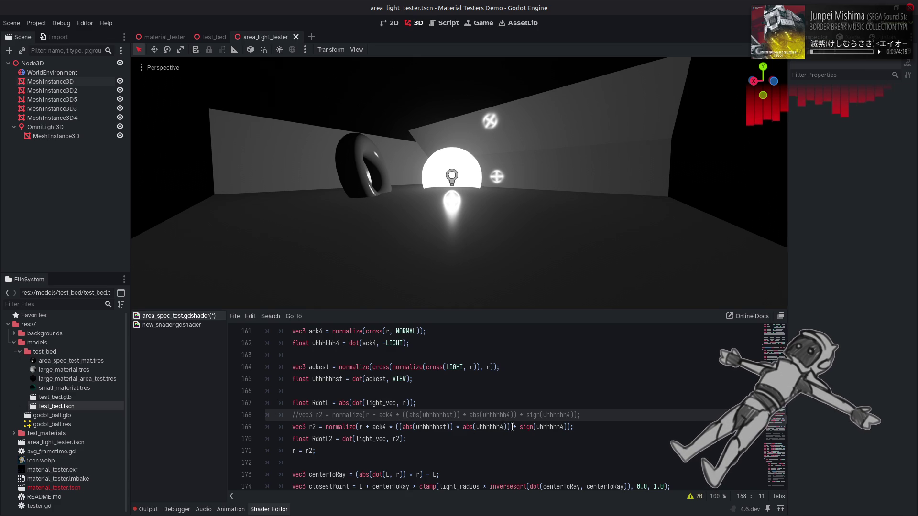
Cut line 169 down to normalize(r + ack4 * sign(uhhhhhh4)) by removing the abs product and stray bracket, then recompile.
click(566, 427)
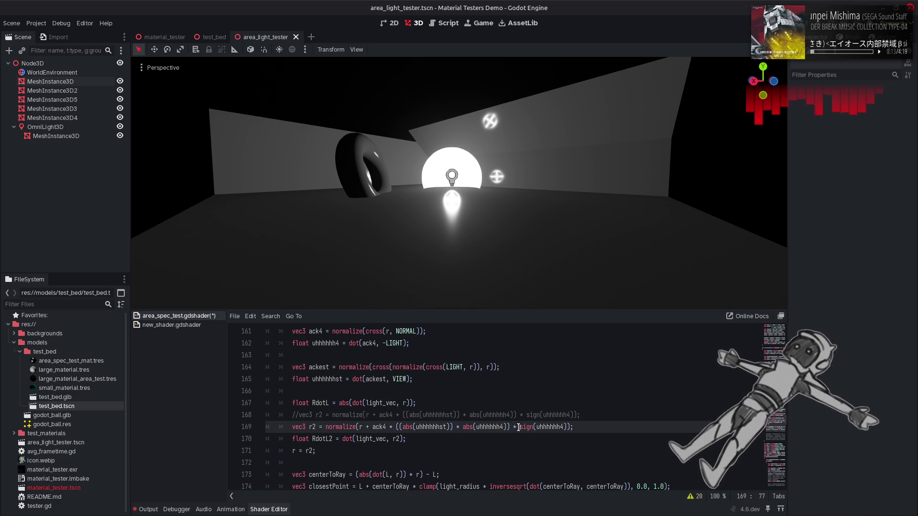
drag(518, 427, 399, 427)
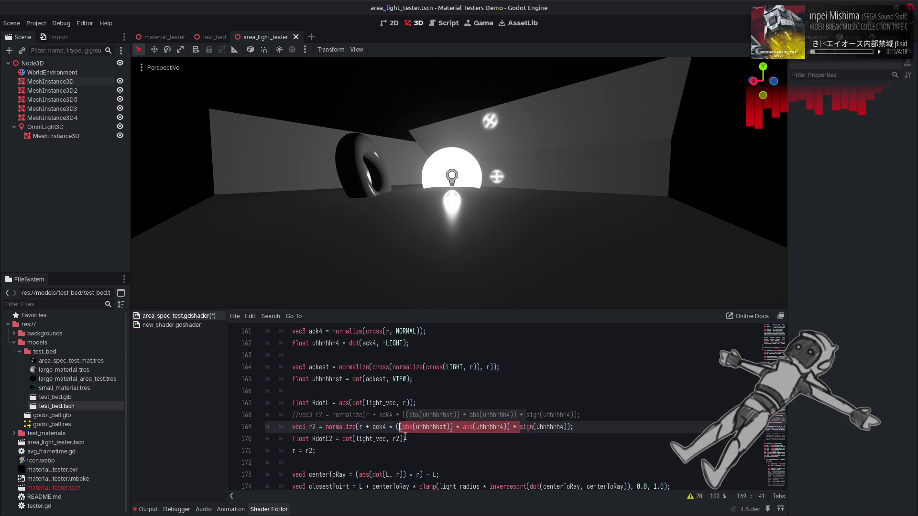
key(BackSpace)
click(450, 427)
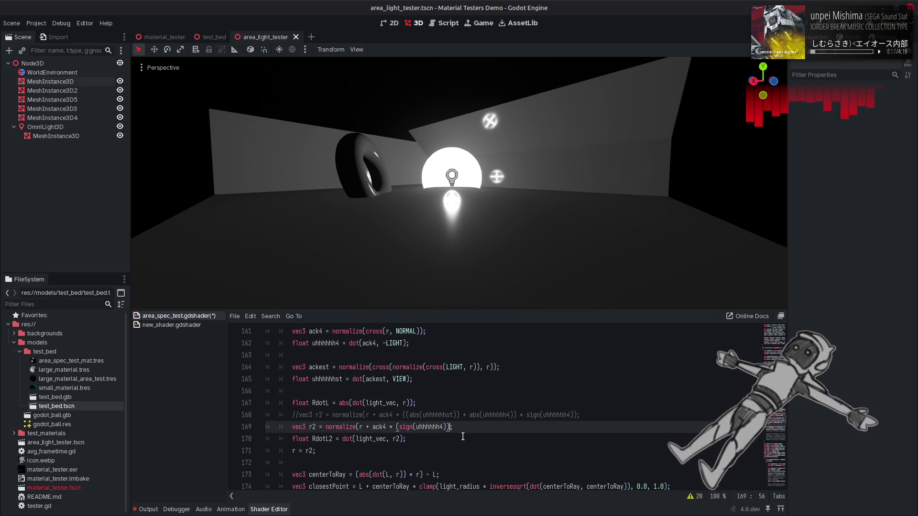
click(398, 427)
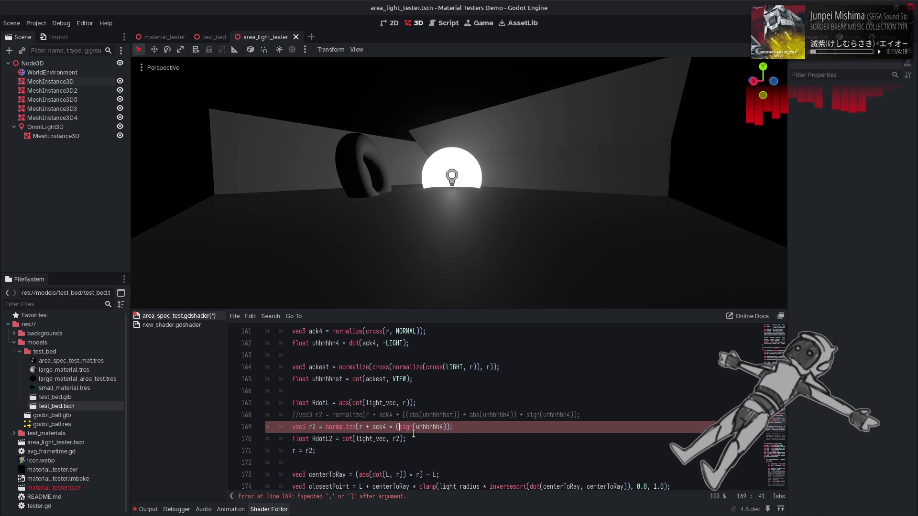
key(BackSpace)
click(471, 427)
key(ctrl+s)
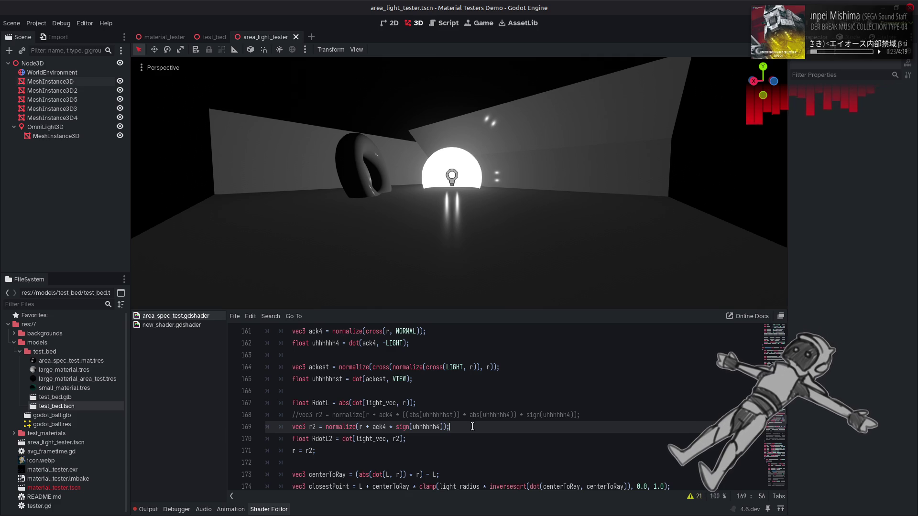
click(443, 427)
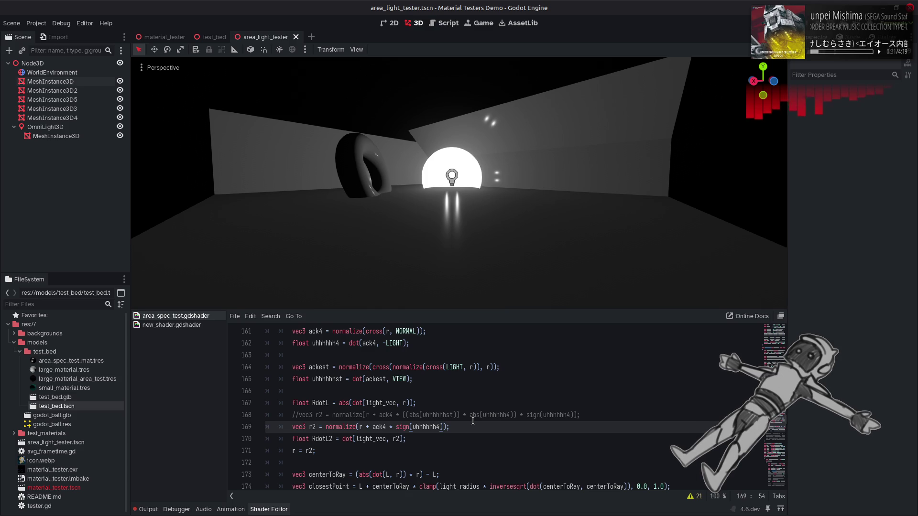
scroll(458, 182, up, 6)
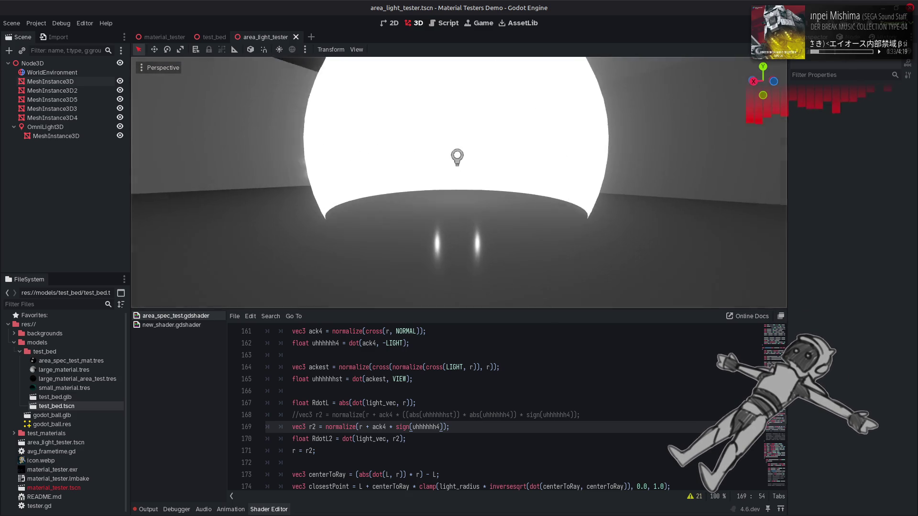
scroll(459, 182, down, 8)
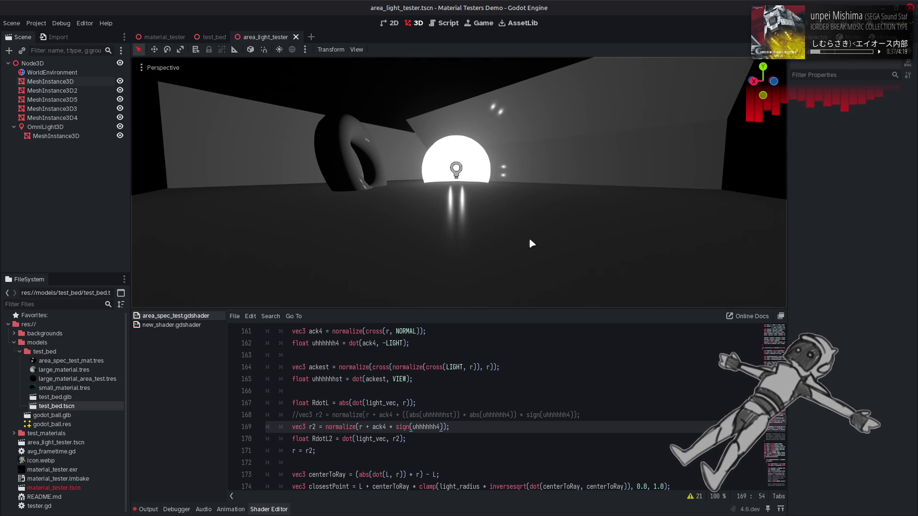
Temporarily comment out r = r2; to compare the highlights, then restore it.
click(292, 451)
text(//)
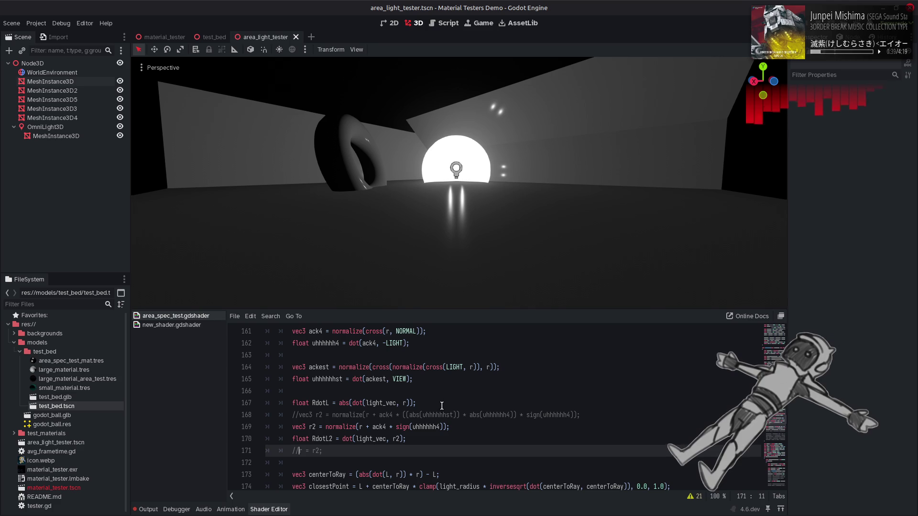
key(ctrl+s)
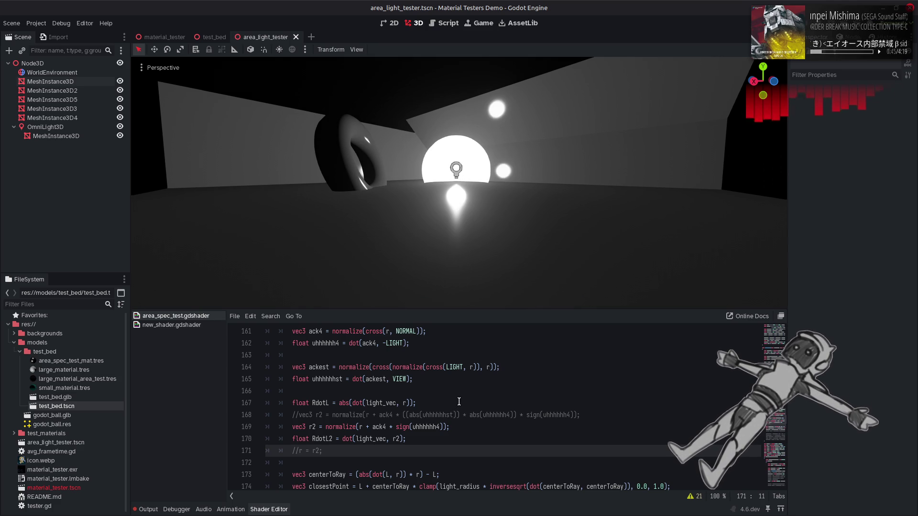
key(BackSpace)
key(BackSpace)
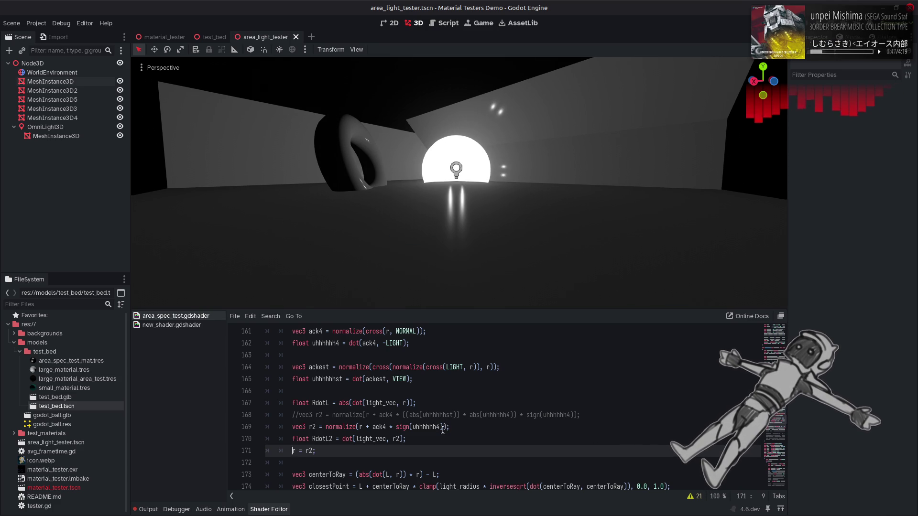
Multiply the sign(uhhhhhh4) term on line 169 by a factor, settling on 0.01, and recompile.
click(443, 427)
text(* 0.)
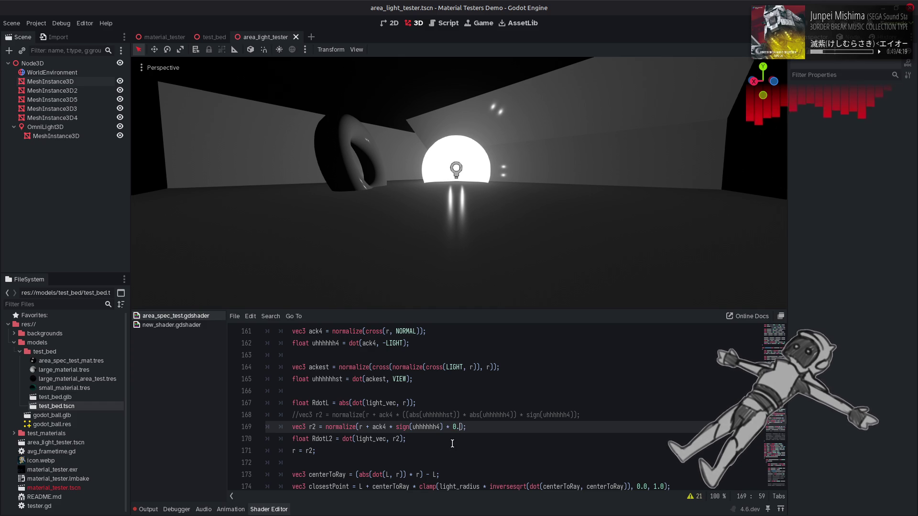
text(5)
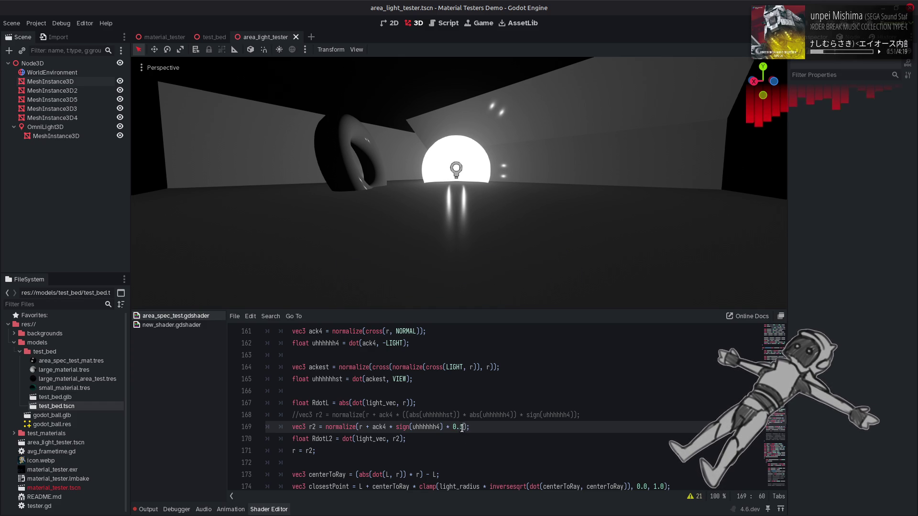
key(Left)
text(2)
key(Left)
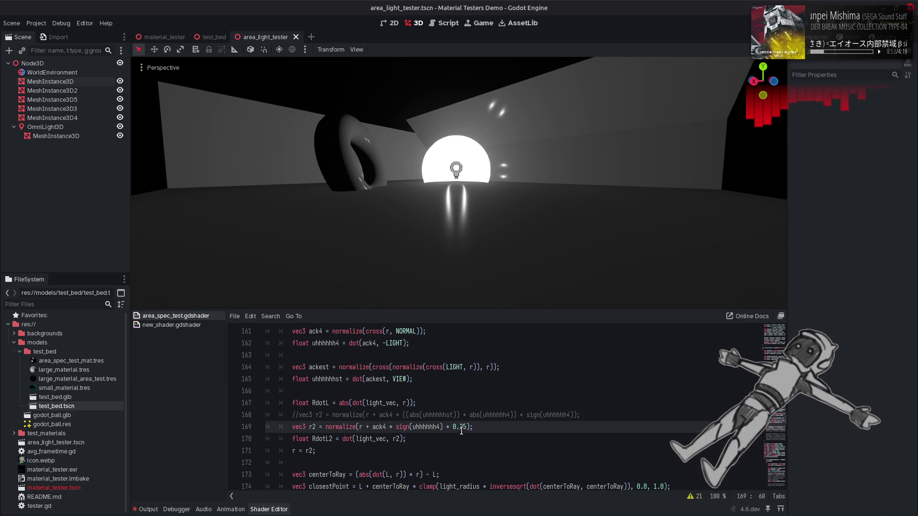
text(1)
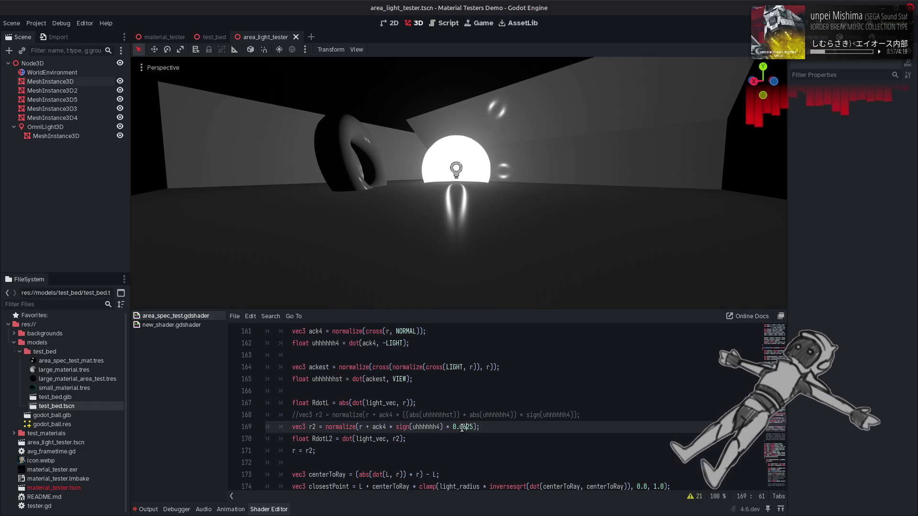
key(BackSpace)
text(06)
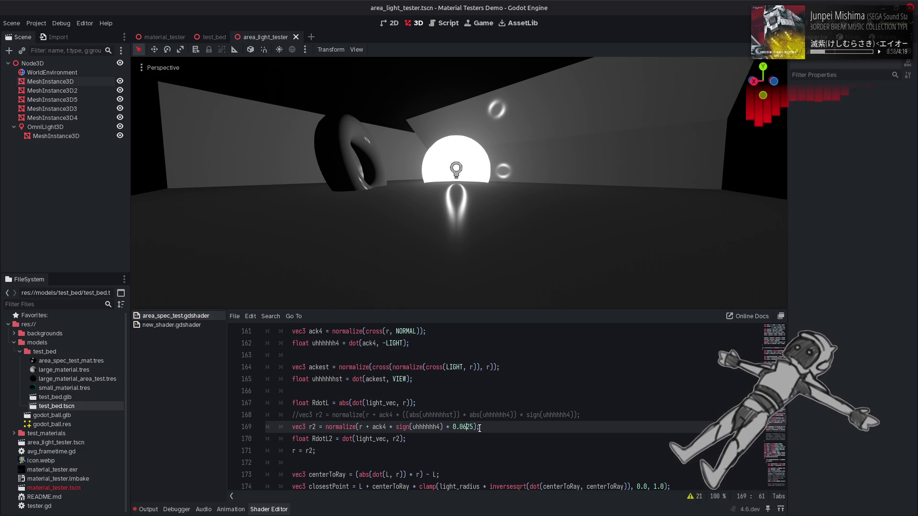
double_click(464, 427)
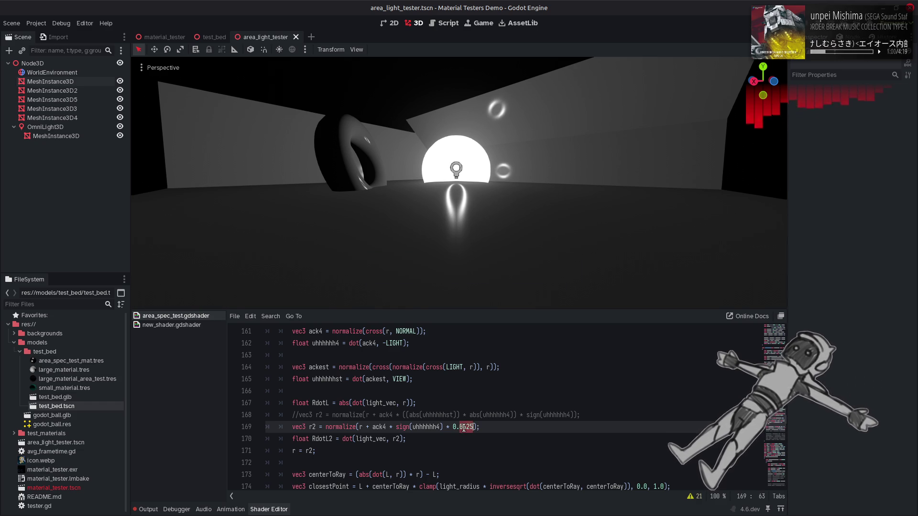
text(01)
key(ctrl+s)
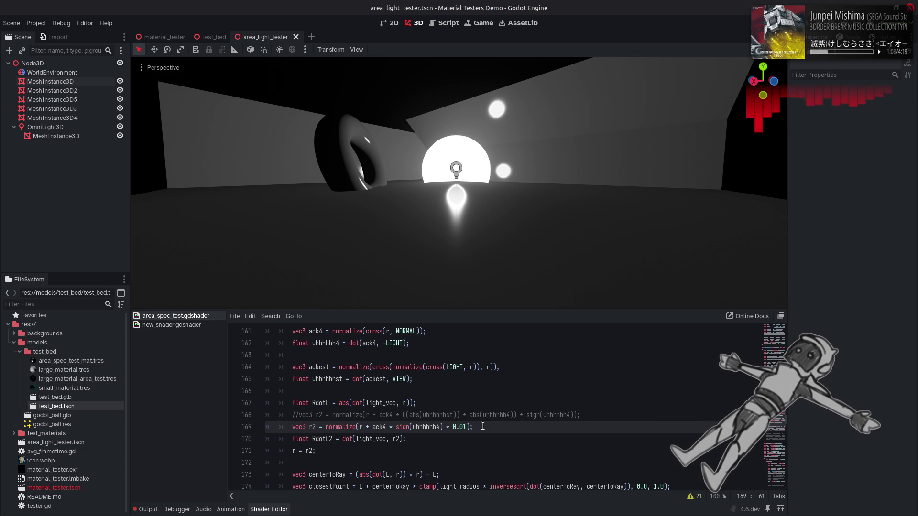
Test the ack4 definition without normalize, then undo to restore it.
double_click(382, 427)
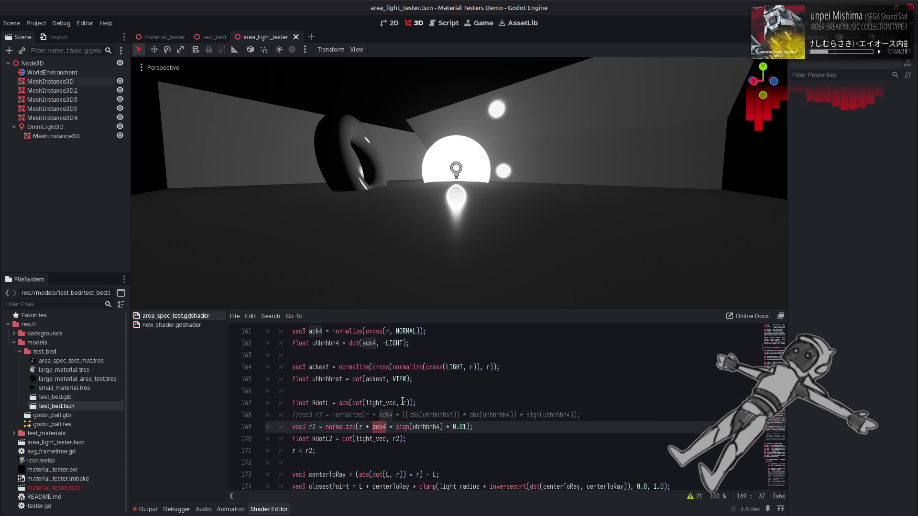
scroll(402, 402, up, 1)
double_click(351, 367)
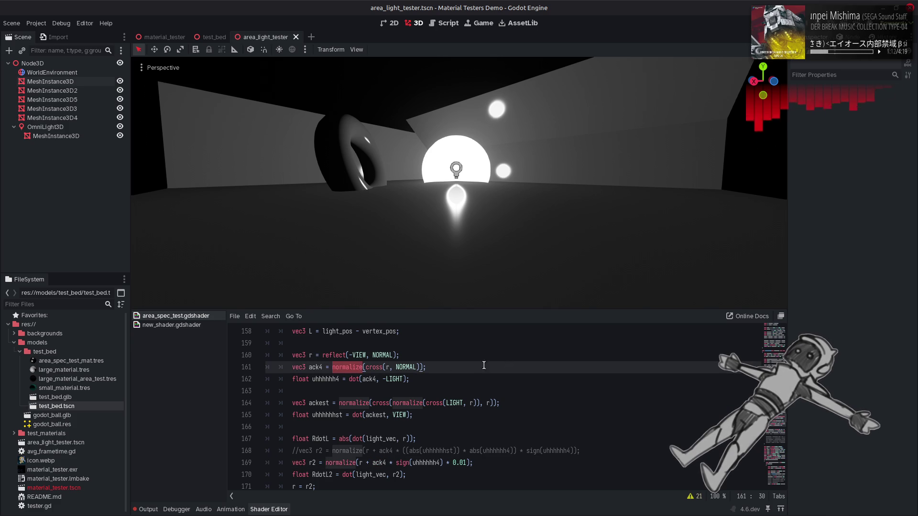
key(BackSpace)
key(ctrl+s)
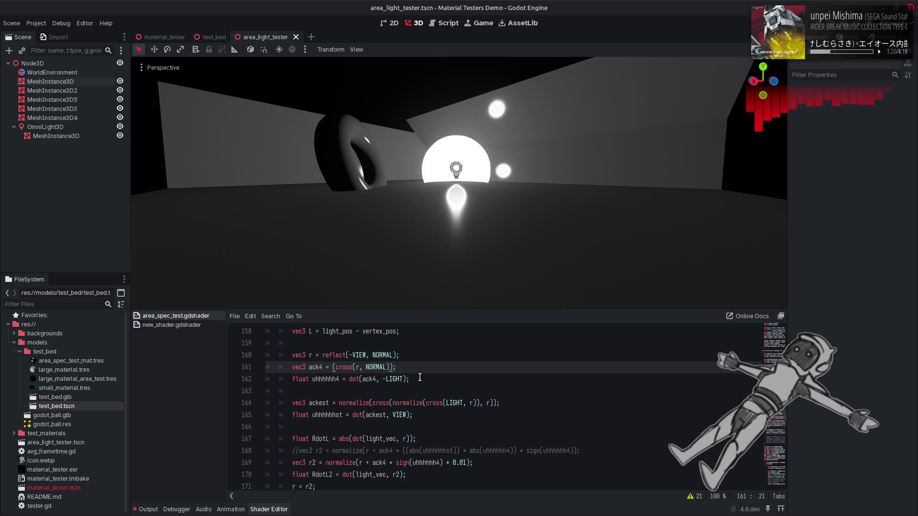
key(ctrl+z)
Change line 162 so uhhhhhh4 is dot(r, NORMAL) and recompile.
click(390, 367)
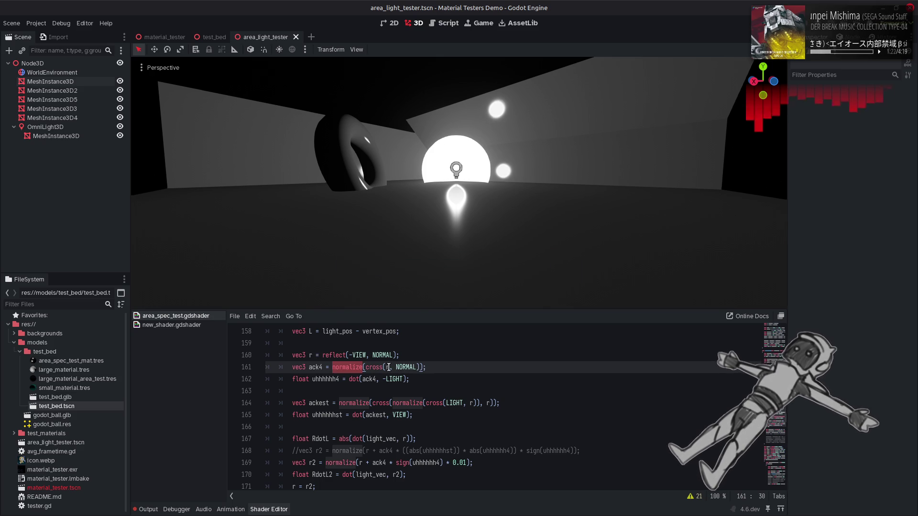
double_click(369, 379)
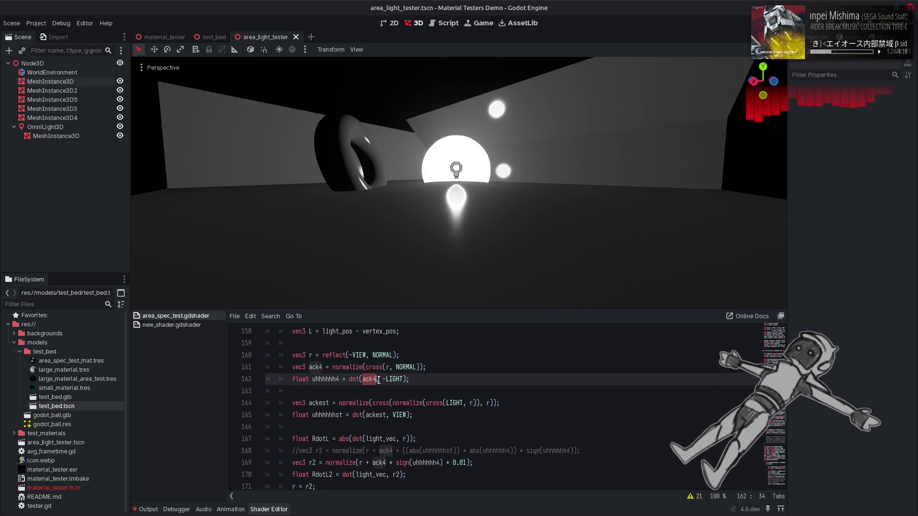
text(r)
click(400, 367)
double_click(400, 367)
key(ctrl+c)
drag(372, 379, 391, 379)
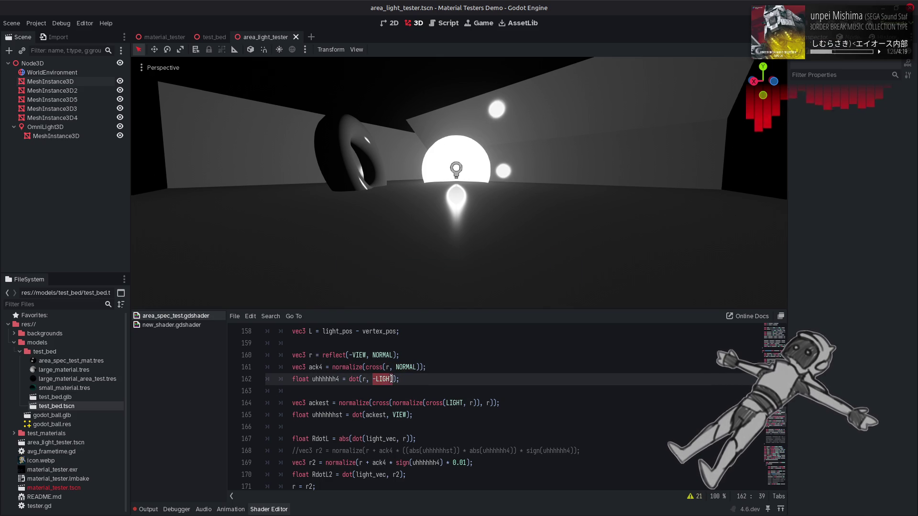
click(413, 379)
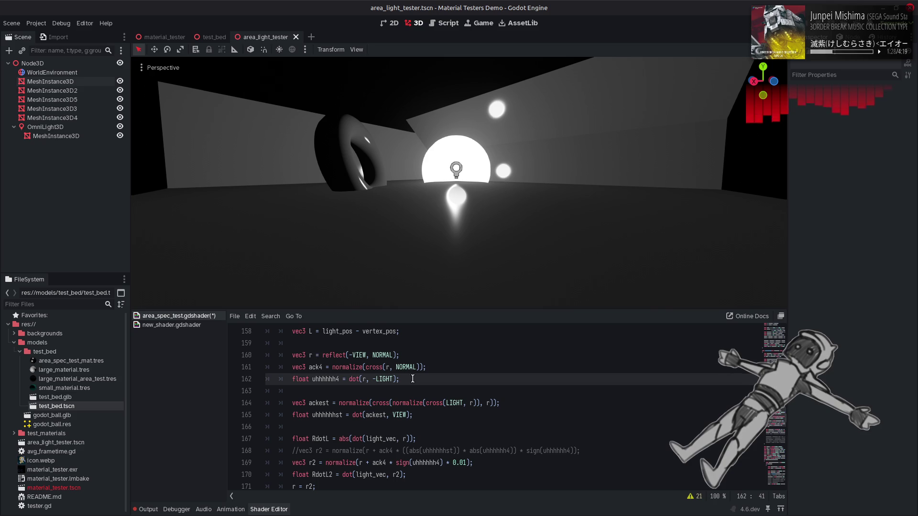
drag(393, 379, 373, 379)
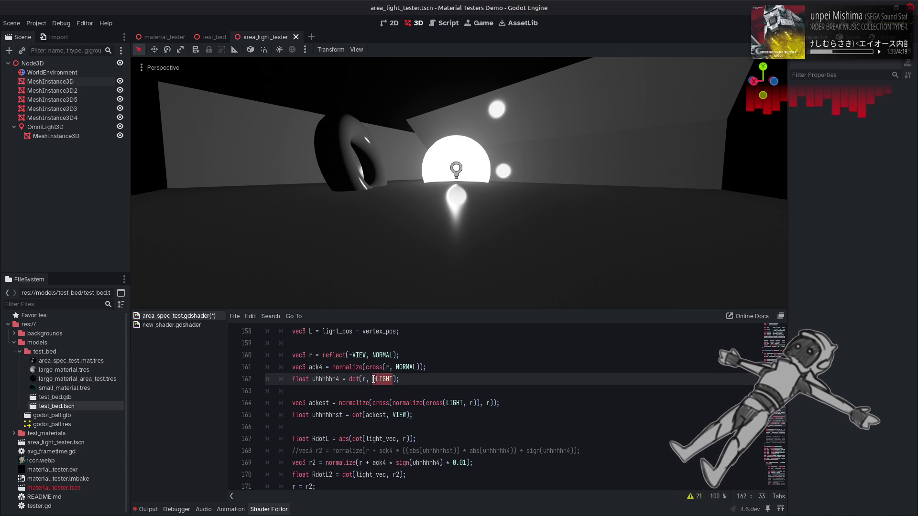
key(ctrl+v)
key(ctrl+s)
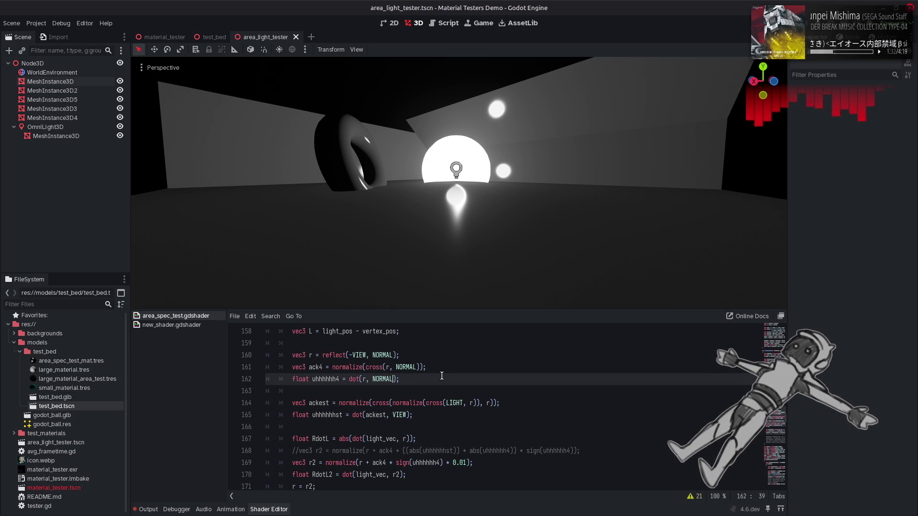
Delete the * sign(uhhhhhh4) multiplier from line 169 and recompile.
drag(442, 462, 388, 462)
key(Delete)
key(ctrl+s)
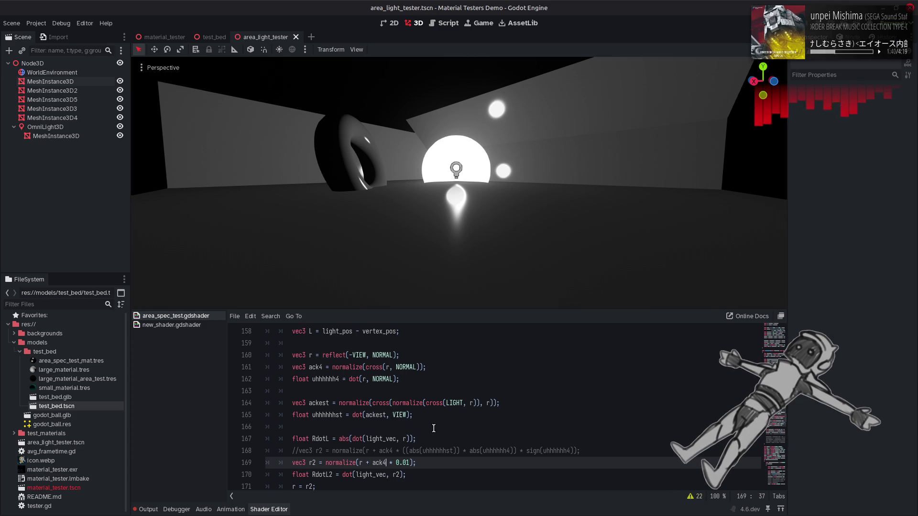
Change the line 169 factor from 0.01 to 0.1 and recompile.
key(BackSpace)
key(BackSpace)
text(1)
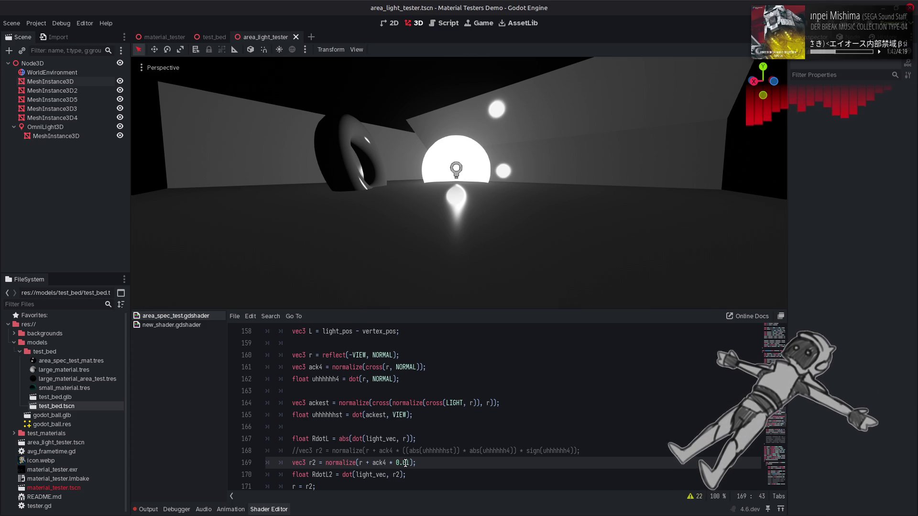
key(ctrl+s)
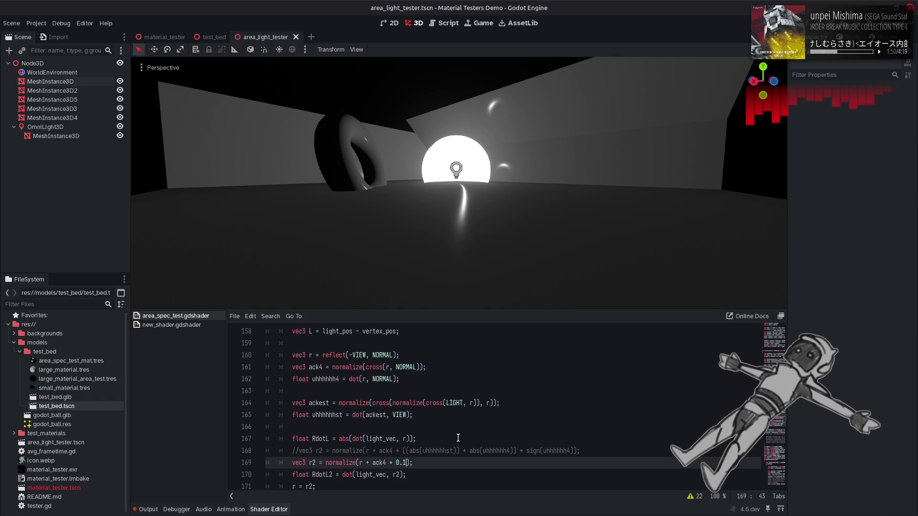
Step back through undo history while keeping dot(r, NORMAL) on line 162.
double_click(338, 415)
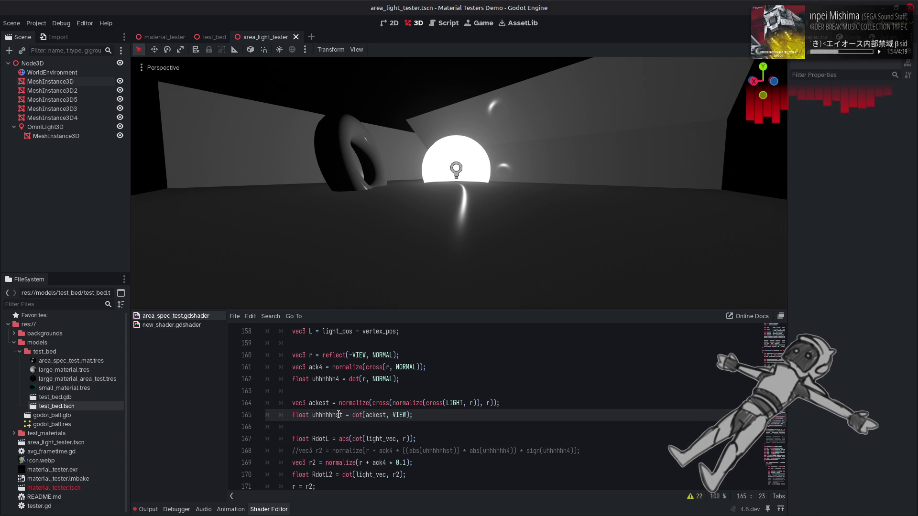
key(ctrl+z)
key(ctrl+z)
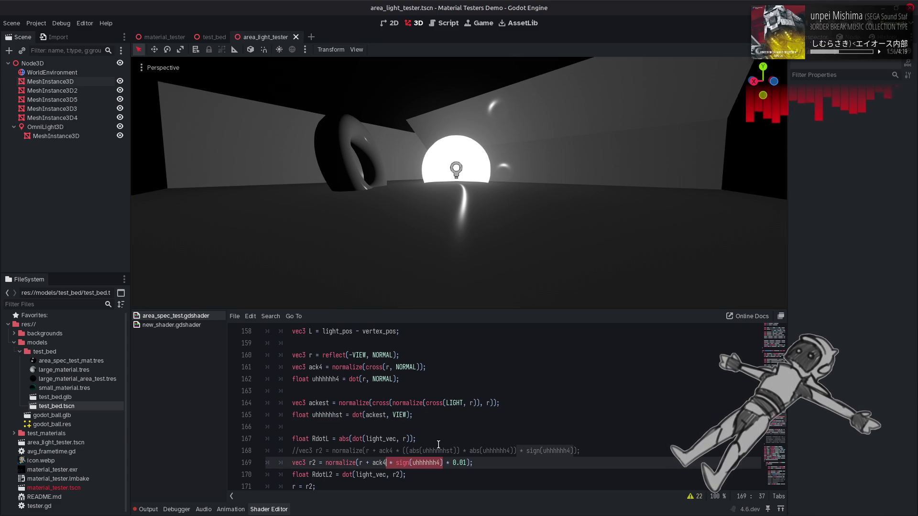
key(ctrl+z)
key(ctrl+z)
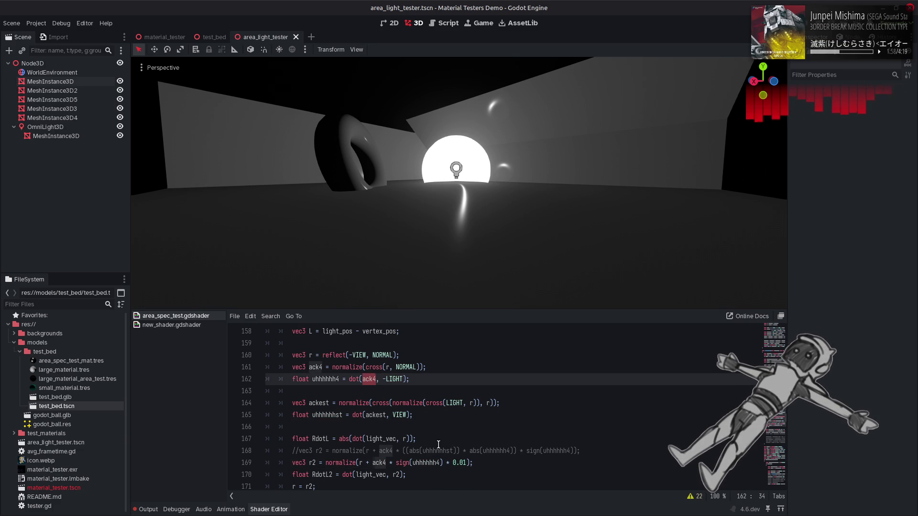
key(ctrl+shift+z)
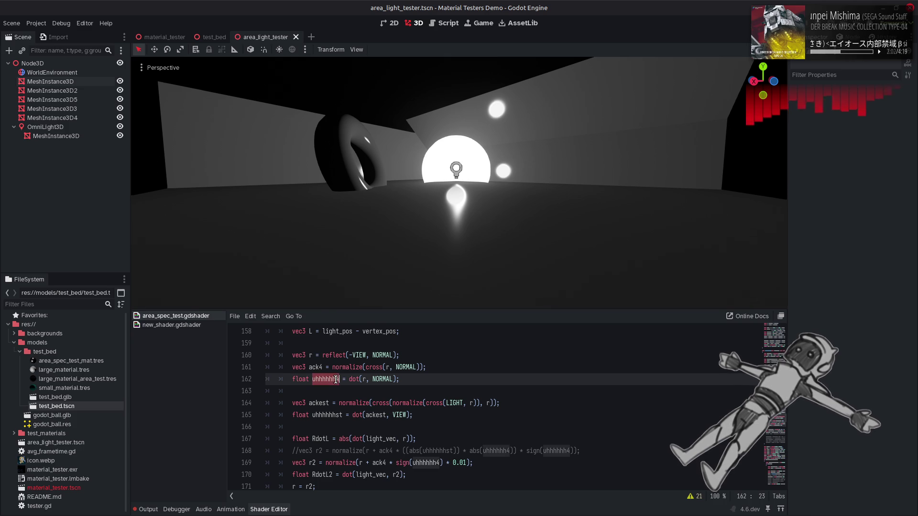
Rewrite the line 169 offset as ack4 * abs(uhhhhhh4) * 0.1 and recompile.
double_click(403, 462)
key(BackSpace)
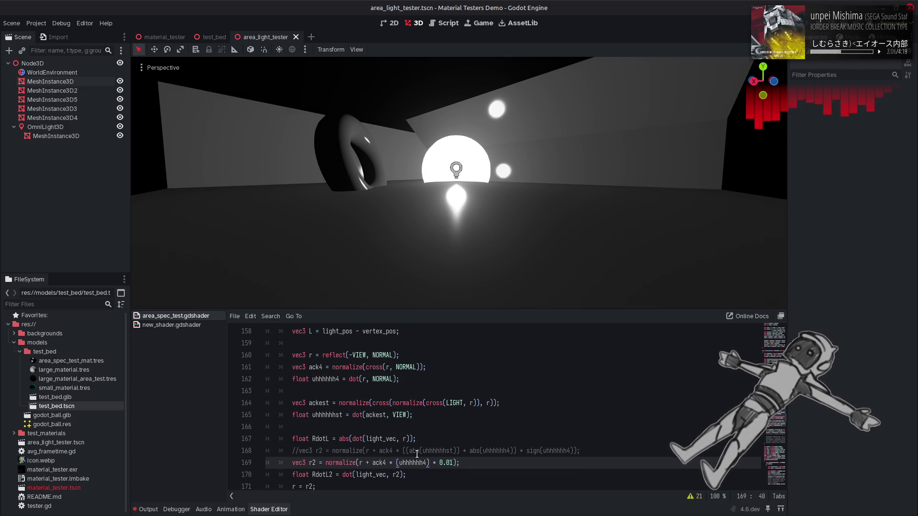
double_click(449, 462)
text(1)
key(ctrl+s)
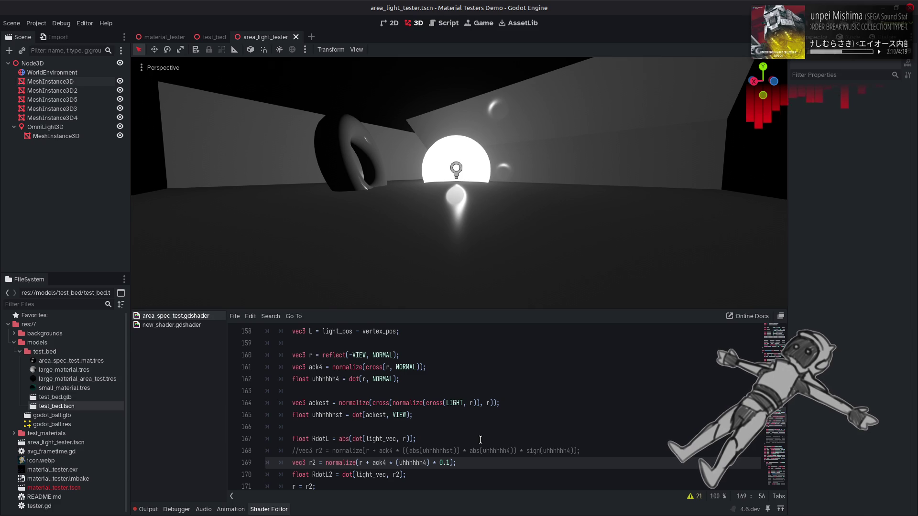
click(397, 462)
text(abs)
click(440, 466)
key(ctrl+s)
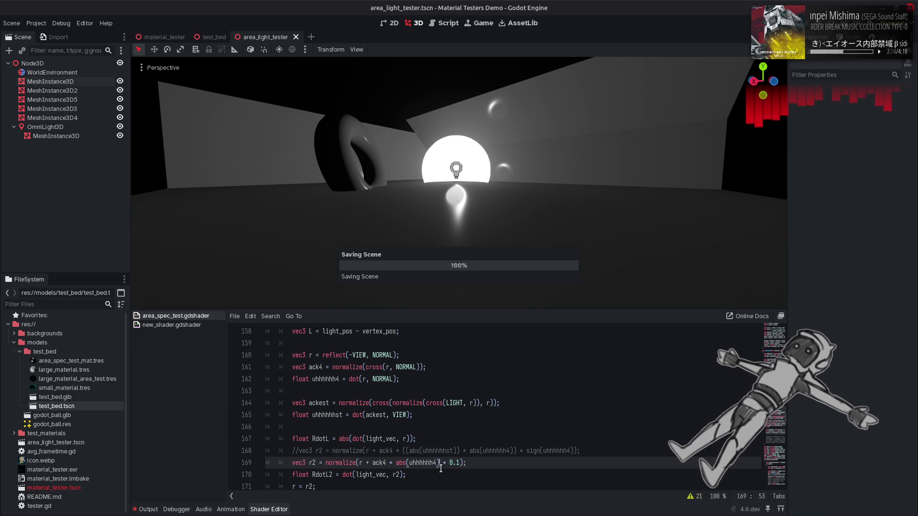
double_click(385, 462)
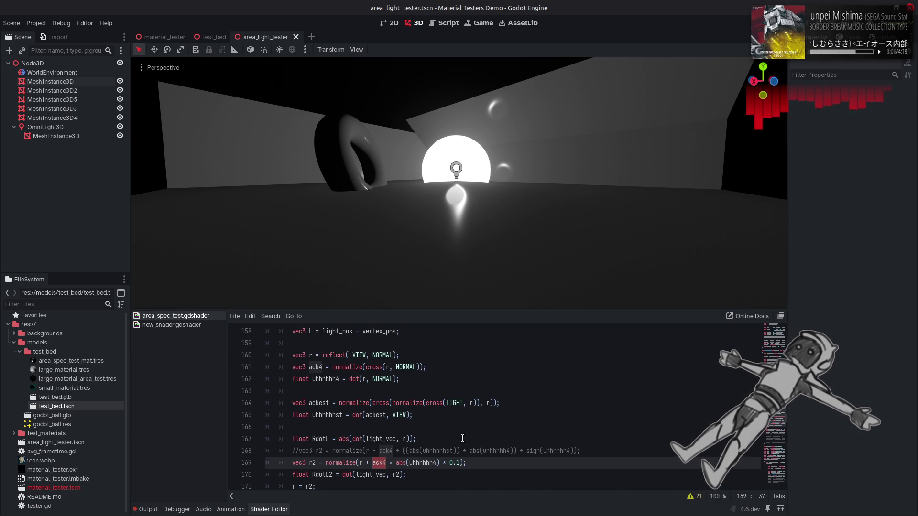
scroll(462, 438, down, 1)
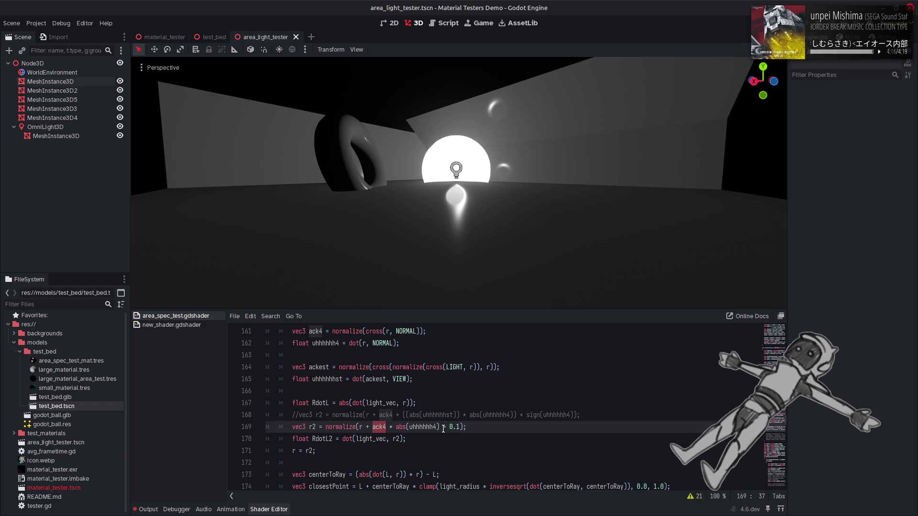
Use undo/redo to restore dot(ack4, -LIGHT) and a sign(uhhhhhh4) * 0.1 offset, then recompile.
key(End)
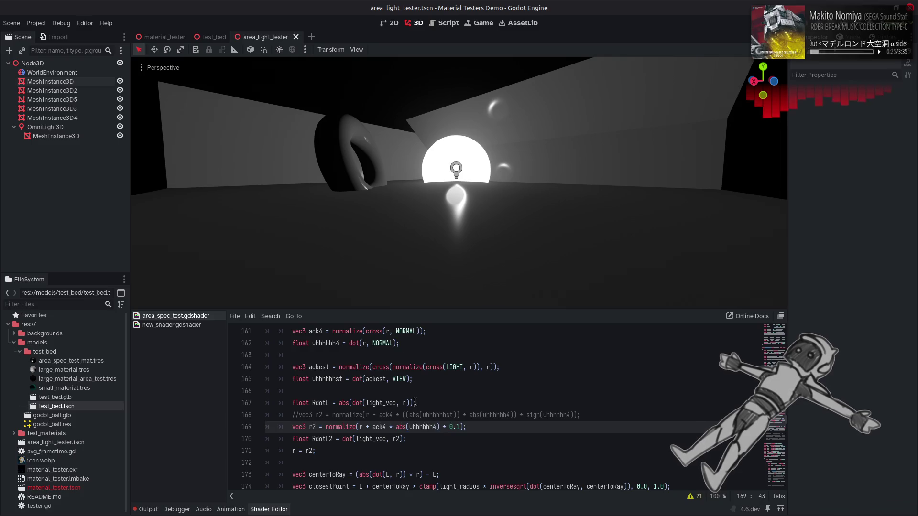
key(ctrl+z)
key(ctrl+z)
key(ctrl+z)
key(ctrl+shift+z)
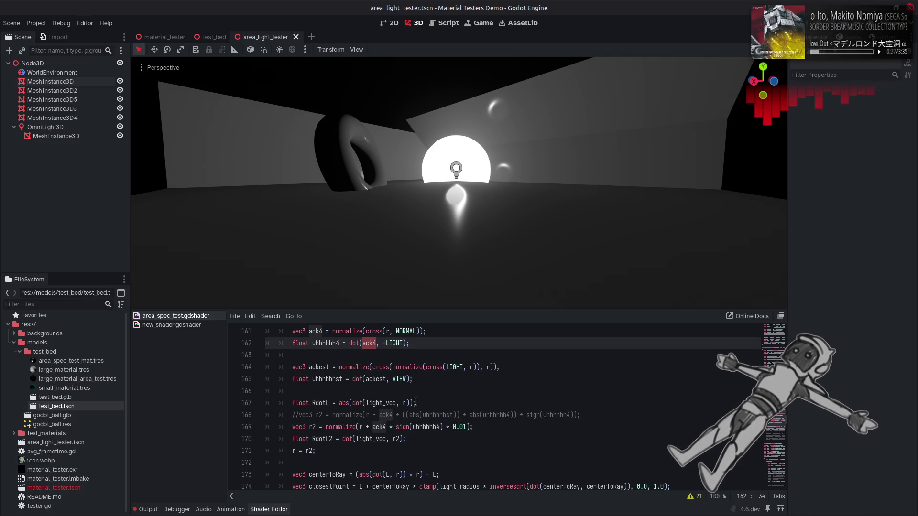
key(ctrl+shift+z)
key(ctrl+z)
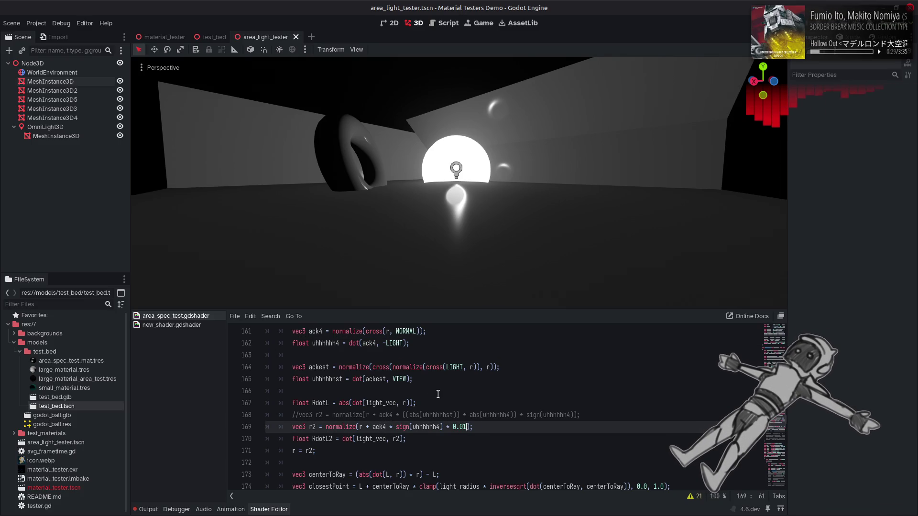
key(ctrl+z)
key(ctrl+shift+z)
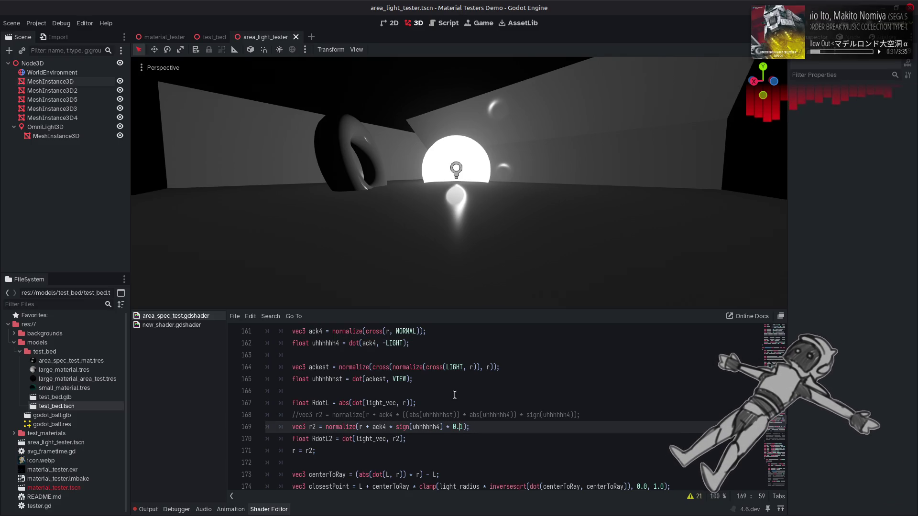
key(ctrl+s)
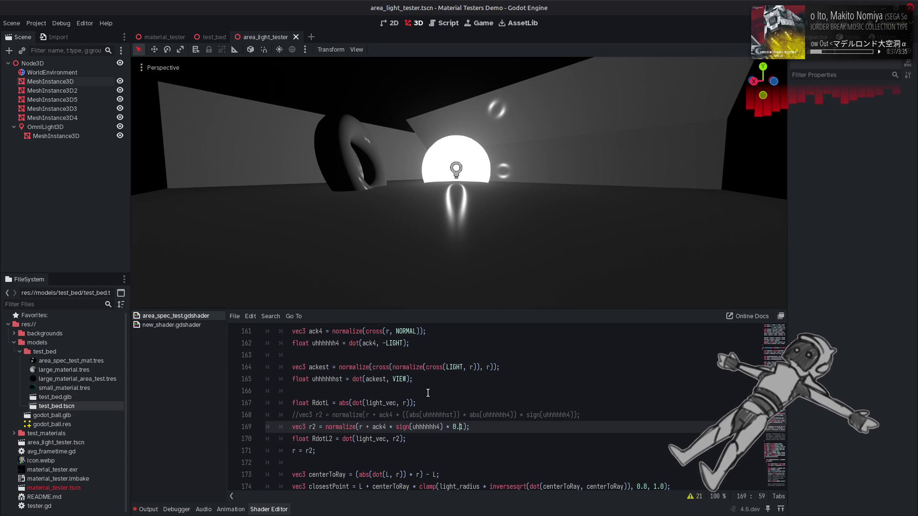
Set ackest on line 164 to cross(r, -VIEW) and recompile.
double_click(315, 367)
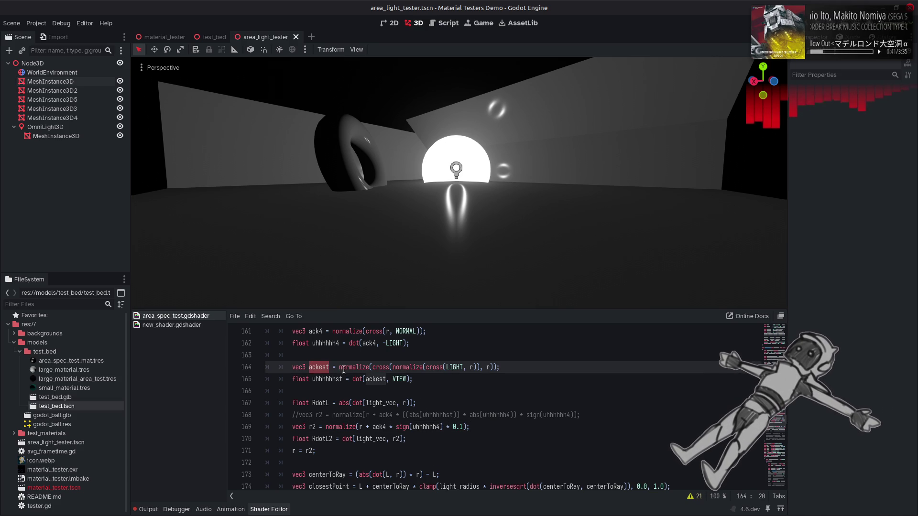
double_click(318, 378)
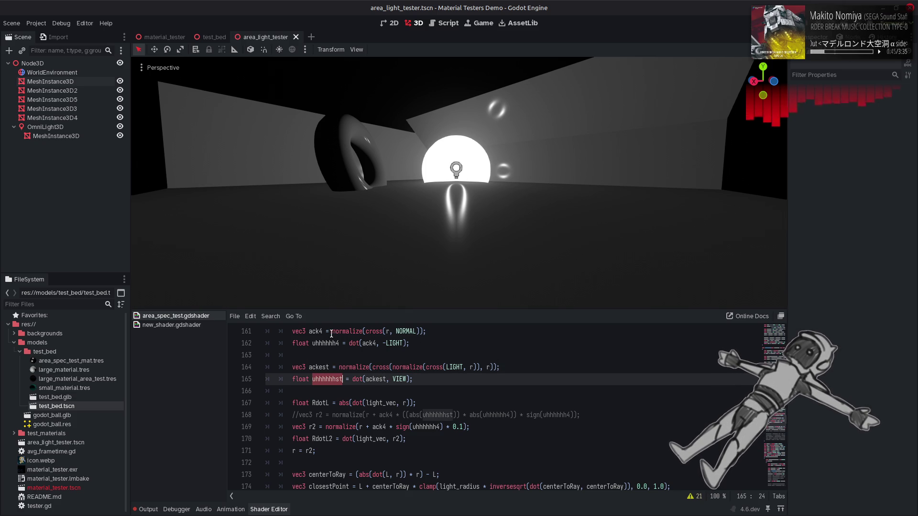
double_click(374, 331)
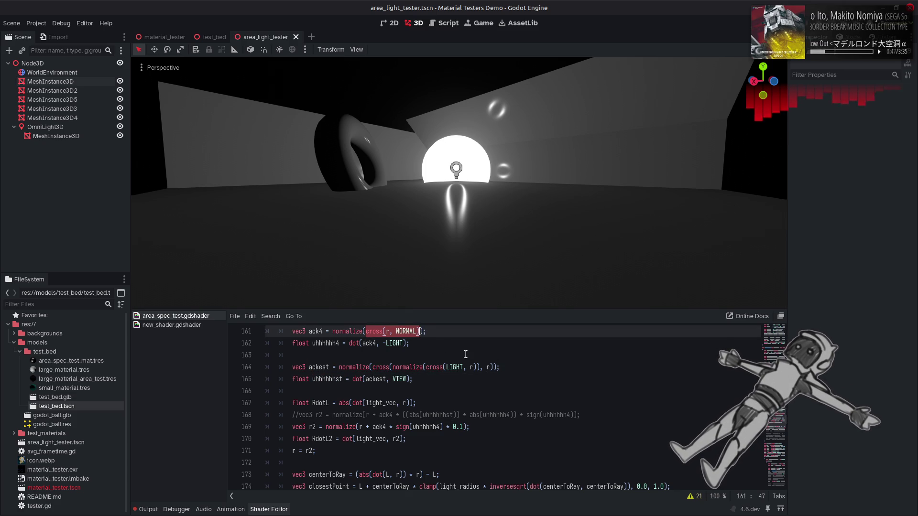
drag(496, 367, 360, 365)
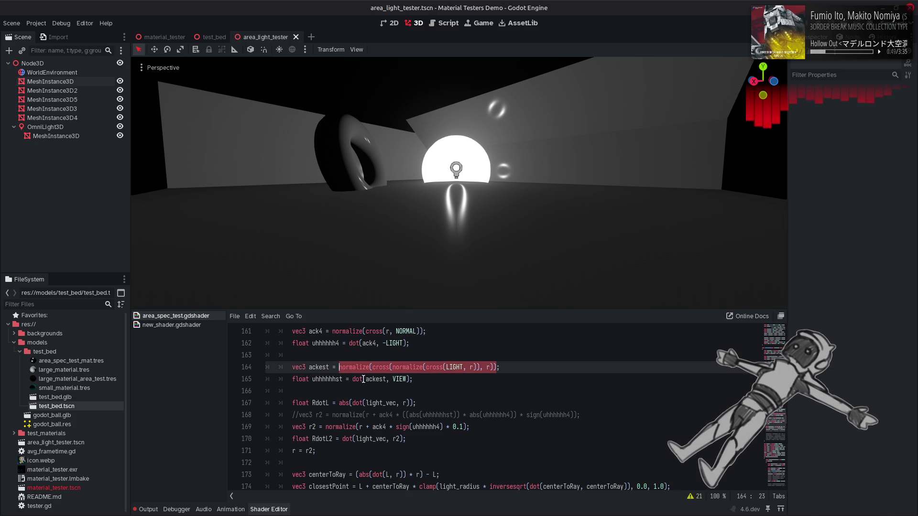
key(ctrl+z)
double_click(371, 366)
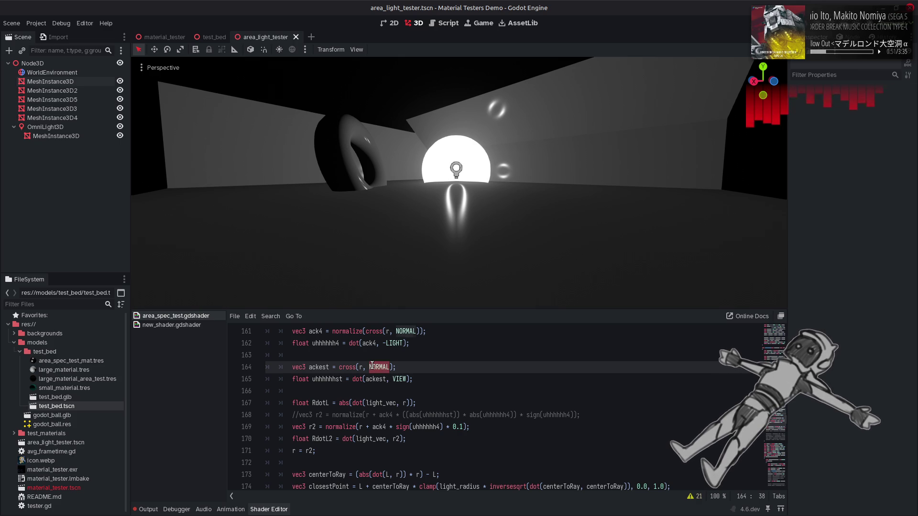
text(-VIEW)
click(428, 365)
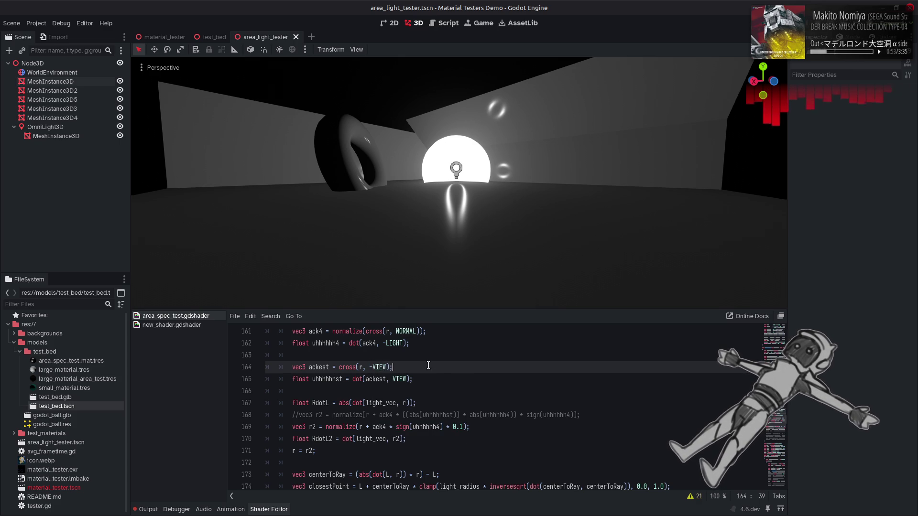
key(ctrl+s)
Replace ack4 with ackest in the line 169 r2 offset and recompile.
double_click(322, 367)
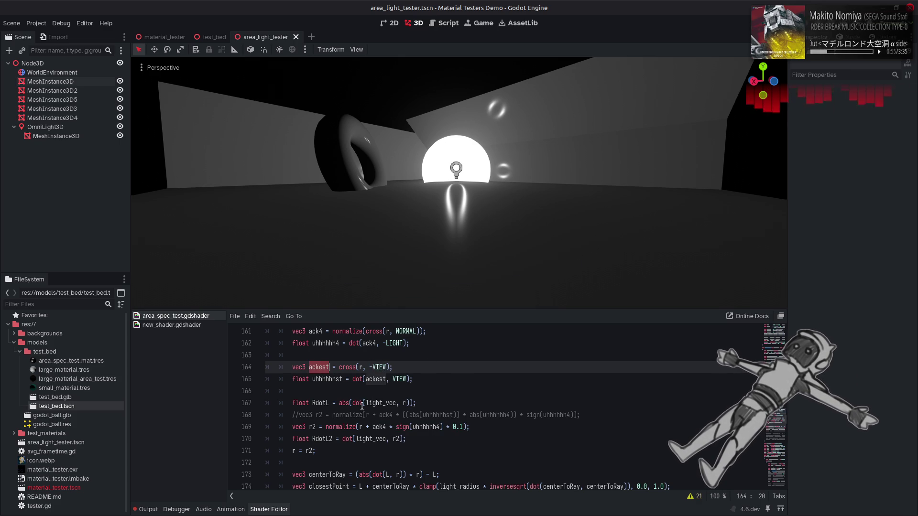
key(ctrl+c)
double_click(378, 427)
key(ctrl+v)
key(ctrl+s)
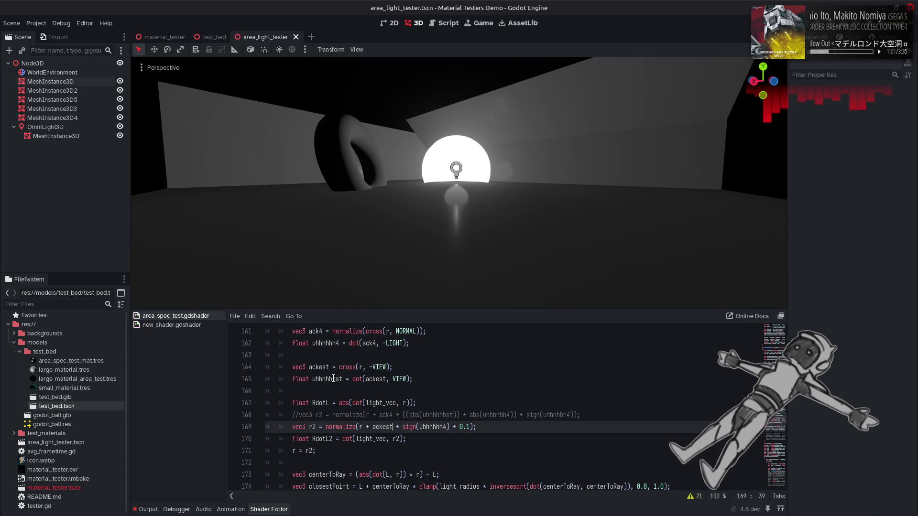
double_click(333, 379)
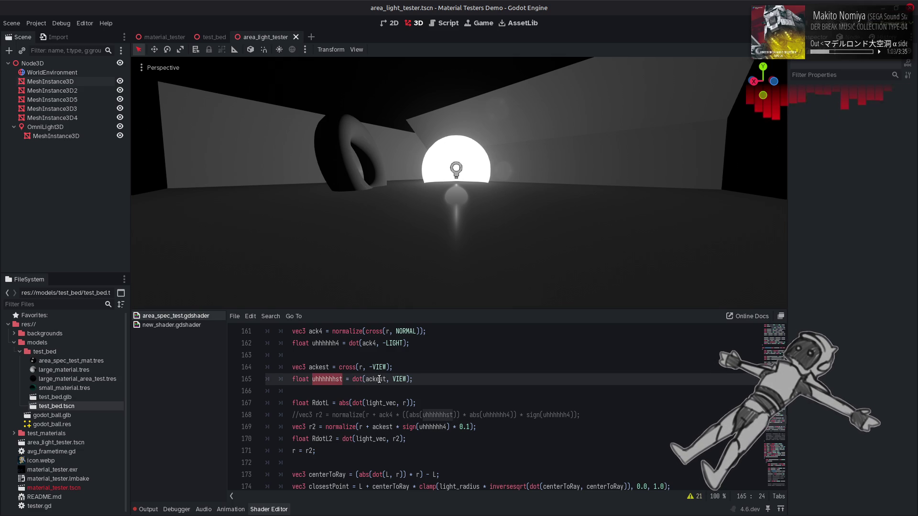
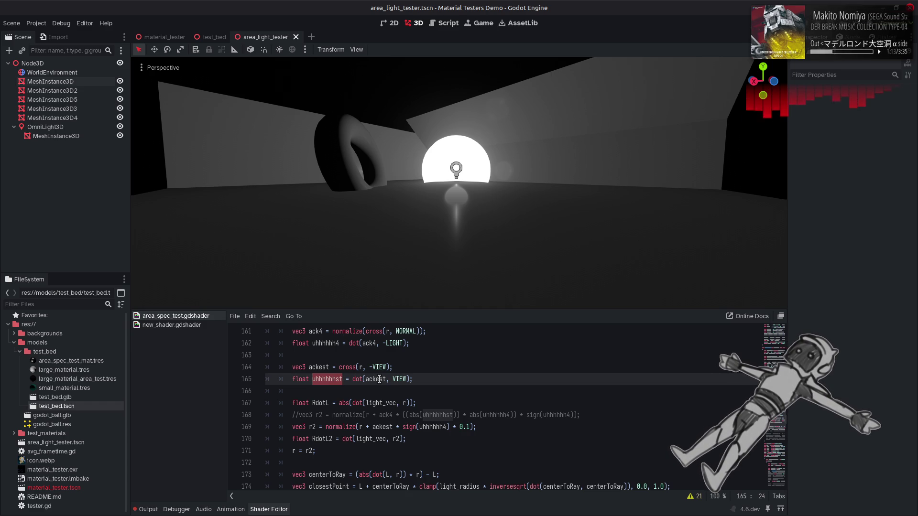
Replace ackest with r in line 165's dot product and save to recompile.
double_click(379, 379)
text(r)
click(487, 371)
key(ctrl+s)
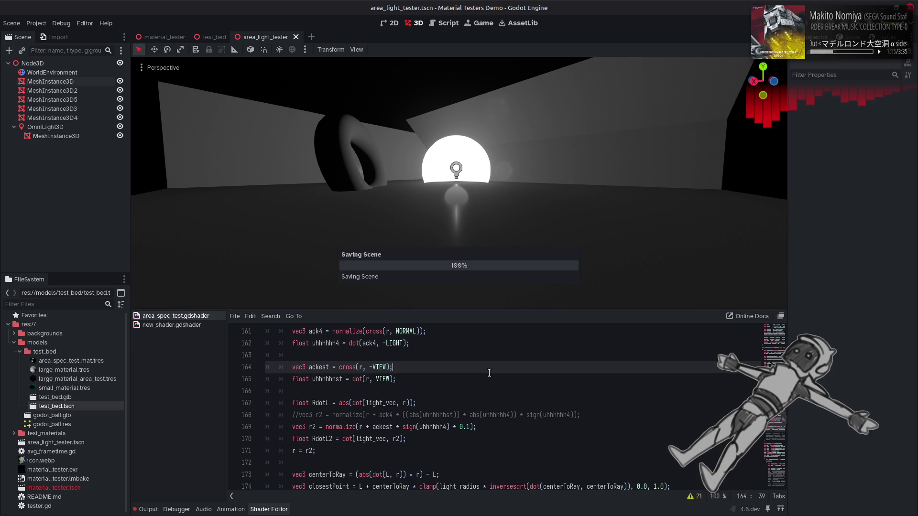
Copy uhhhhhhst into the sign() call on line 169 and save.
double_click(333, 379)
key(ctrl+c)
double_click(438, 427)
key(ctrl+v)
key(ctrl+s)
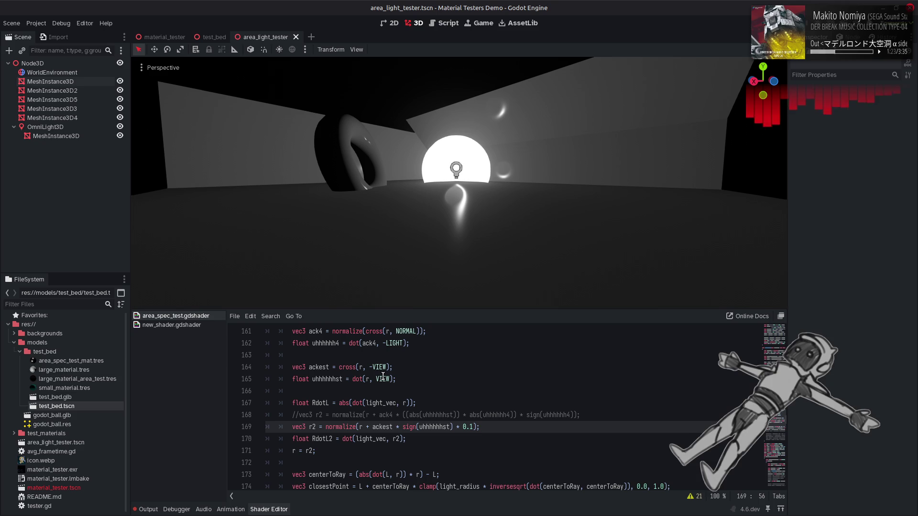
Put ackest back in place of r so line 165 reads dot(ackest, VIEW), and save.
double_click(323, 368)
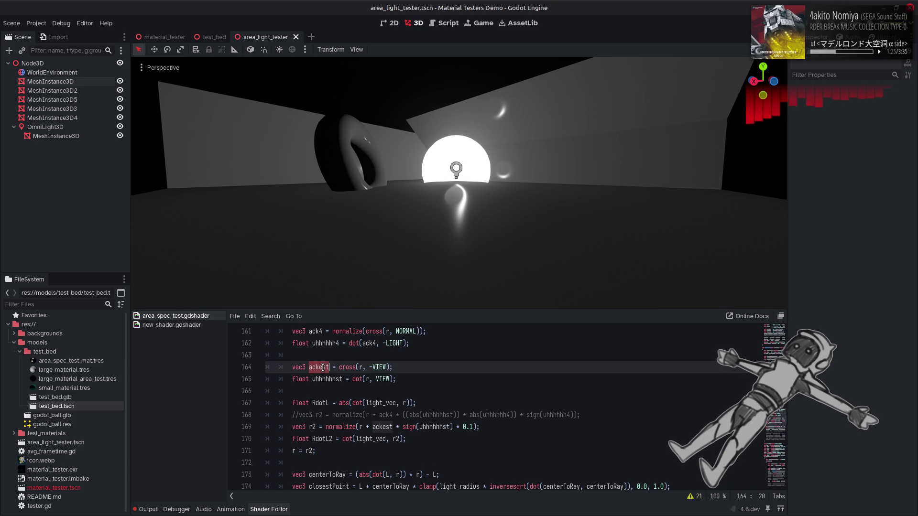
click(368, 380)
key(BackSpace)
key(ctrl+v)
key(ctrl+s)
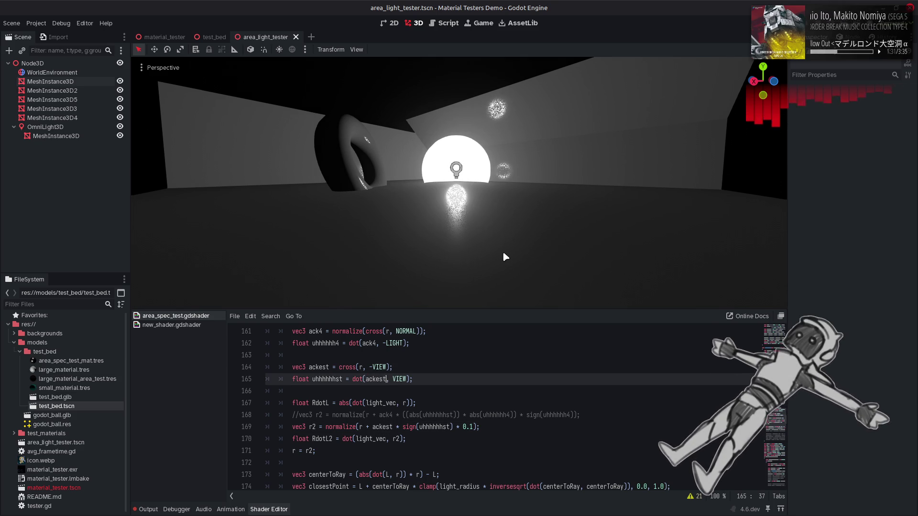
Fly the camera around the torus and light to inspect the grainy reflection highlights.
key(w)
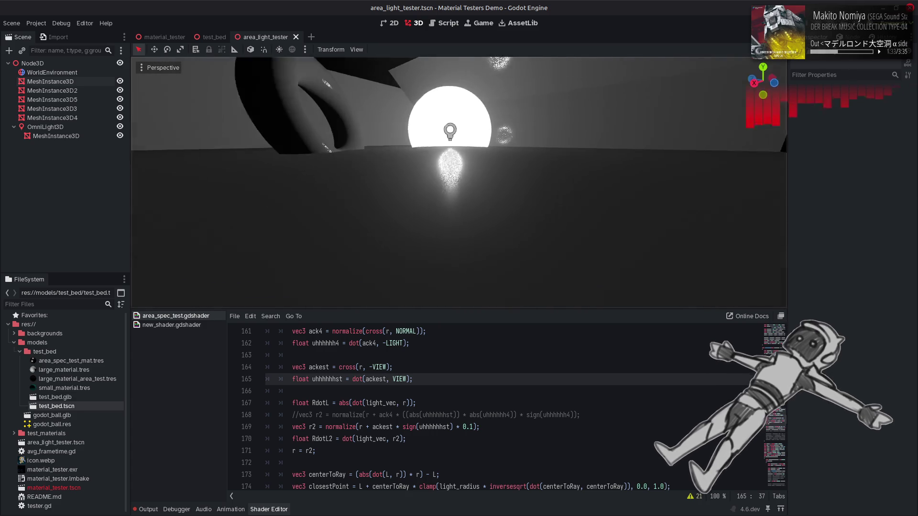
key(e)
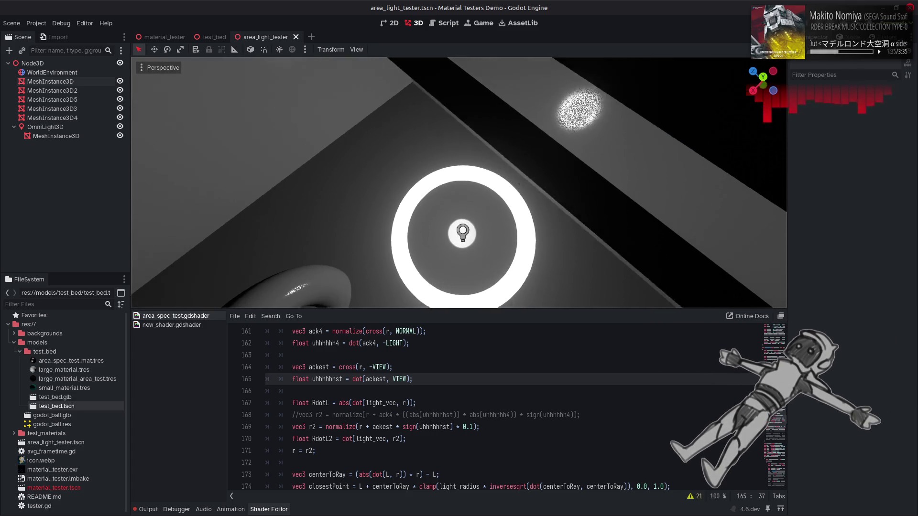
key(q)
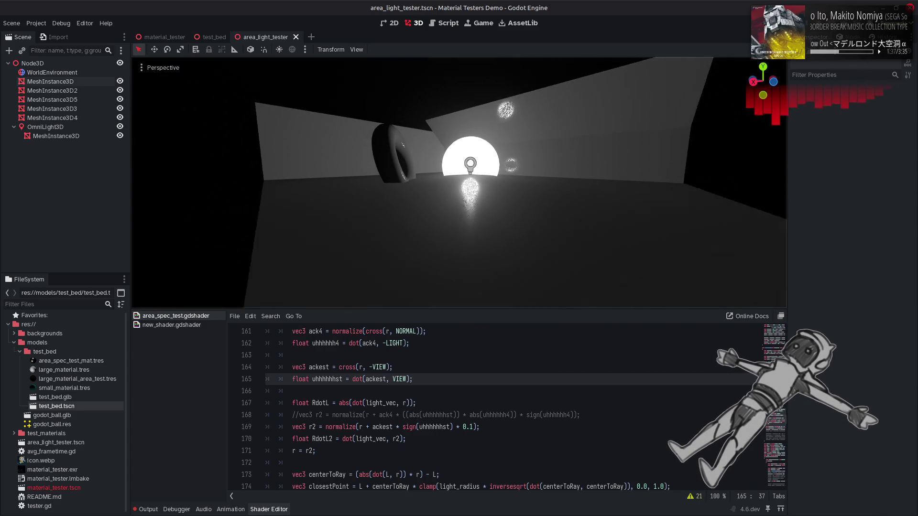
key(w)
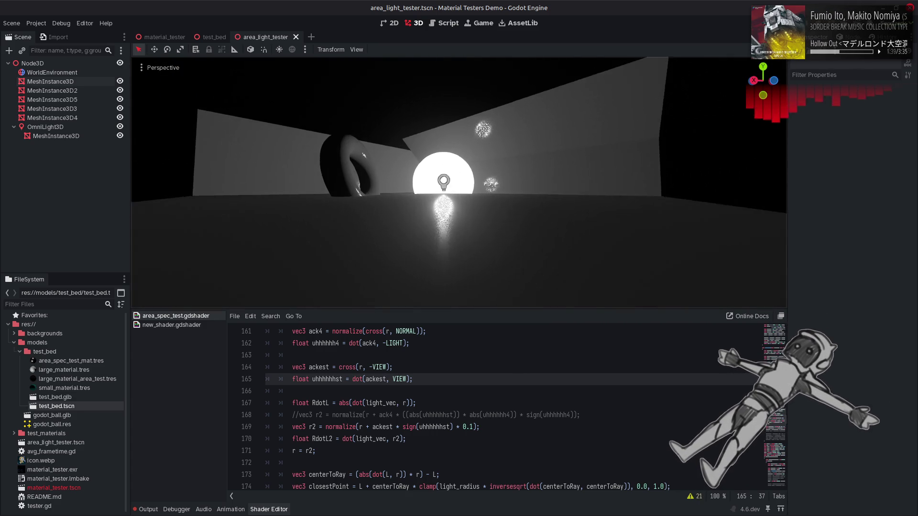
key(a)
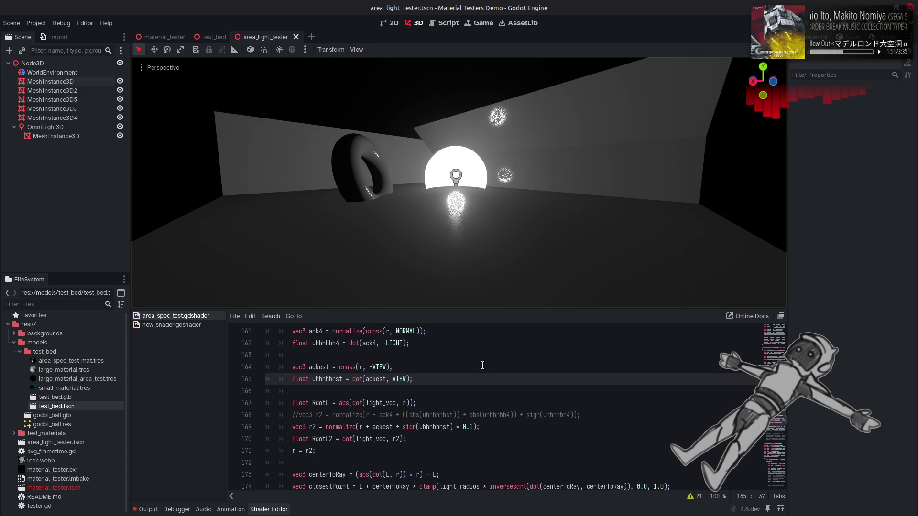
Test LIGHT instead of VIEW on line 165, revert it, then delete sign from line 169.
scroll(474, 368, up, 4)
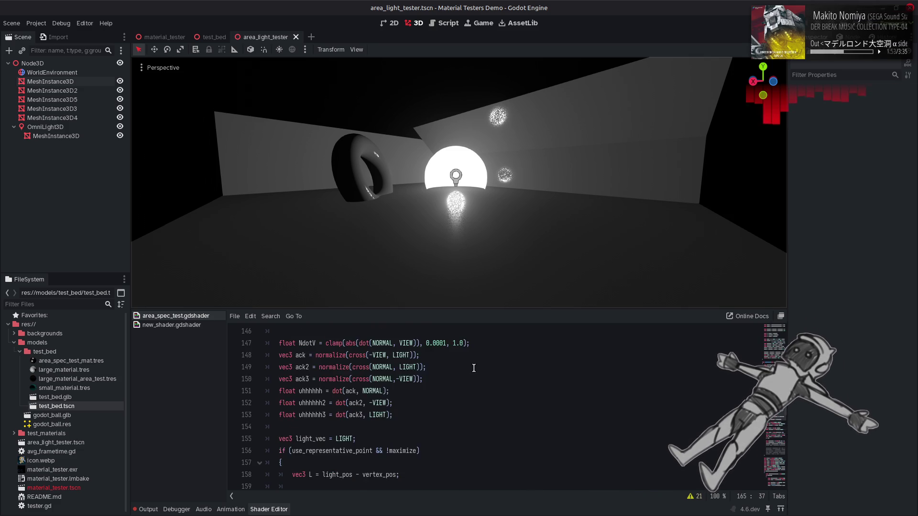
scroll(473, 368, down, 3)
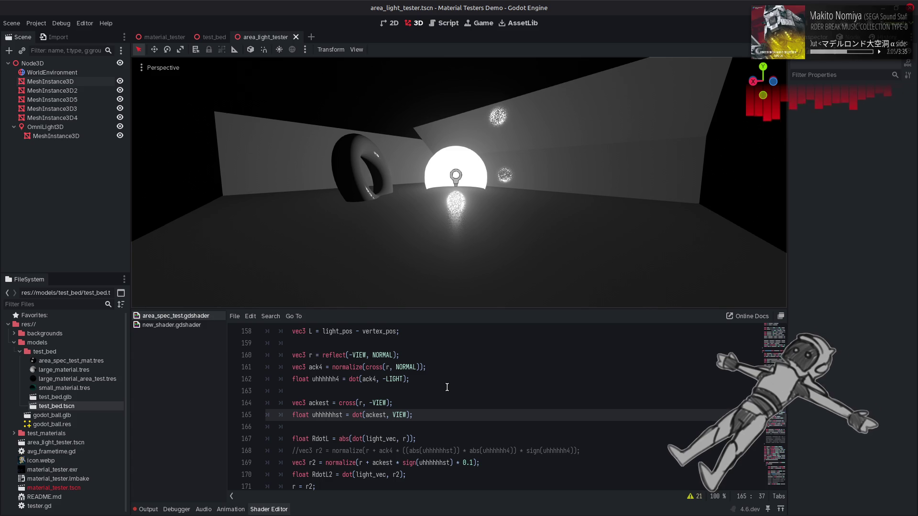
click(393, 379)
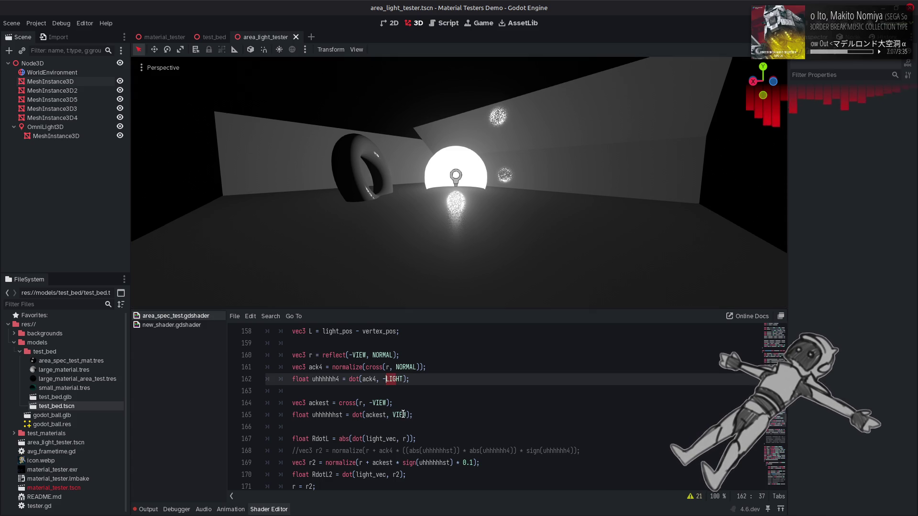
double_click(394, 379)
key(ctrl+c)
double_click(405, 415)
key(ctrl+v)
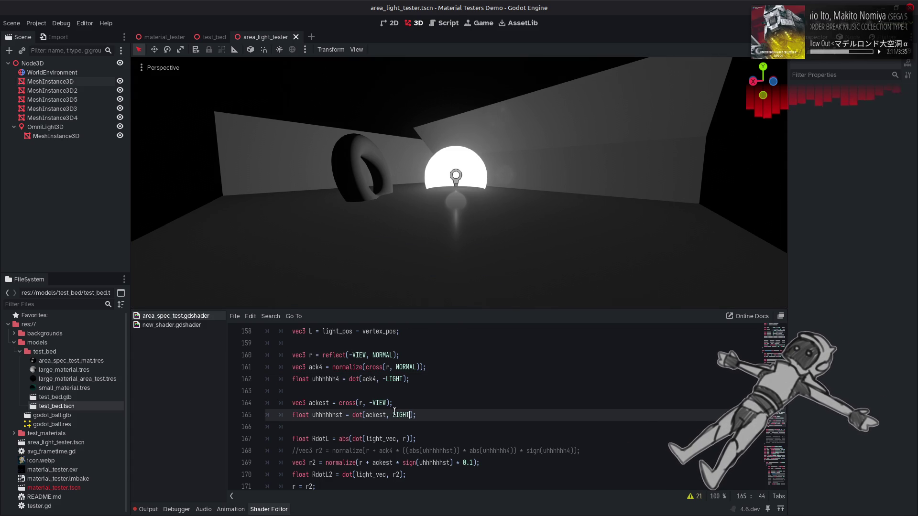
key(ctrl+z)
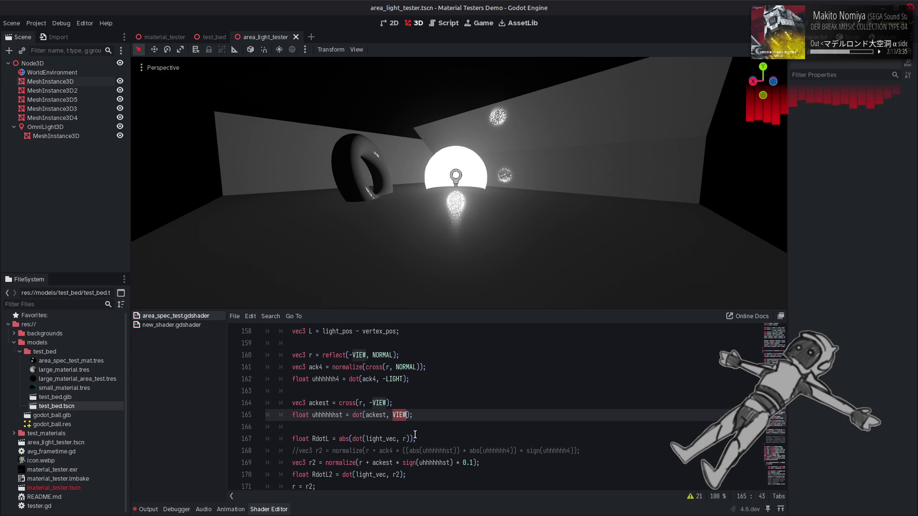
double_click(408, 462)
key(BackSpace)
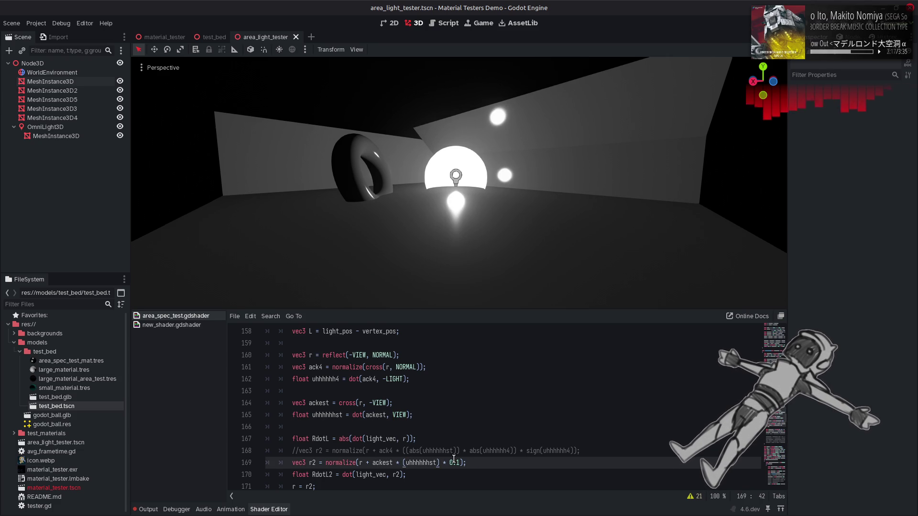
Try deleting the * 0.1 multiplier and negating uhhhhhhst, then undo back to * 0.1.
drag(440, 463, 458, 462)
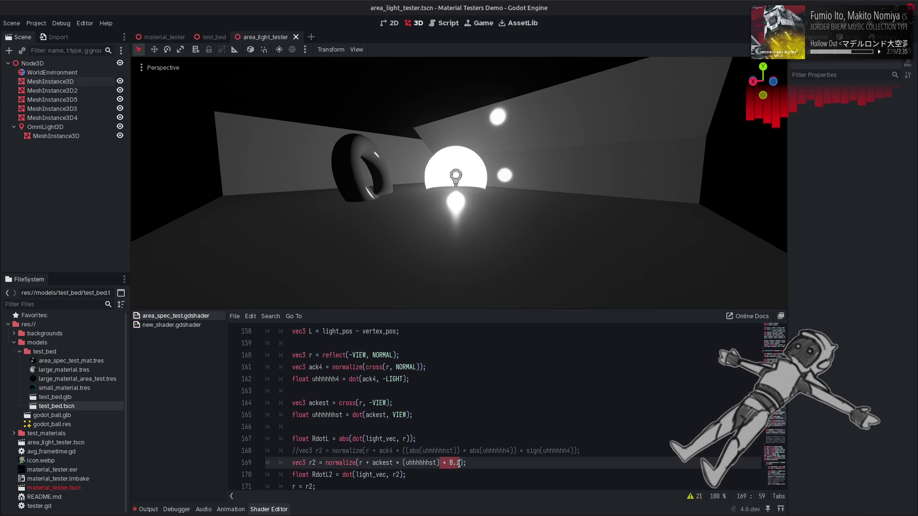
key(BackSpace)
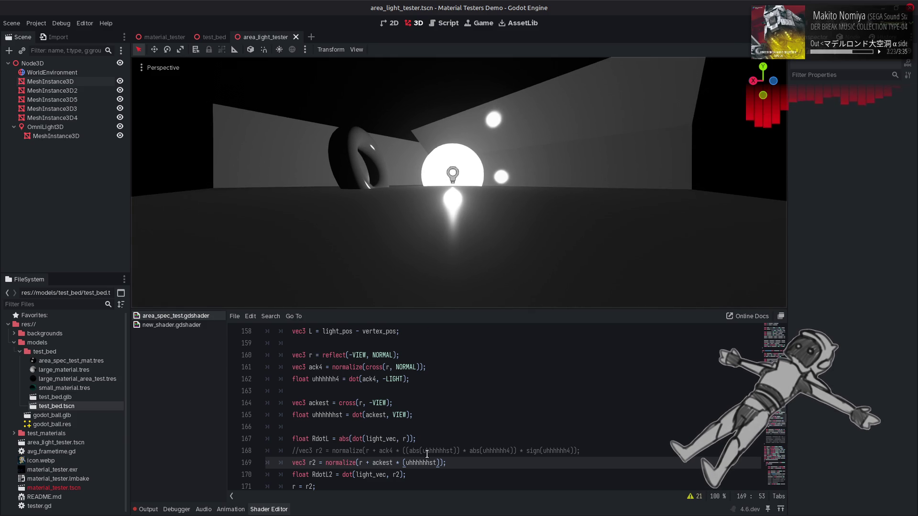
click(404, 463)
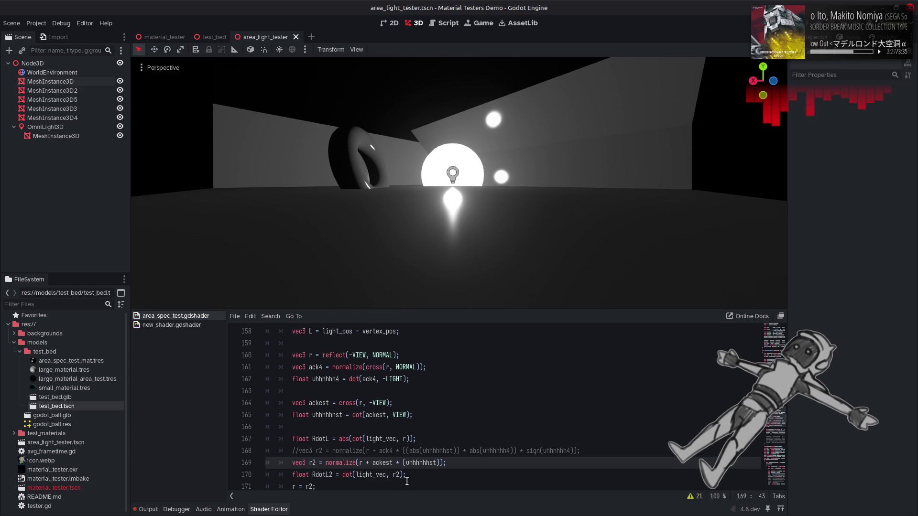
text(-)
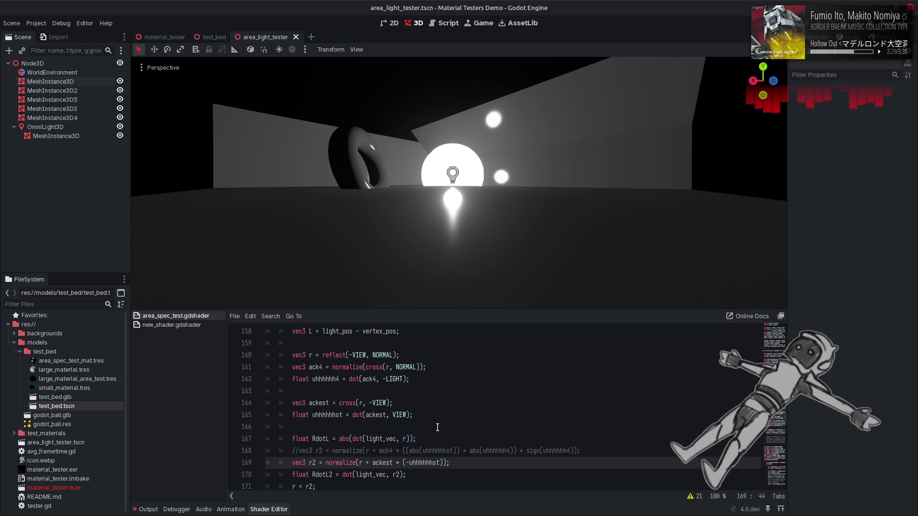
click(437, 413)
key(ctrl+z)
key(ctrl+z)
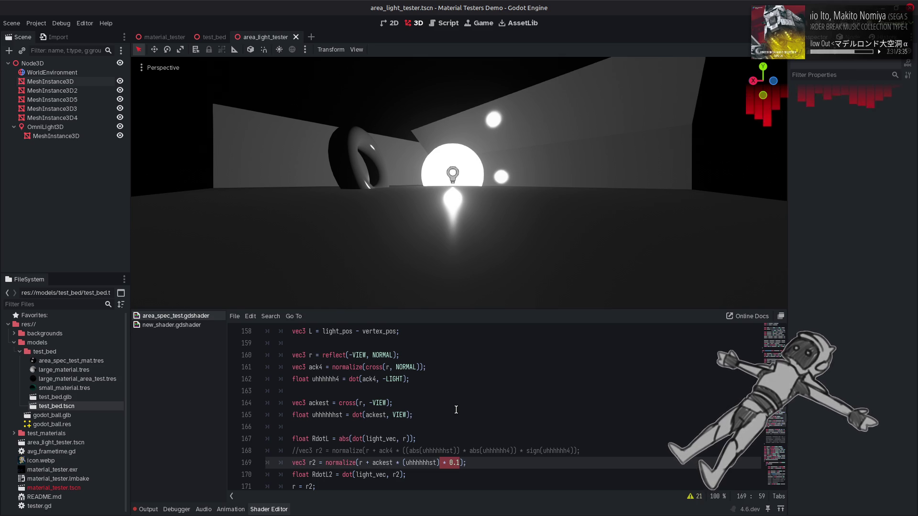
Restore sign(uhhhhhhst) and change the multiplier from 0.1 to 0.5.
key(Left)
key(Left)
key(Left)
text(sign)
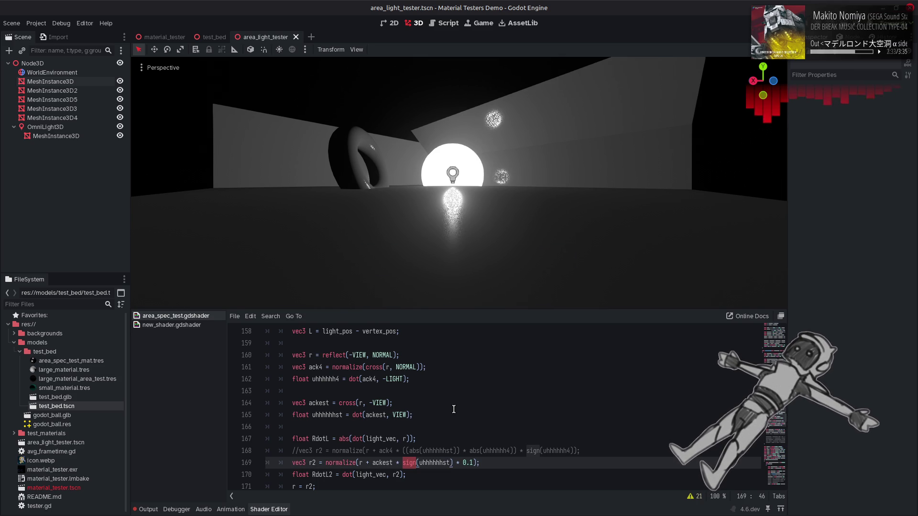
key(Right)
key(Right)
key(Right)
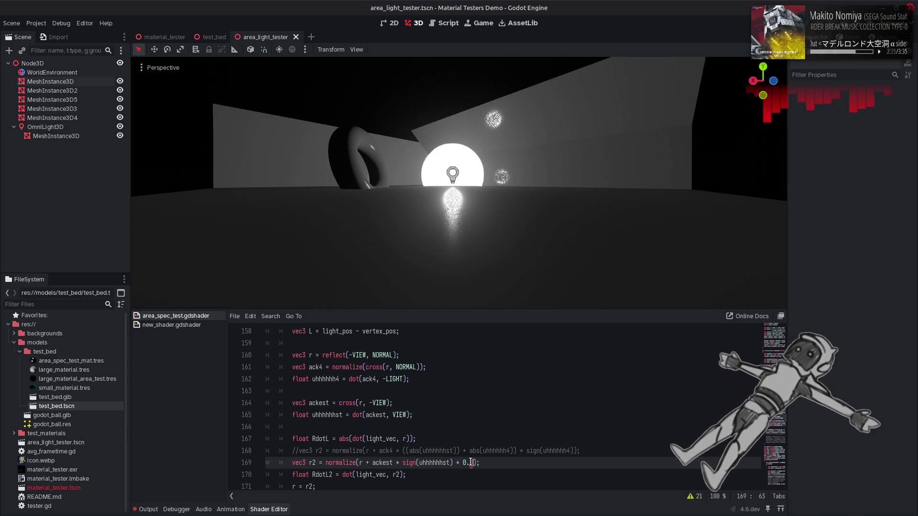
key(BackSpace)
text(5)
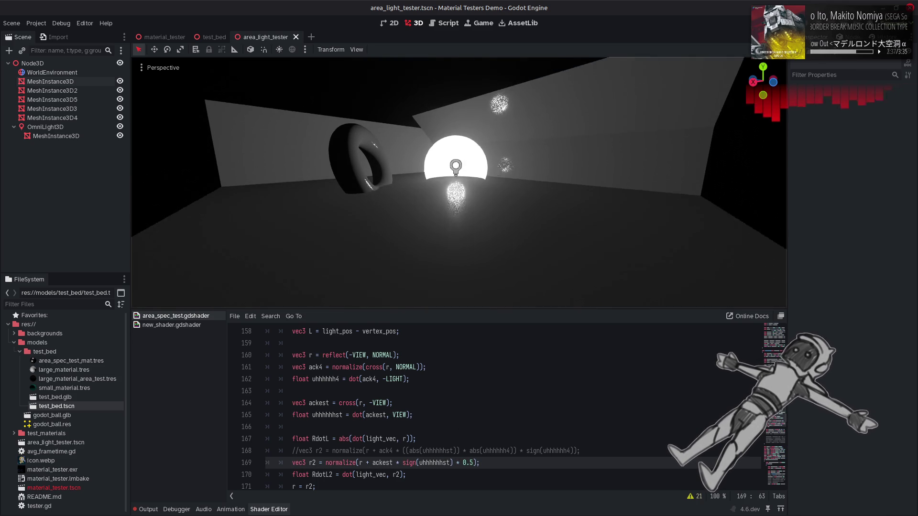
drag(452, 234, 452, 234)
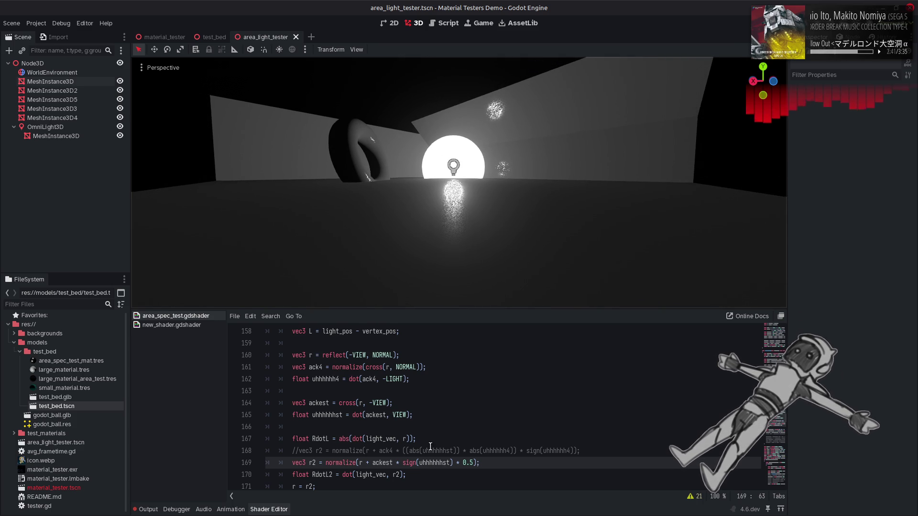
Replace sign with the conditional uhhhhhhst > 0.0 ? 1.0 : -1.0 and save.
double_click(410, 463)
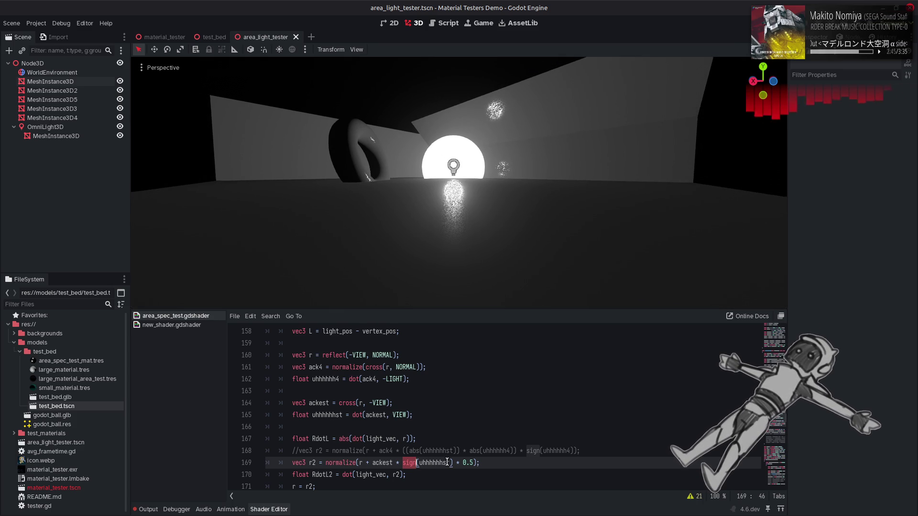
key(BackSpace)
key(ctrl+Right)
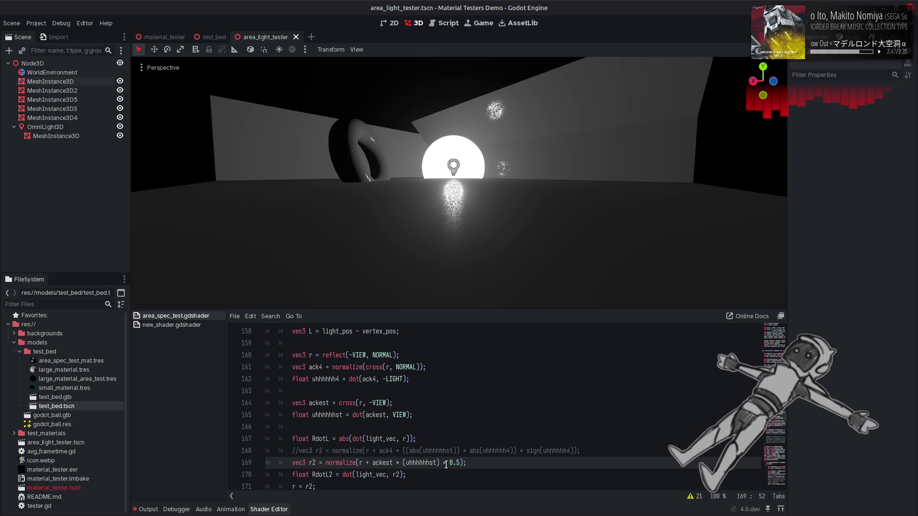
text(> 0.0)
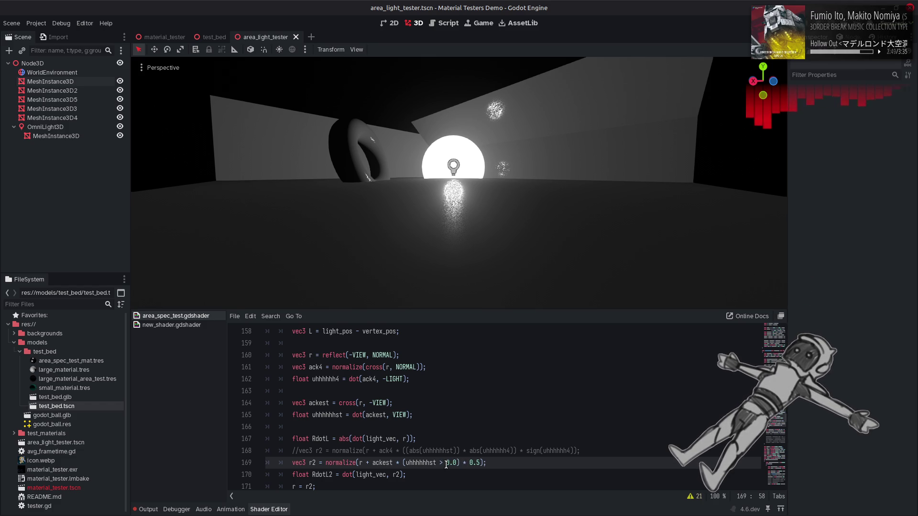
text( ? 1.0)
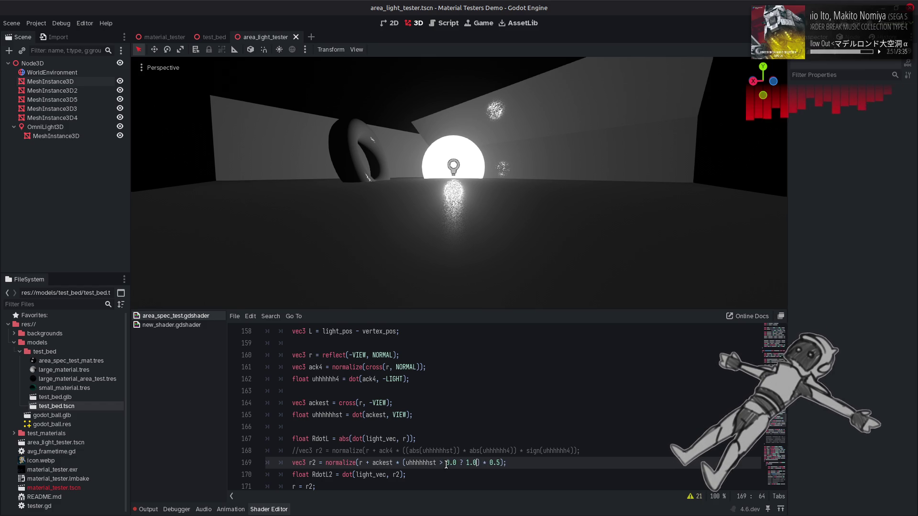
text( : -1.0)
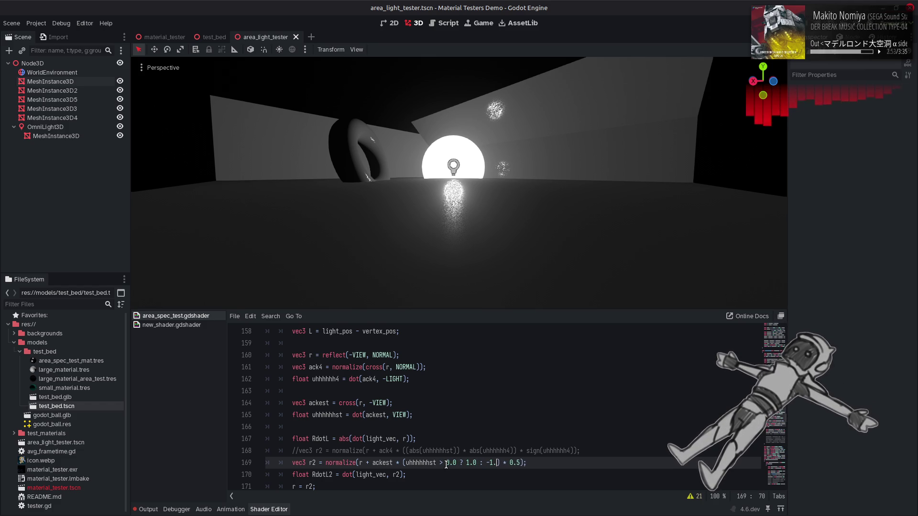
key(ctrl+s)
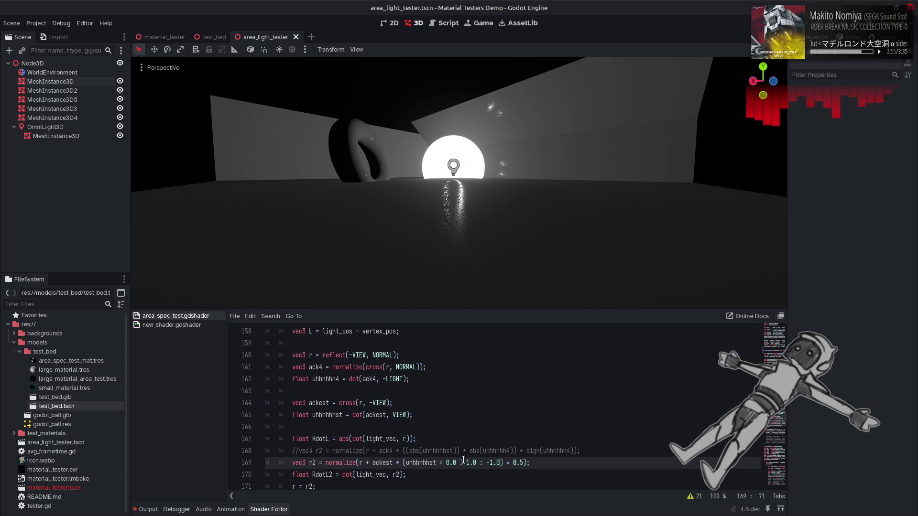
Negate the 1.0 values, then remove the conditional from the r2 expression.
click(466, 462)
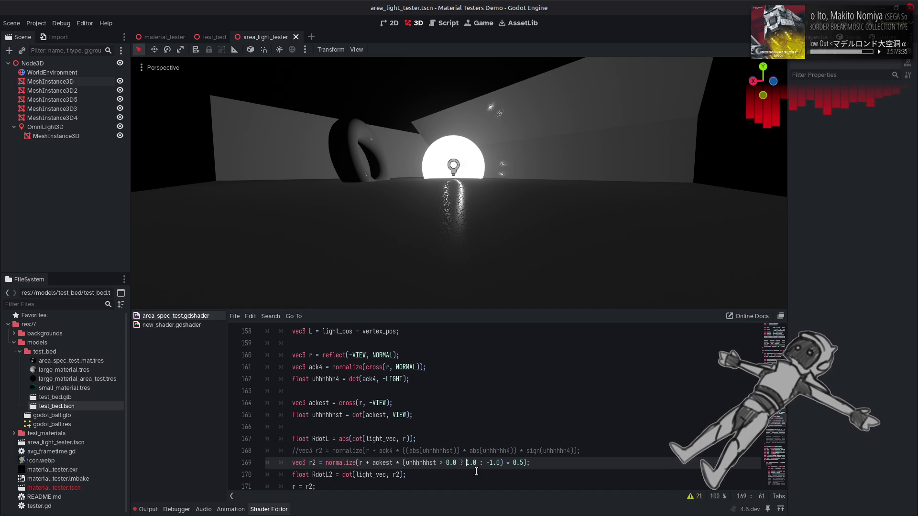
text(-)
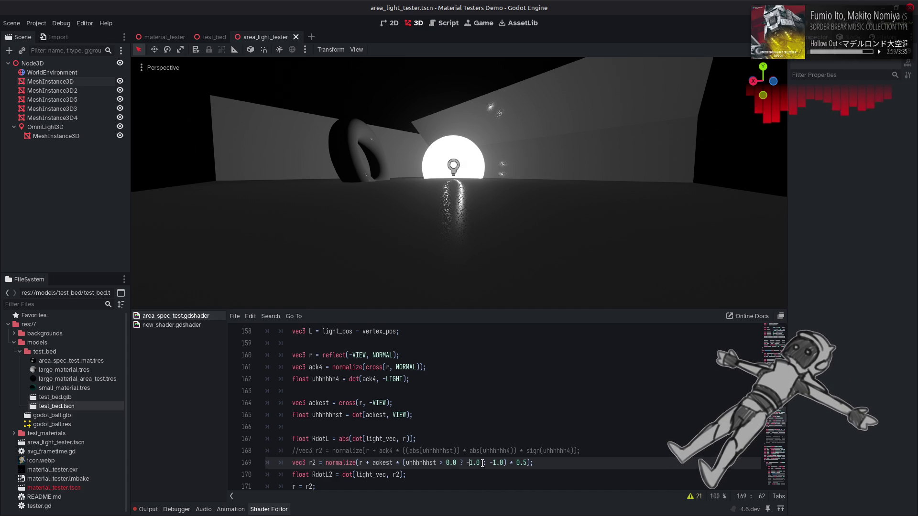
click(491, 462)
key(ctrl+s)
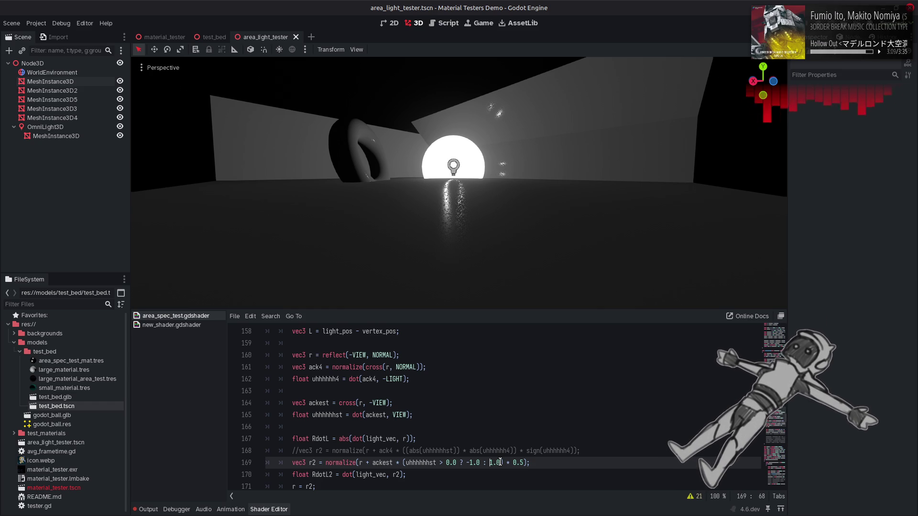
text(-)
key(BackSpace)
key(BackSpace)
key(BackSpace)
key(Delete)
key(Delete)
key(Delete)
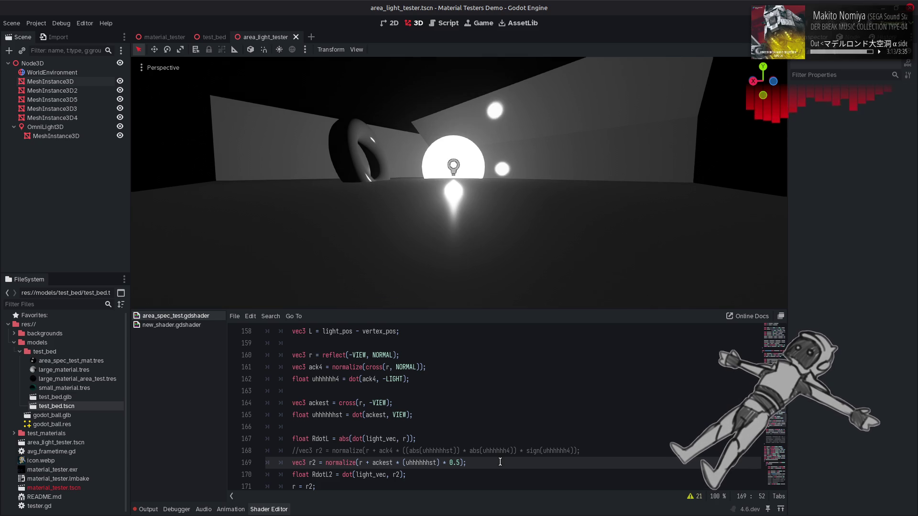
Insert sign before (uhhhhhhst) on line 169 and delete the * 0.5 factor.
key(ctrl+Left)
key(ctrl+Left)
text(sign)
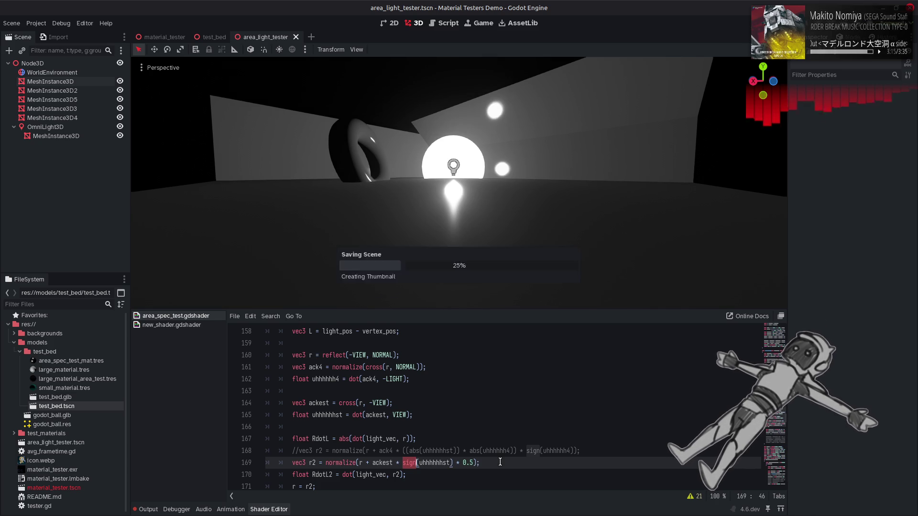
key(ctrl+Right)
key(ctrl+Right)
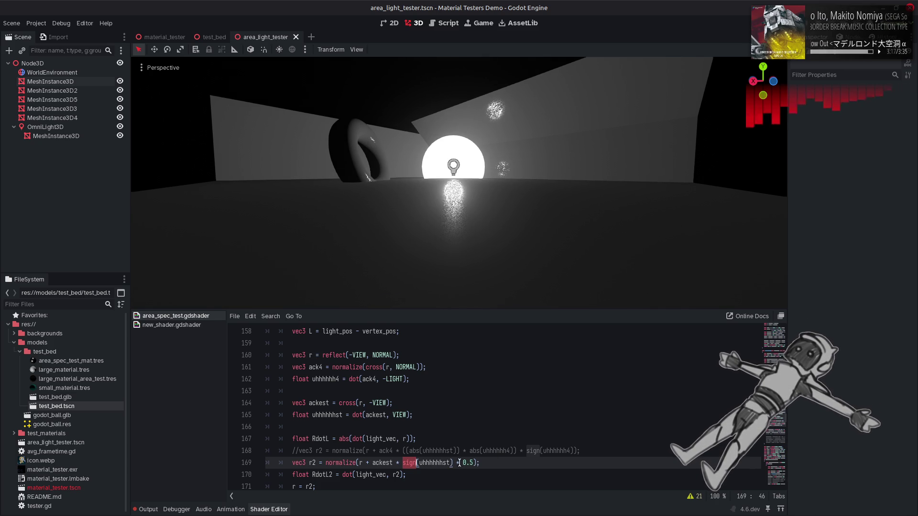
key(shift+Right)
key(shift+Right)
key(shift+Right)
key(Delete)
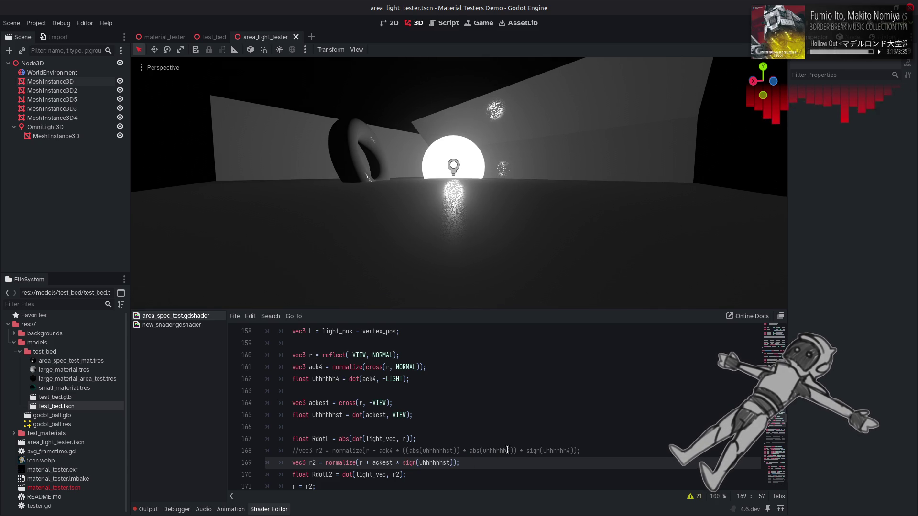
Orbit the camera upward, save the shader, and inspect where normalize and ackest are used.
mouse_move(525, 211)
mouse_down()
mouse_move(487, 199)
mouse_move(516, 201)
mouse_move(478, 205)
mouse_move(518, 211)
mouse_move(476, 203)
mouse_move(514, 201)
mouse_up()
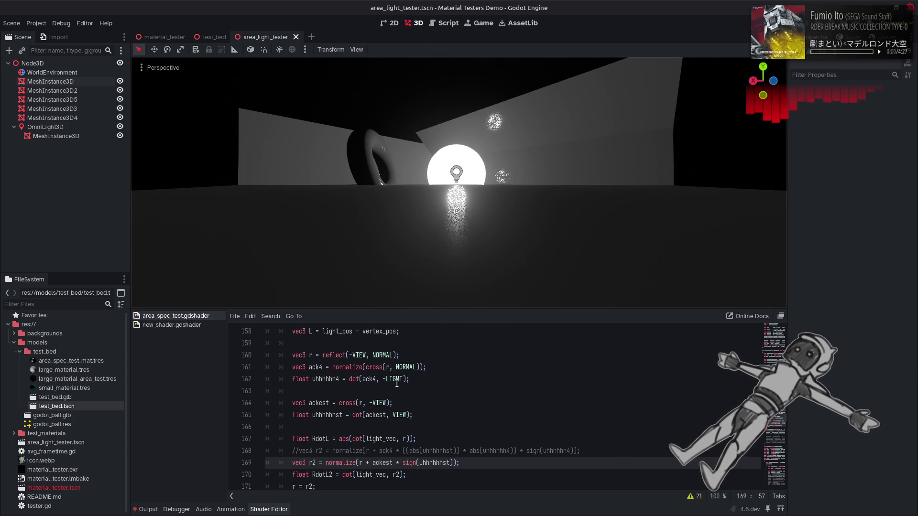
scroll(397, 383, down, 1)
double_click(340, 427)
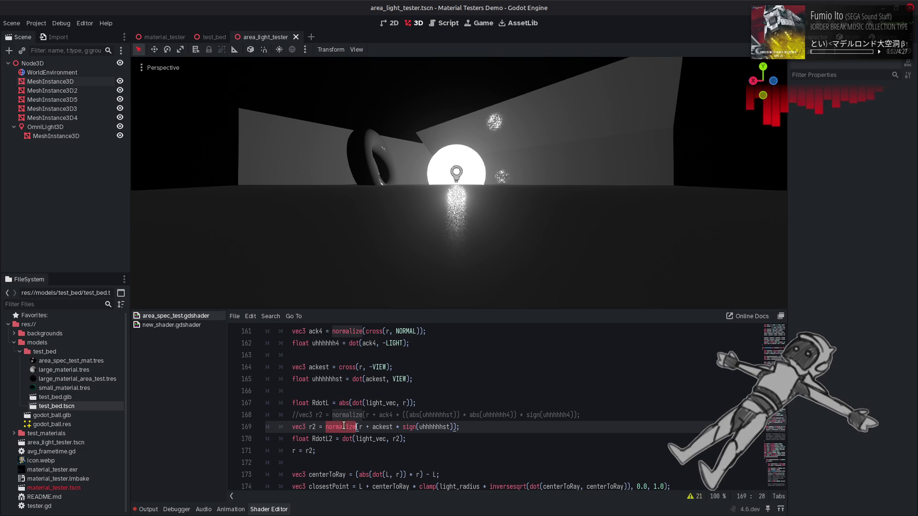
key(ctrl+s)
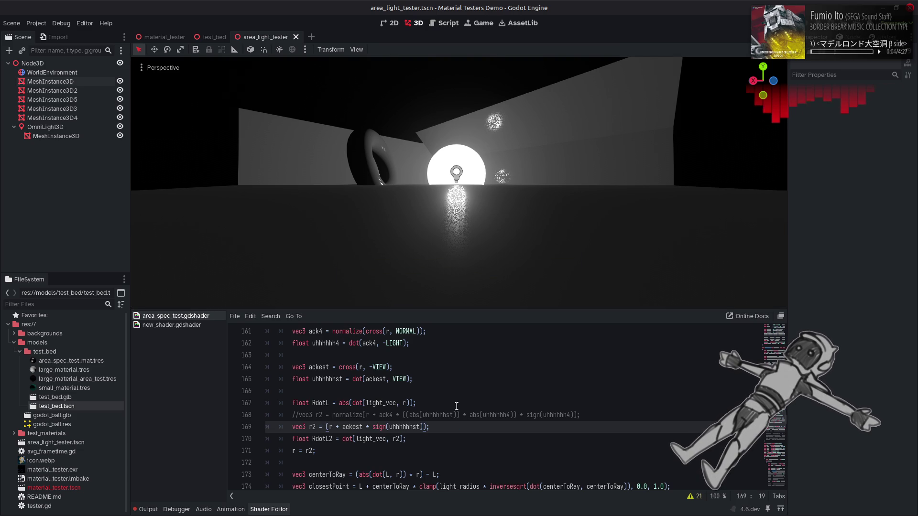
text(normalize)
double_click(382, 427)
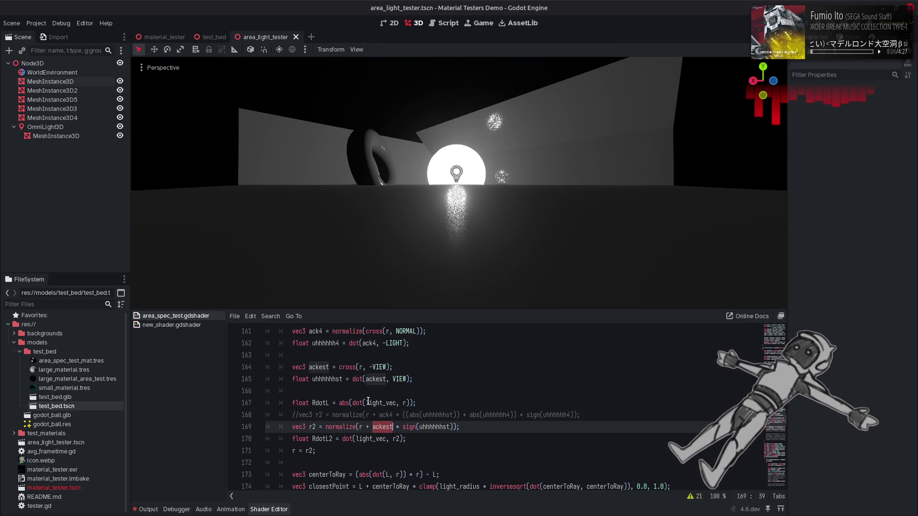
double_click(345, 331)
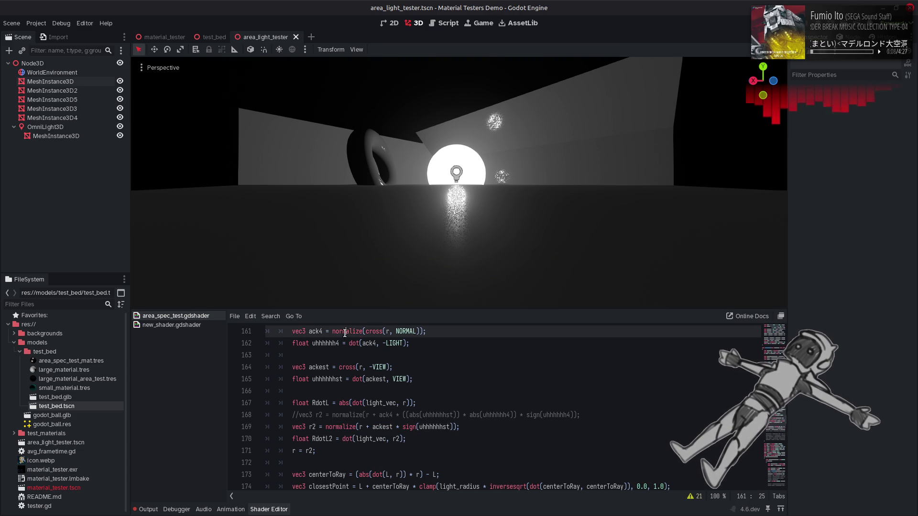
Wrap line 164's cross product in normalize() and save.
click(339, 367)
text(normalize()
key(End)
key(Left)
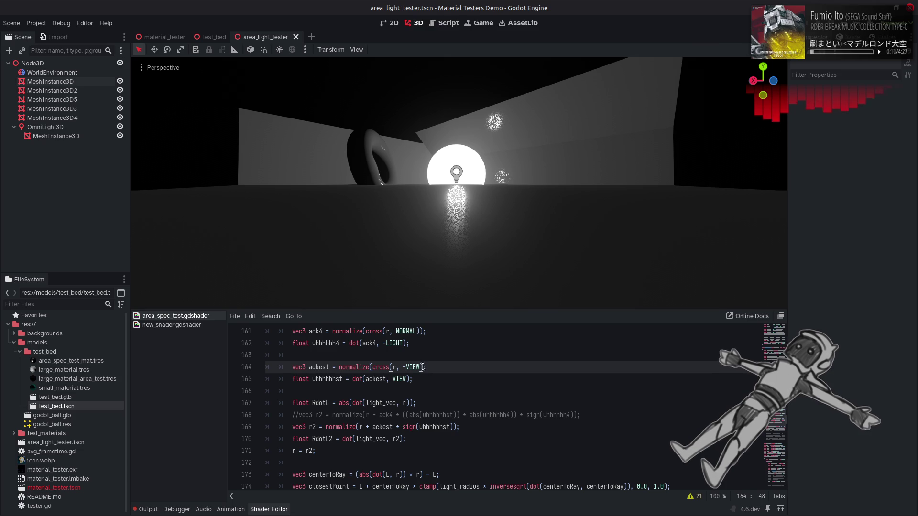
text())
key(ctrl+s)
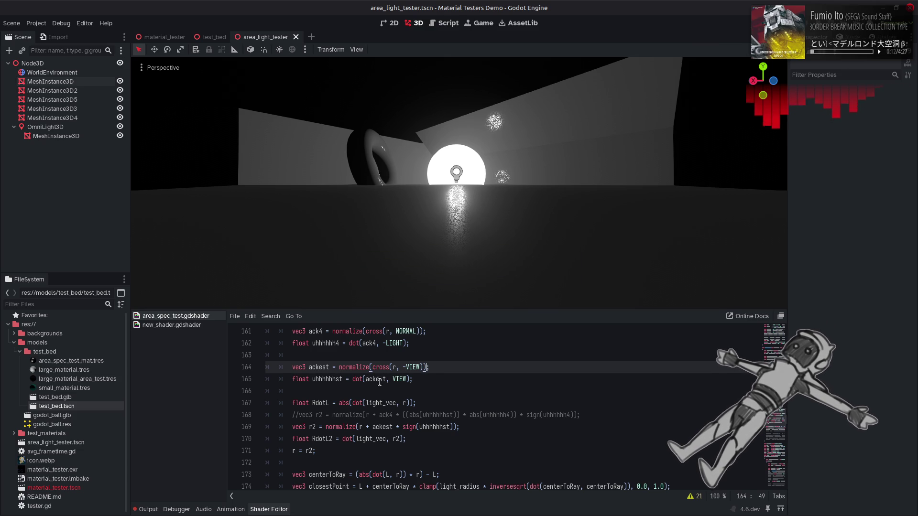
Remove sign from line 169 and save to compare the render.
double_click(333, 379)
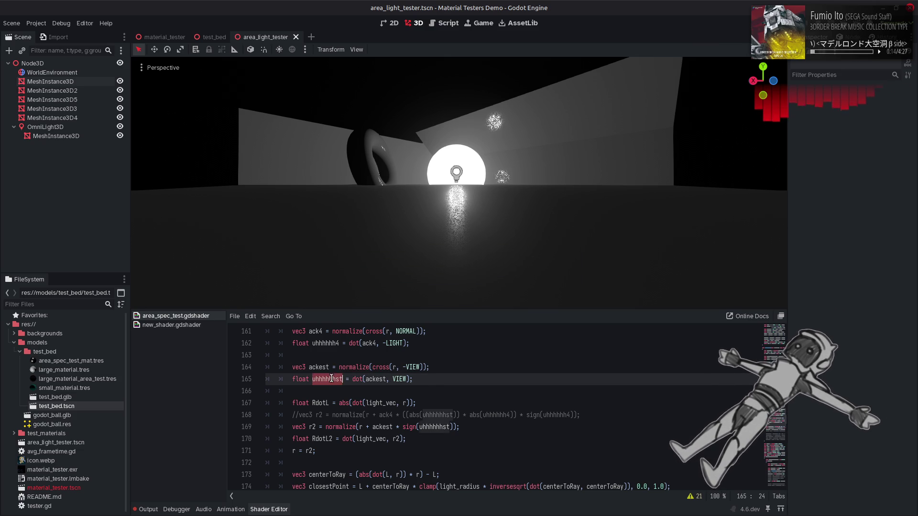
double_click(417, 427)
key(BackSpace)
key(ctrl+s)
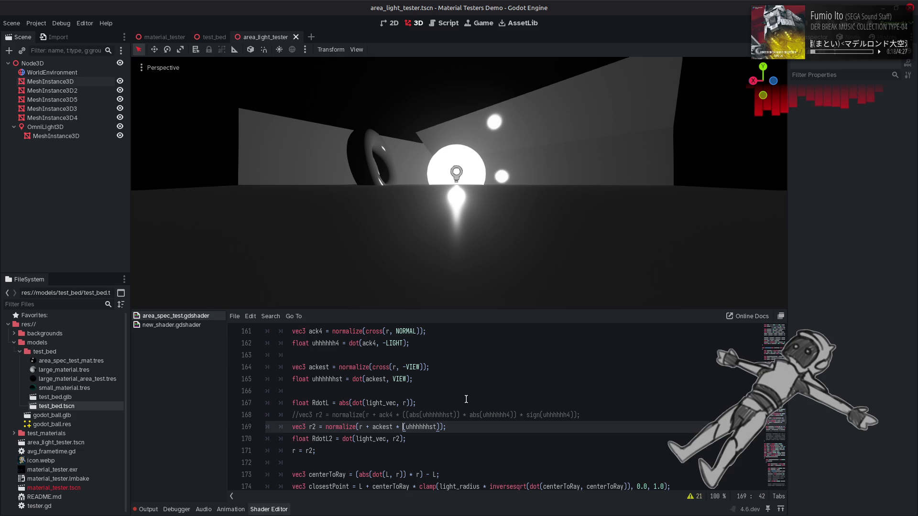
Undo back to sign(uhhhhhhst) and an un-normalized ackest on line 164, and save.
key(ctrl+z)
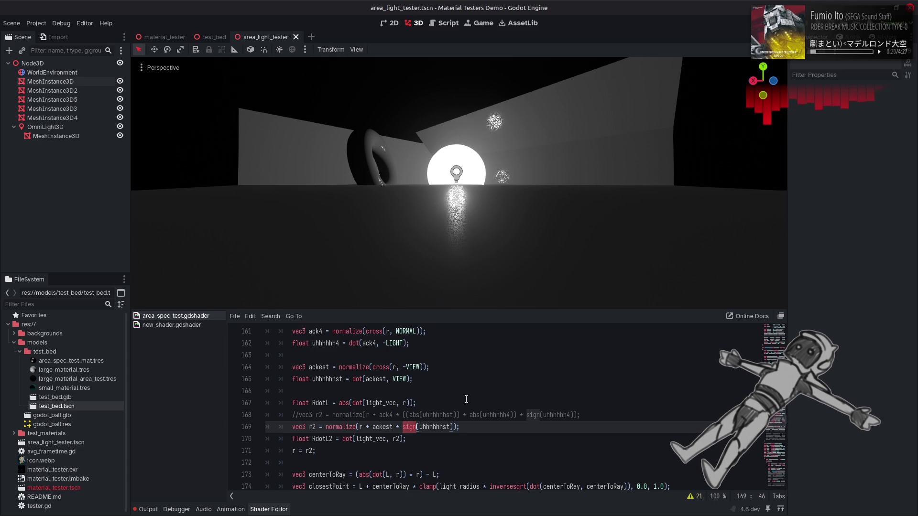
key(ctrl+z)
key(ctrl+z)
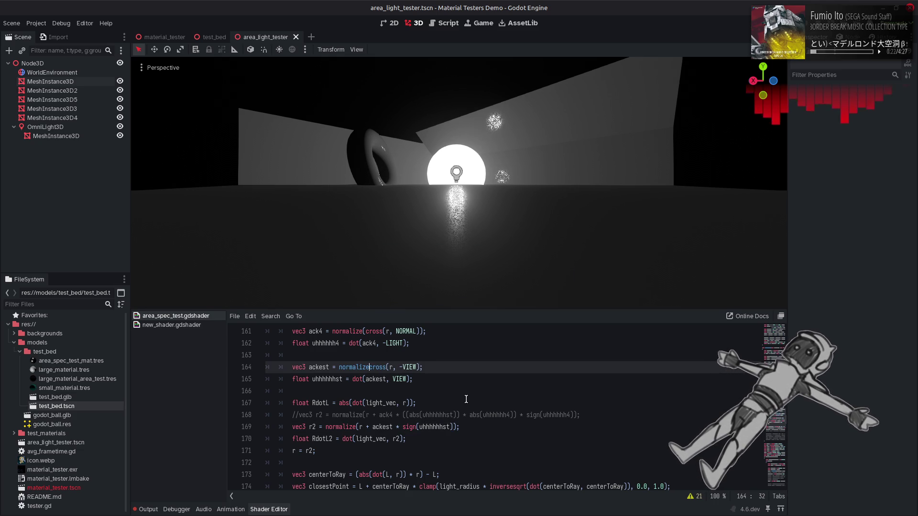
key(ctrl+z)
key(ctrl+s)
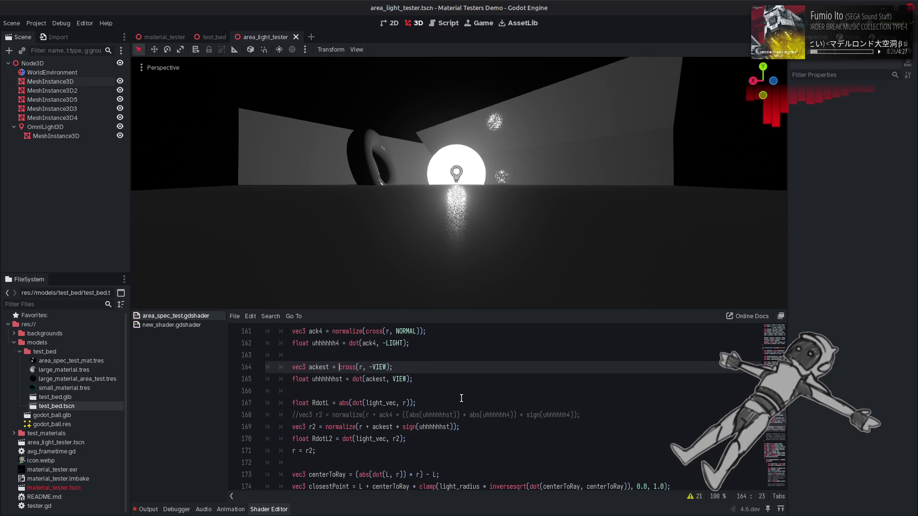
Test LIGHT in place of VIEW in line 165's dot product, then revert to VIEW.
scroll(397, 358, up, 1)
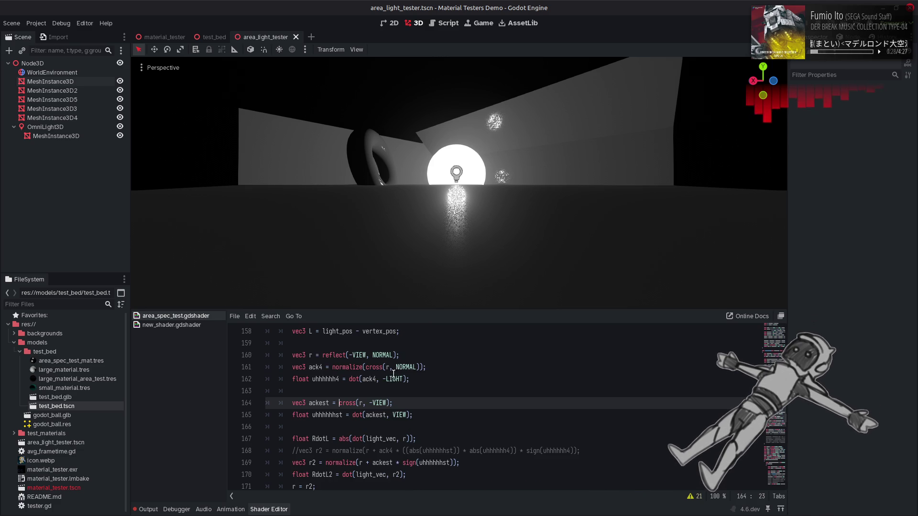
double_click(393, 379)
key(ctrl+c)
double_click(398, 415)
key(ctrl+v)
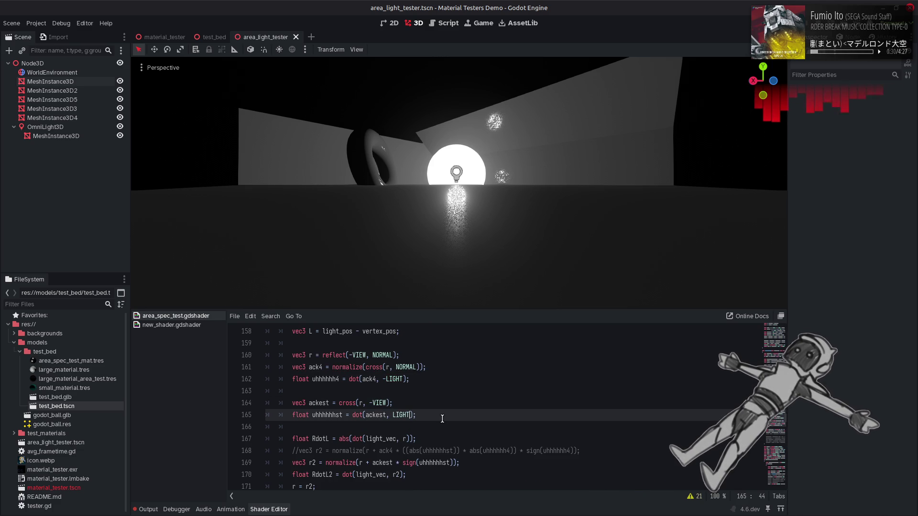
key(ctrl+z)
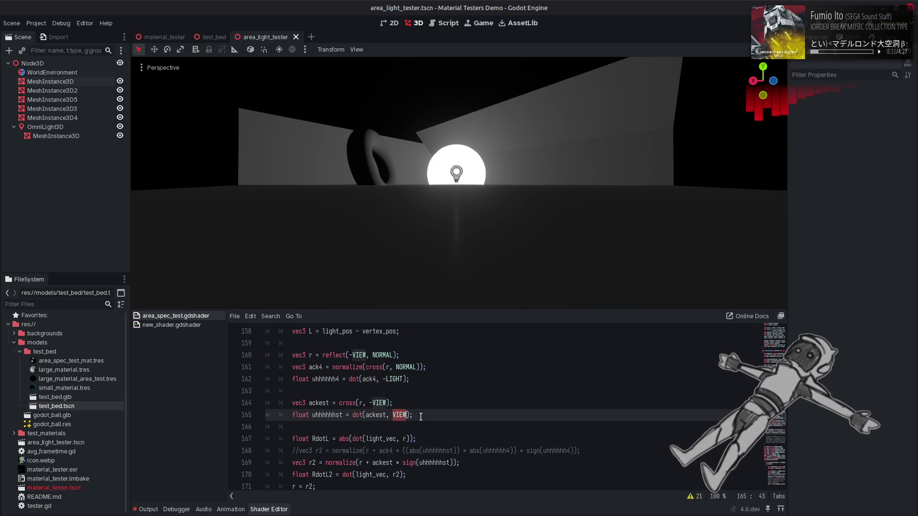
click(394, 415)
text(-)
click(439, 414)
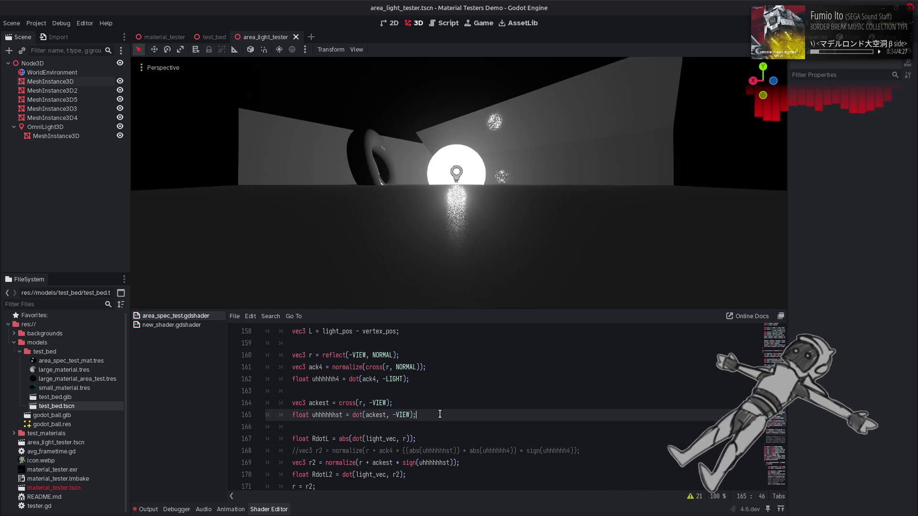
Orbit to shift the torus and light left, save the shader, and scroll up to void light().
mouse_move(476, 192)
mouse_down()
mouse_move(521, 185)
mouse_move(475, 190)
mouse_up()
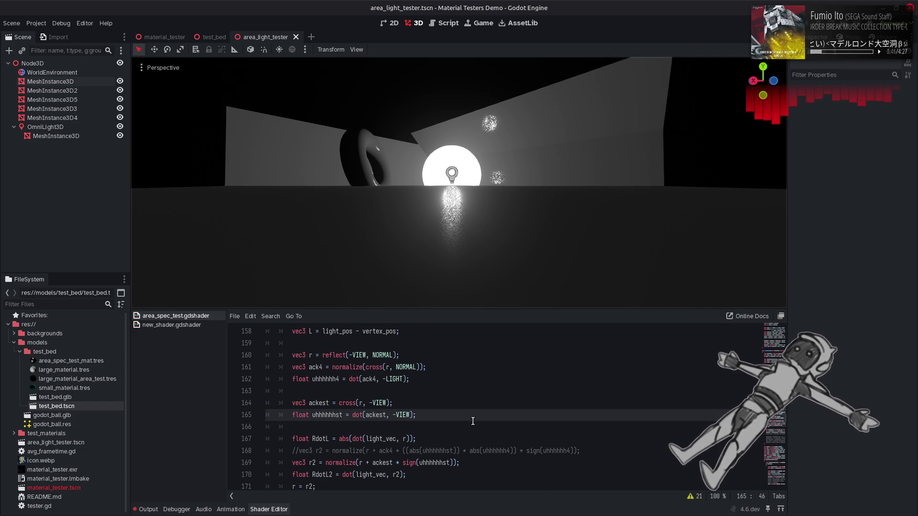
scroll(473, 421, down, 1)
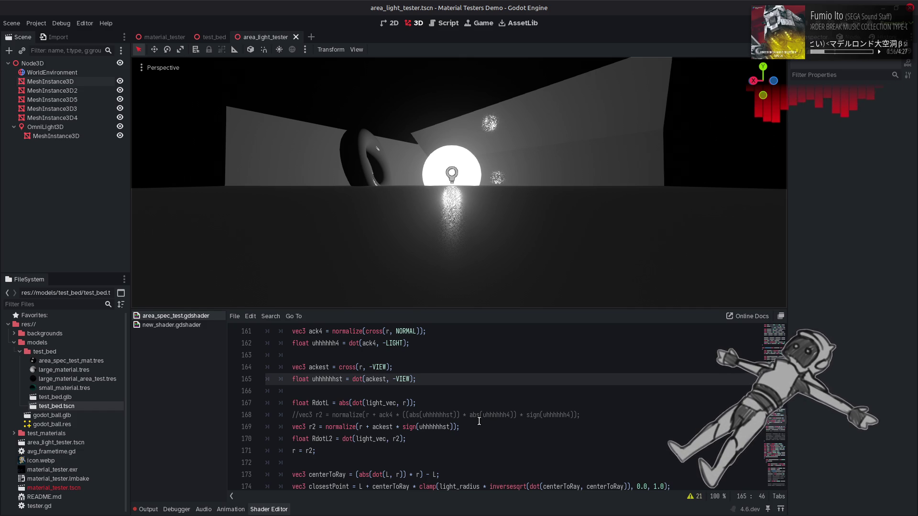
click(485, 392)
key(ctrl+s)
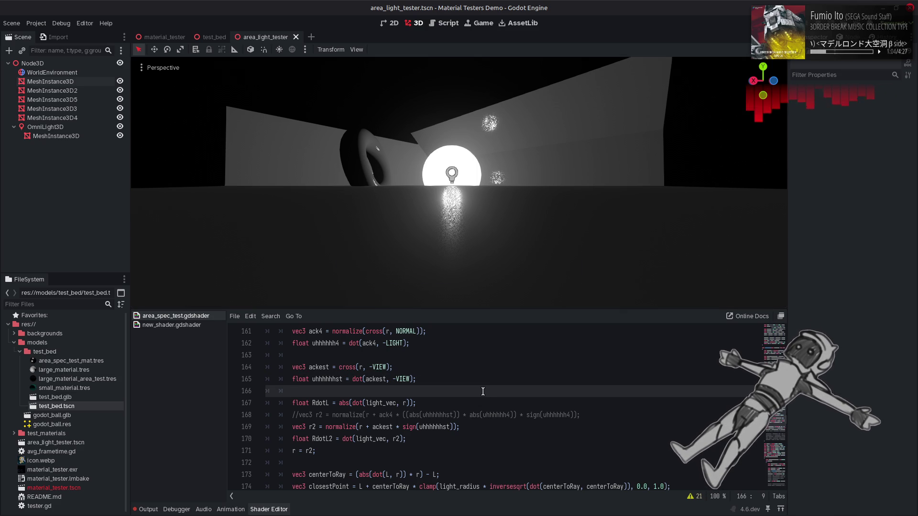
scroll(482, 392, up, 5)
scroll(483, 391, up, 4)
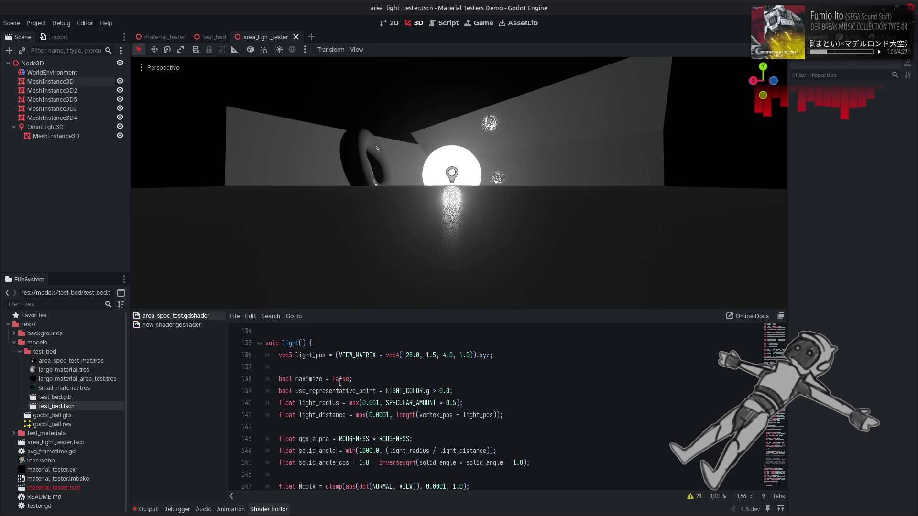
Toggle bool maximize on line 138 between true and false, comparing the renders.
double_click(339, 379)
text(true)
key(End)
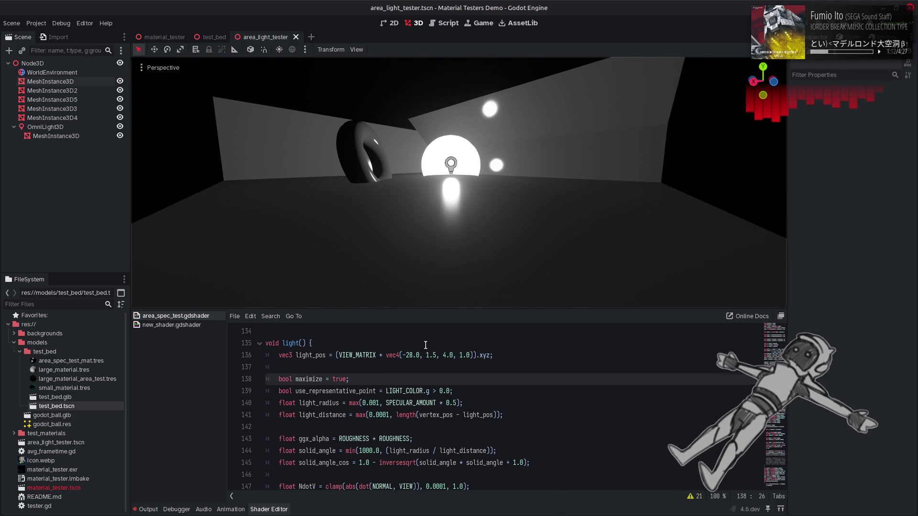
key(Left)
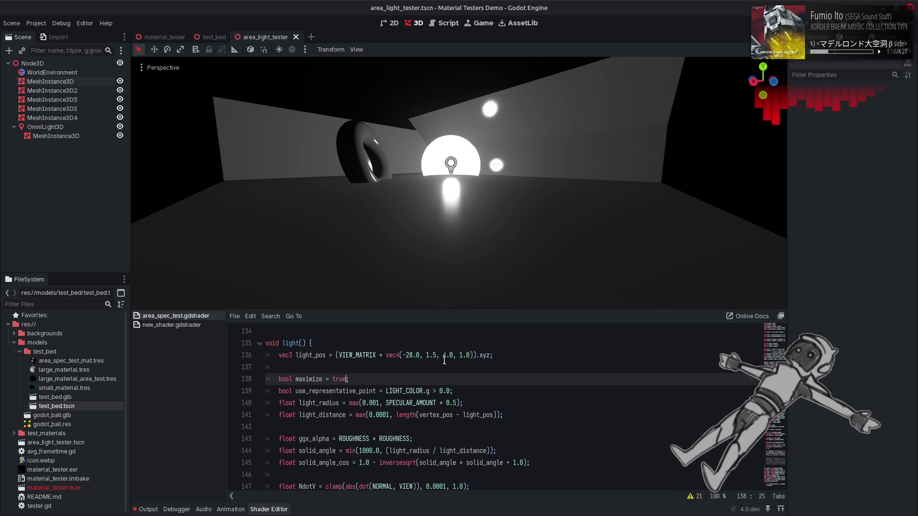
key(ctrl+s)
key(BackSpace)
key(BackSpace)
key(BackSpace)
text(false)
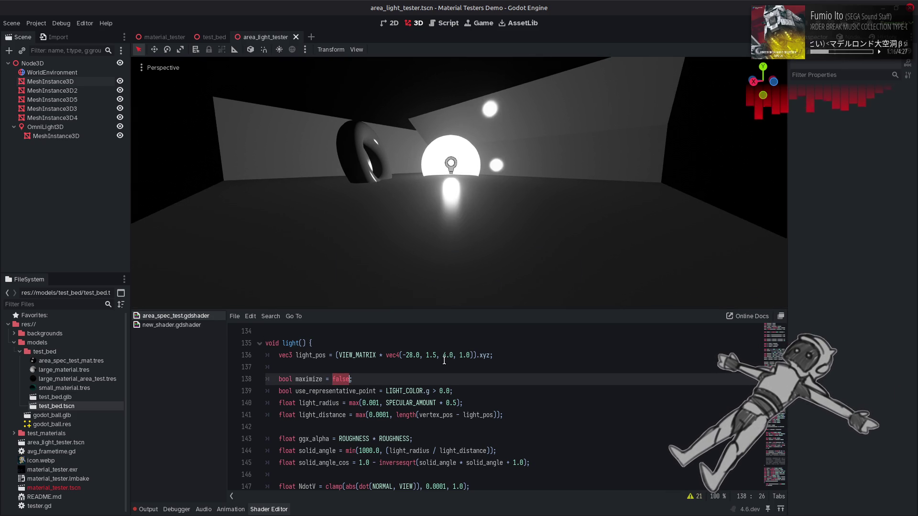
key(ctrl+z)
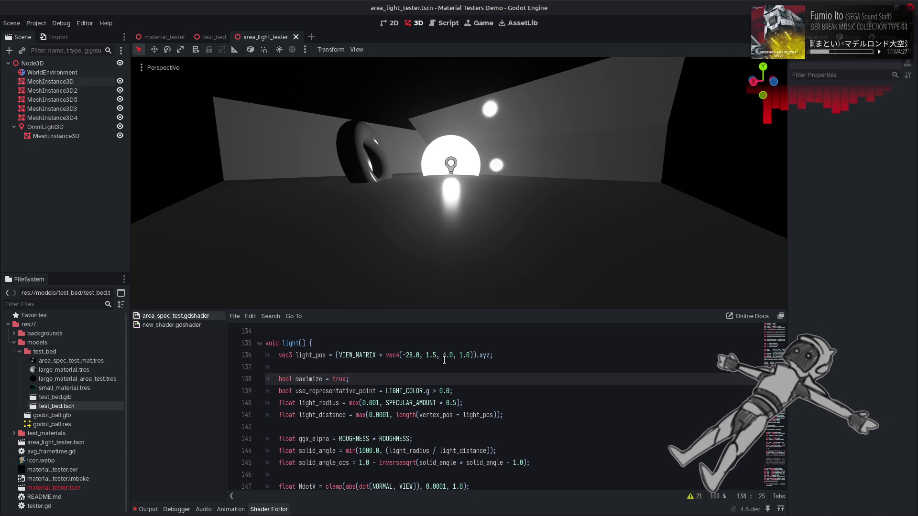
key(ctrl+shift+z)
key(ctrl+z)
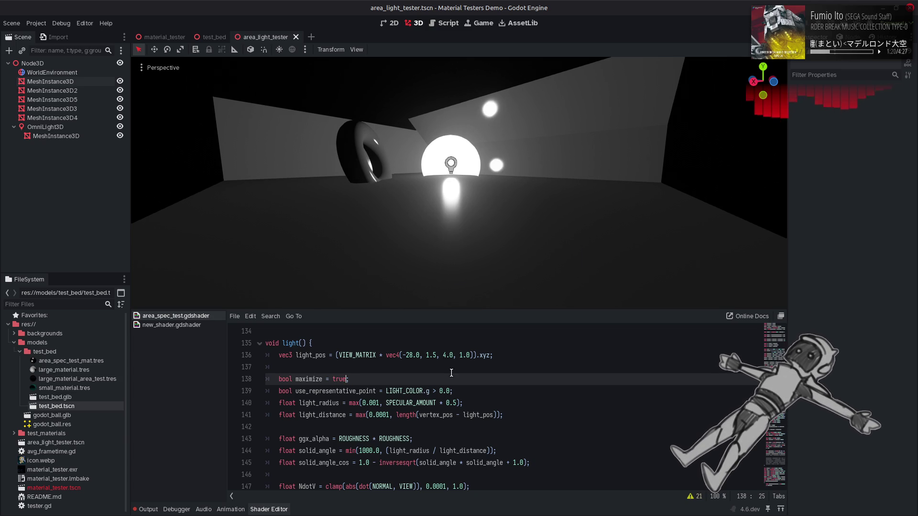
Scroll back down to the ackest lines around line 165.
scroll(451, 373, down, 7)
scroll(451, 373, down, 3)
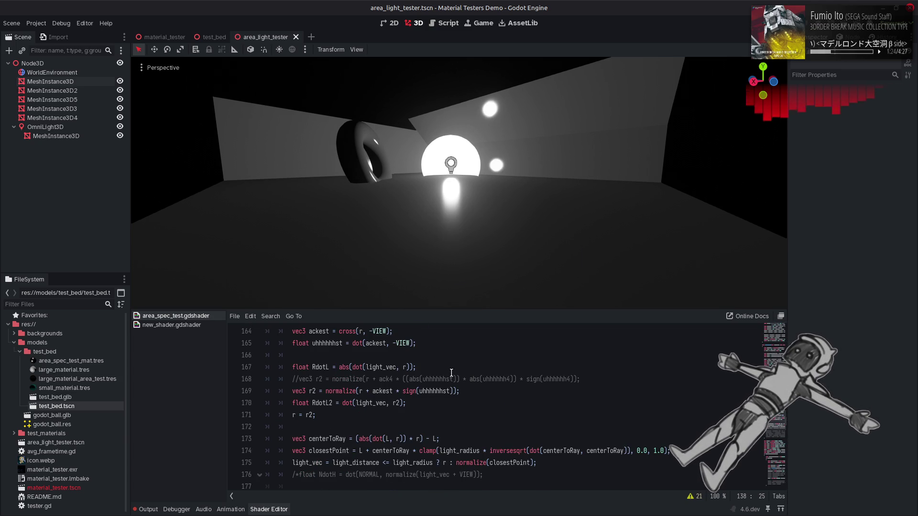
text(e = false;)
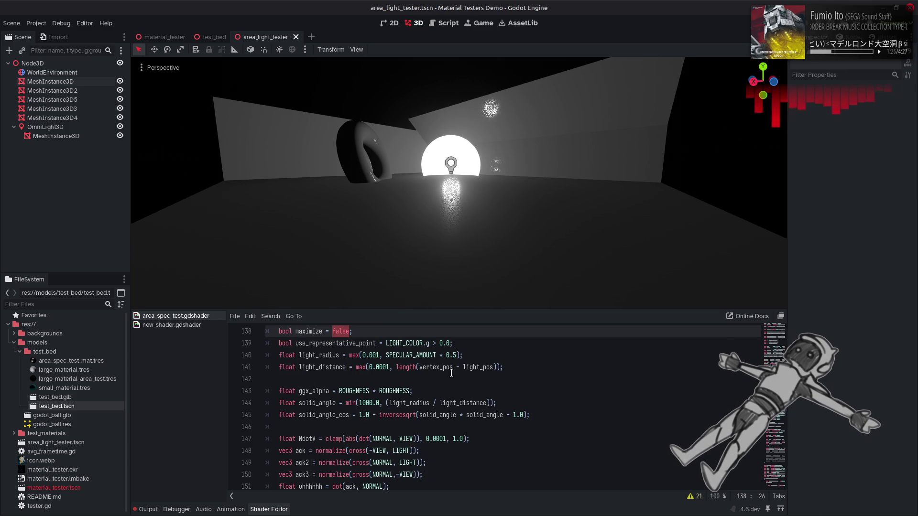
key(Down)
key(Down)
key(Down)
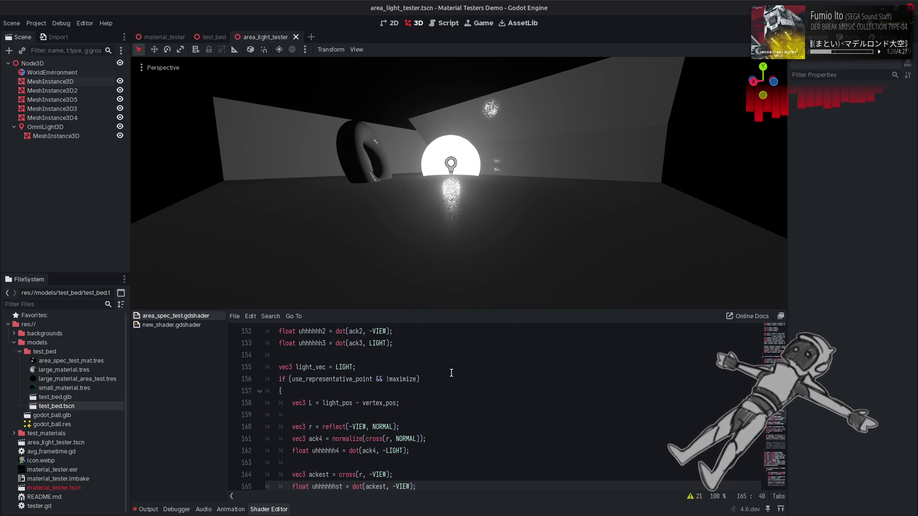
scroll(451, 373, down, 2)
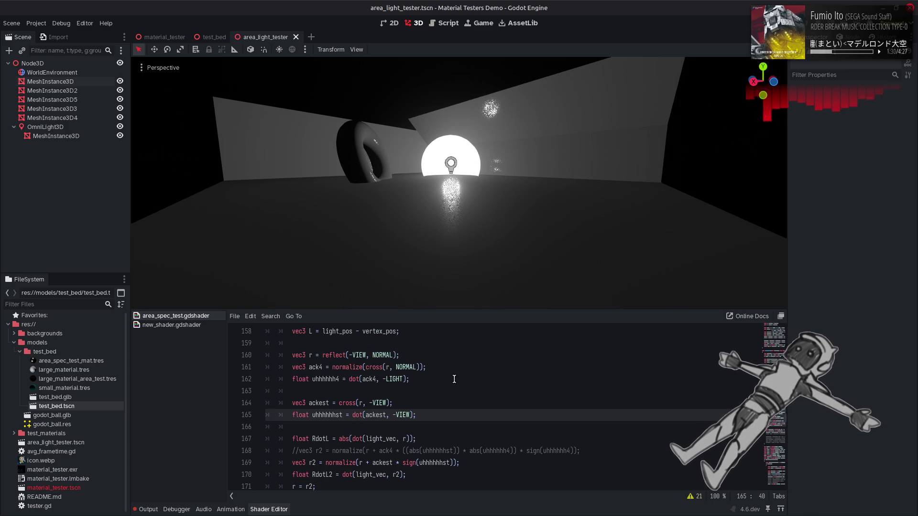
scroll(454, 379, down, 1)
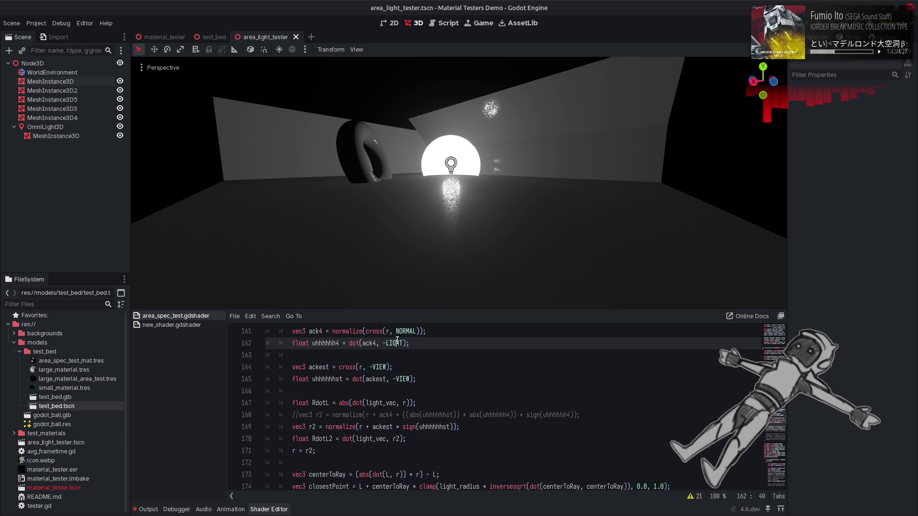
key(Up)
key(Up)
key(Up)
key(ctrl+d)
double_click(362, 367)
text(LIGHT)
key(ctrl+s)
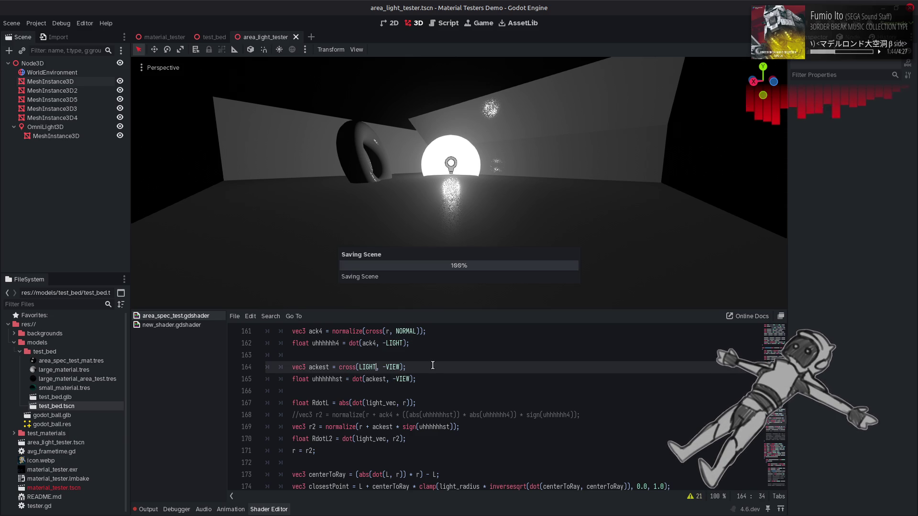
key(ctrl+z)
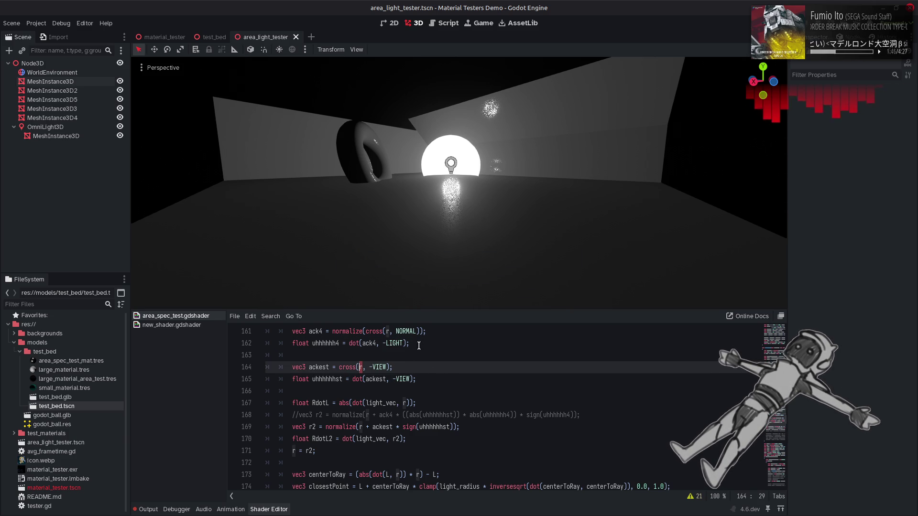
click(416, 332)
key(ctrl+d)
key(ctrl+c)
double_click(363, 367)
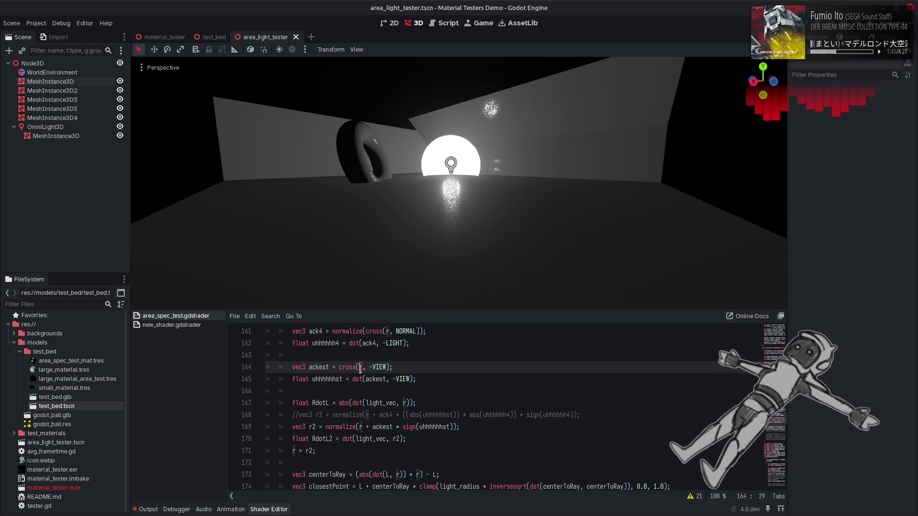
key(ctrl+v)
key(ctrl+s)
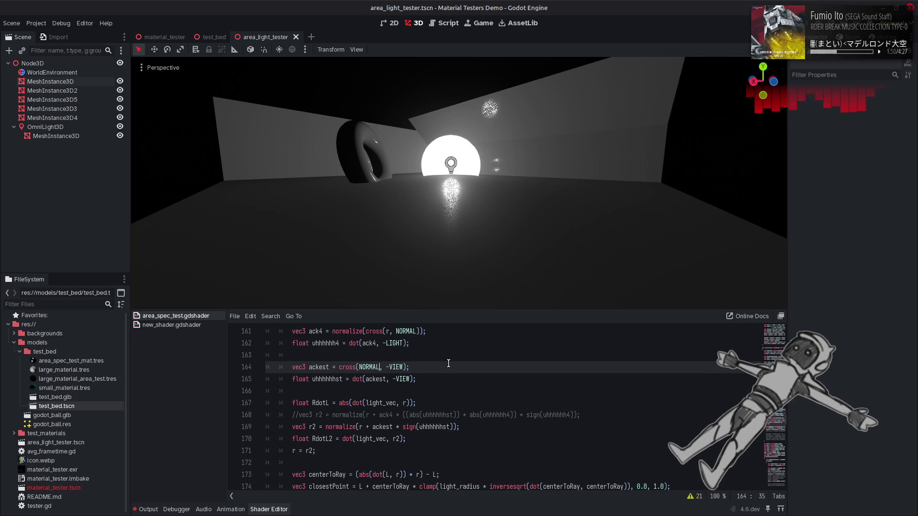
drag(483, 188, 516, 197)
key(ctrl+z)
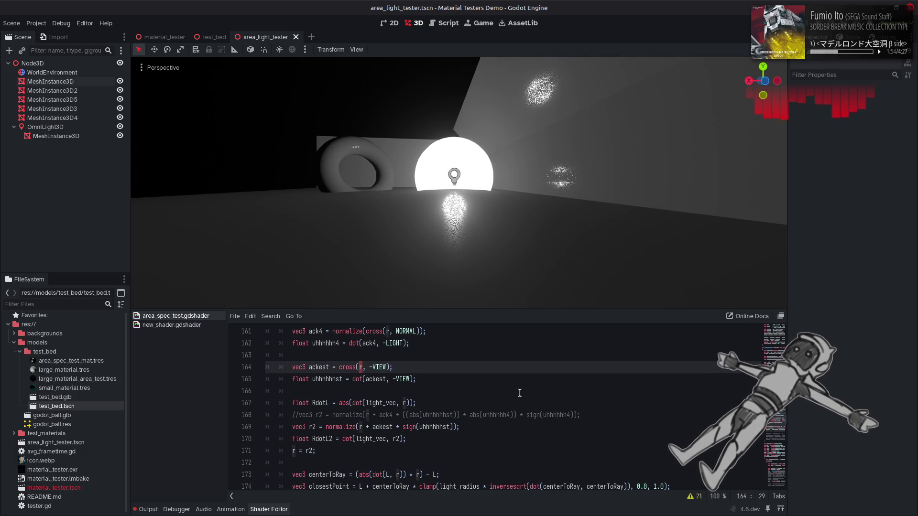
key(ctrl+z)
key(ctrl+shift+z)
key(ctrl+shift+z)
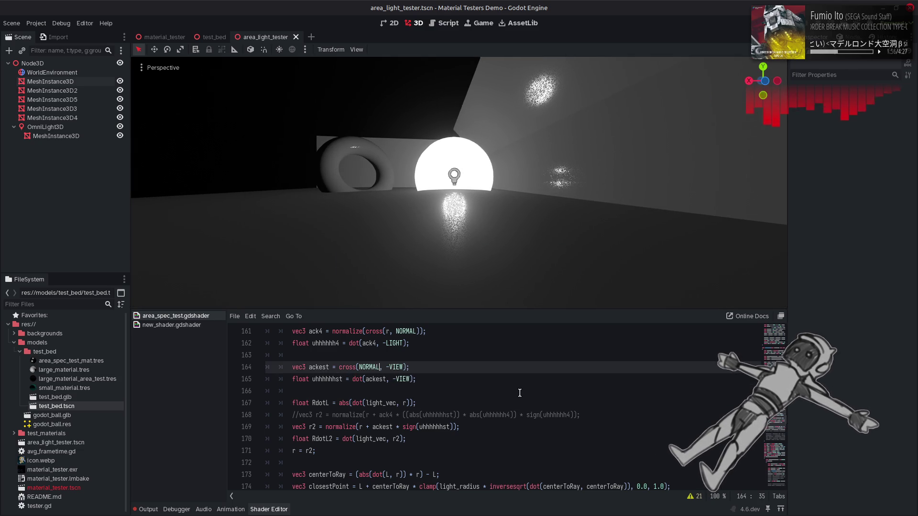
key(ctrl+z)
key(ctrl+s)
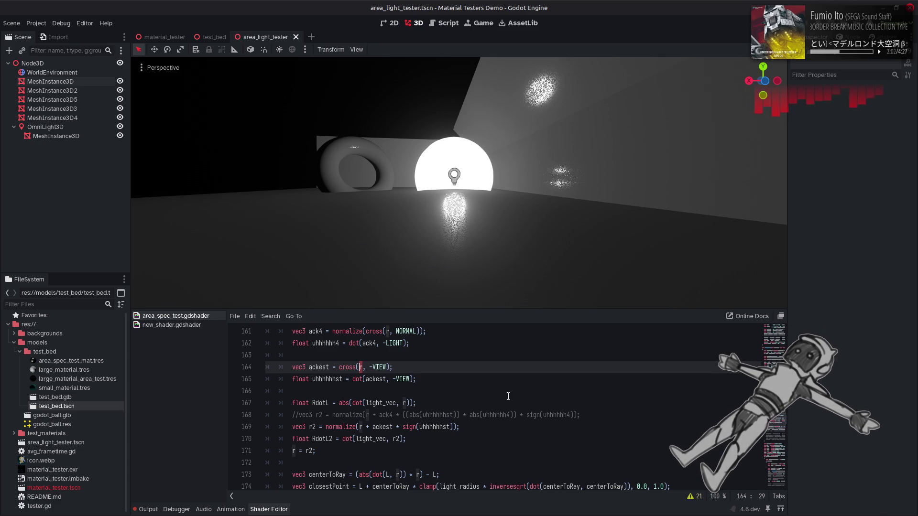
double_click(395, 343)
key(ctrl+c)
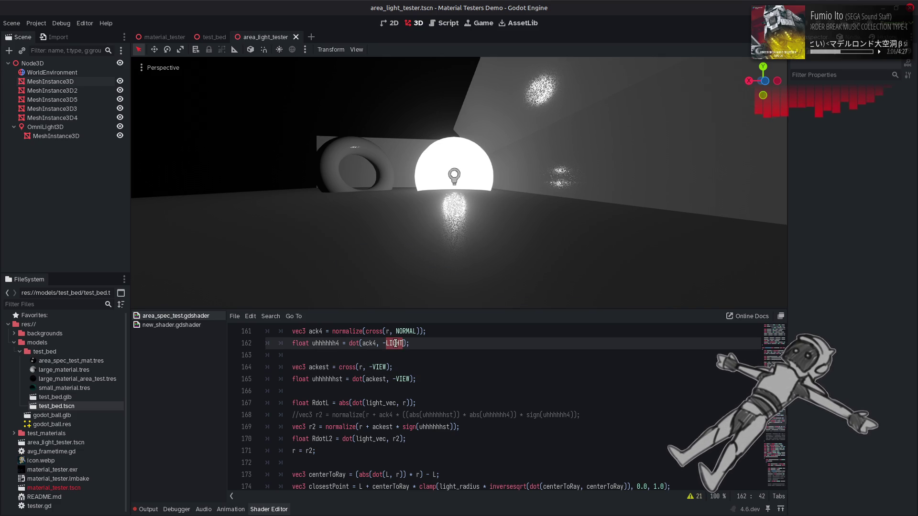
double_click(402, 378)
key(ctrl+v)
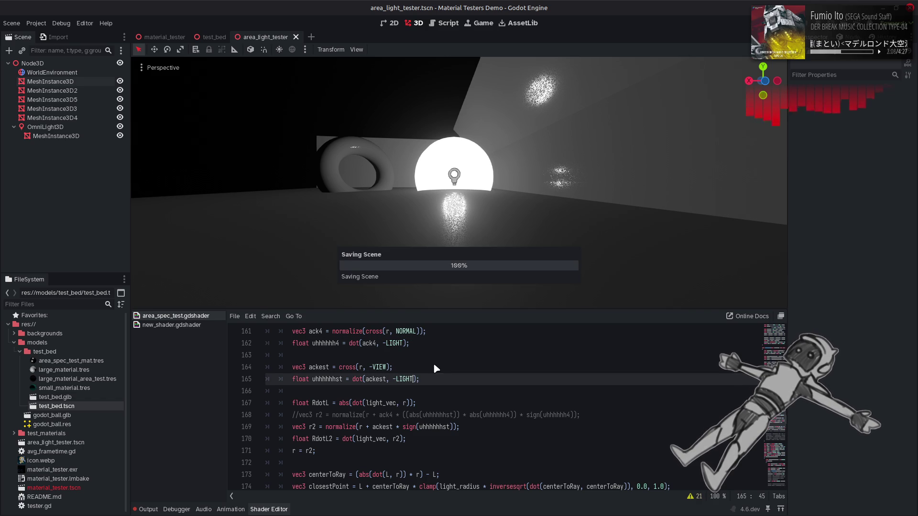
scroll(466, 217, down, 5)
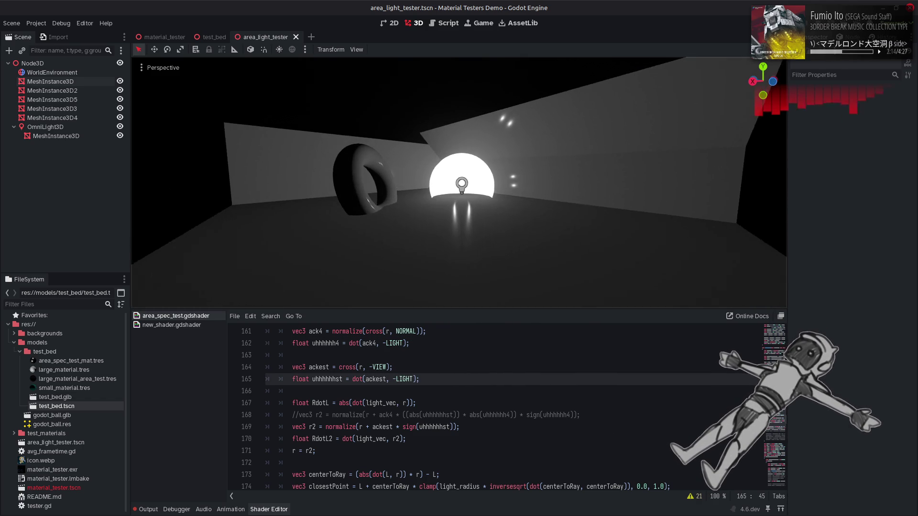
key(BackSpace)
key(BackSpace)
key(BackSpace)
text(VIEW)
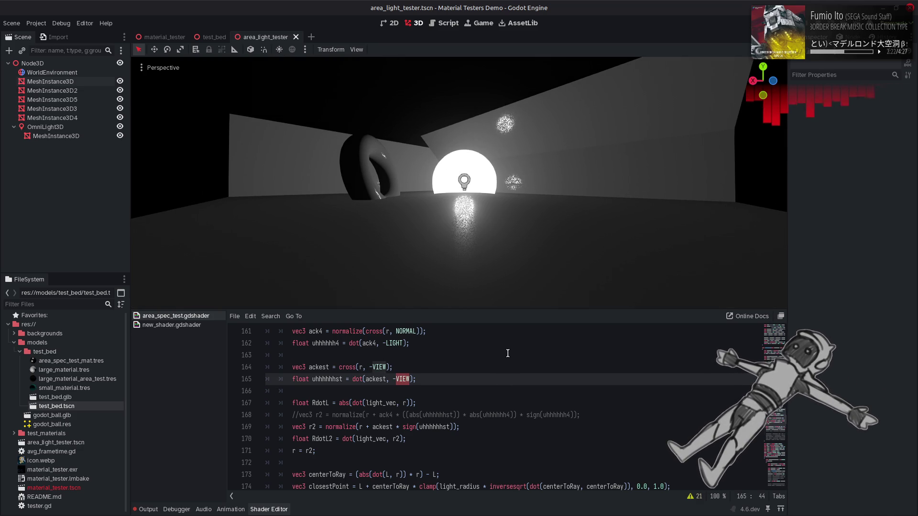
double_click(329, 380)
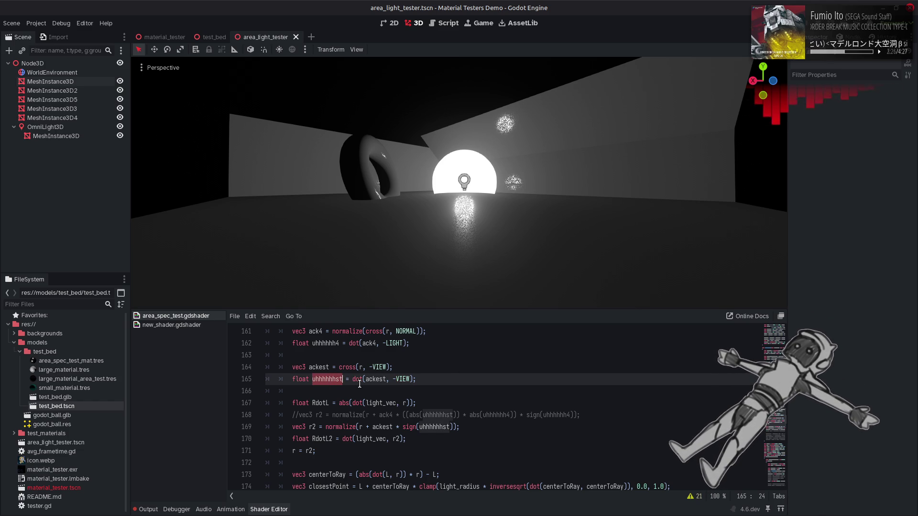
double_click(410, 426)
text(abs)
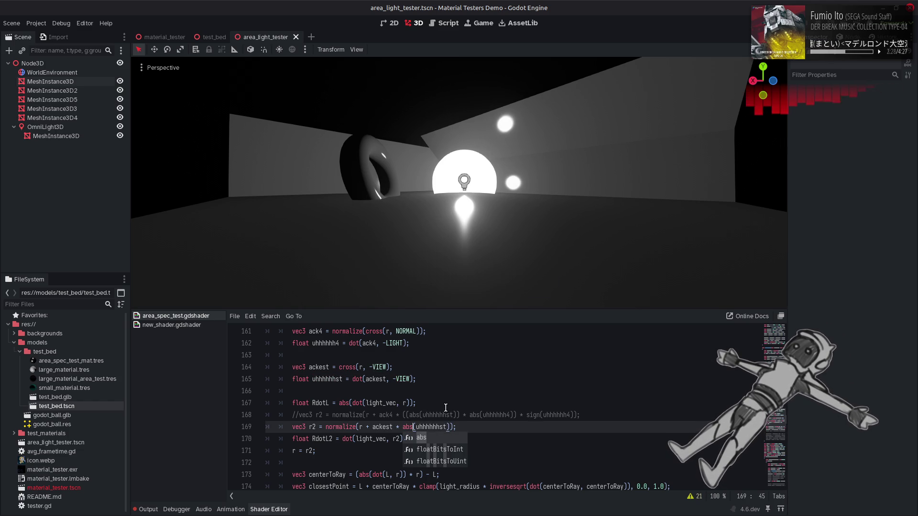
click(441, 389)
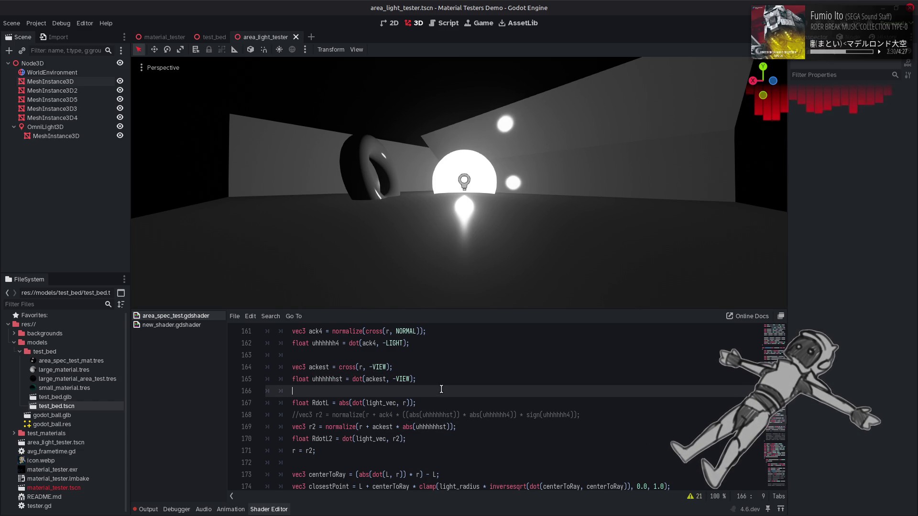
key(ctrl+z)
key(ctrl+s)
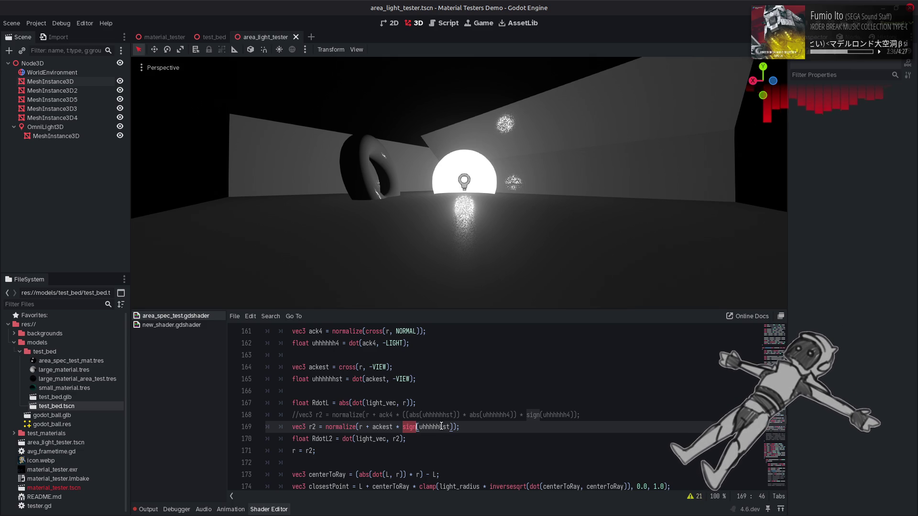
key(BackSpace)
click(440, 427)
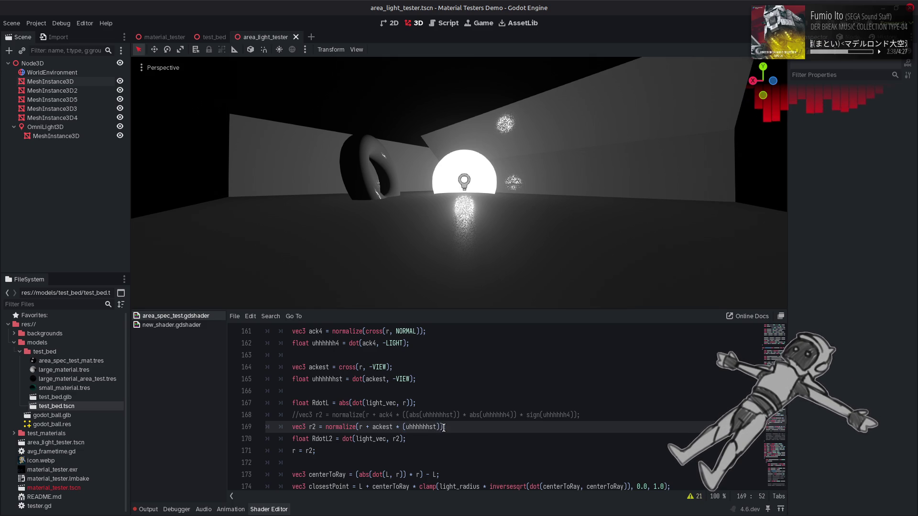
text(0.0 ? ()
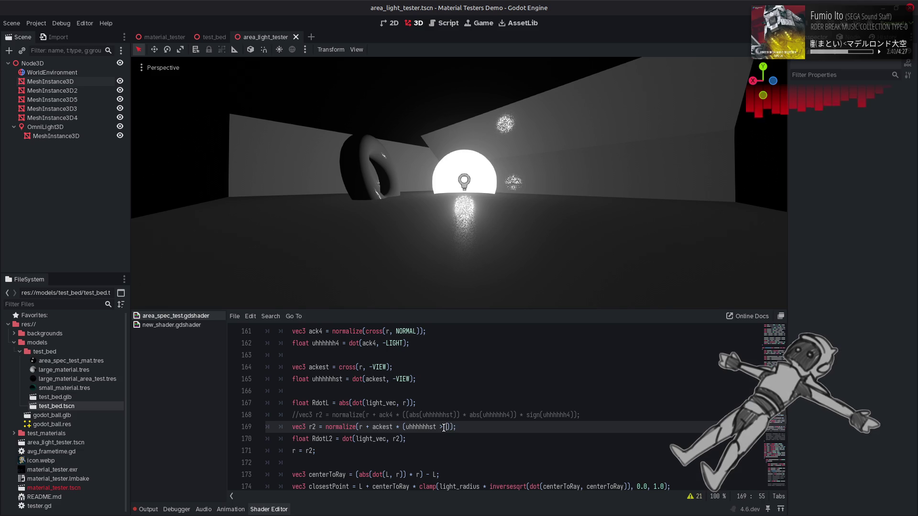
text(1.0 : -1.)
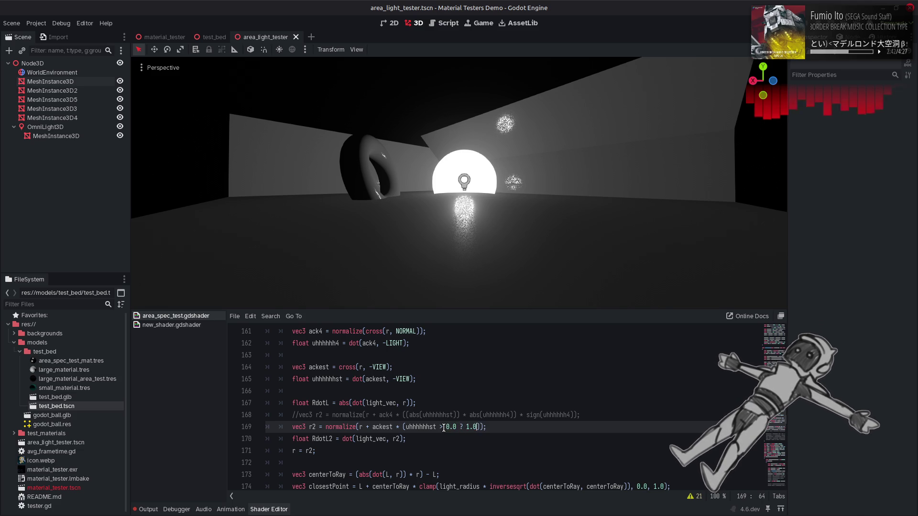
text(0)
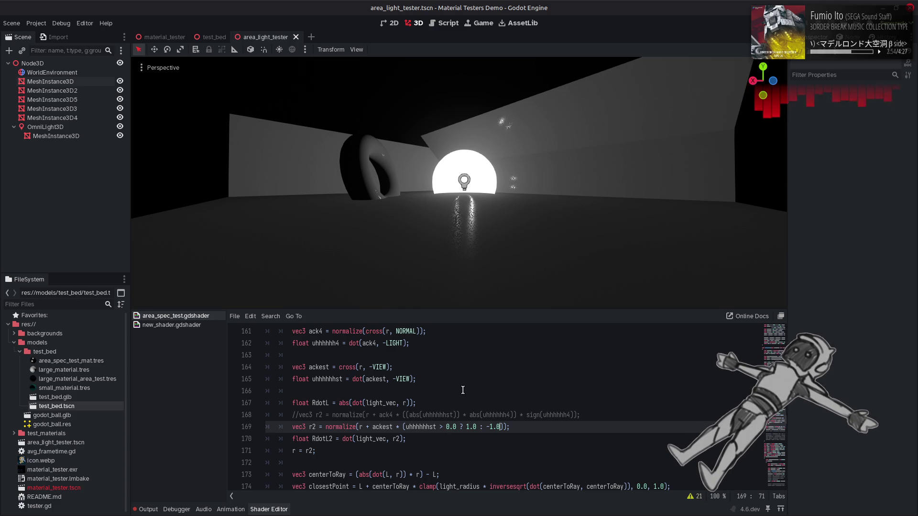
key(ctrl+z)
key(ctrl+z)
key(ctrl+z)
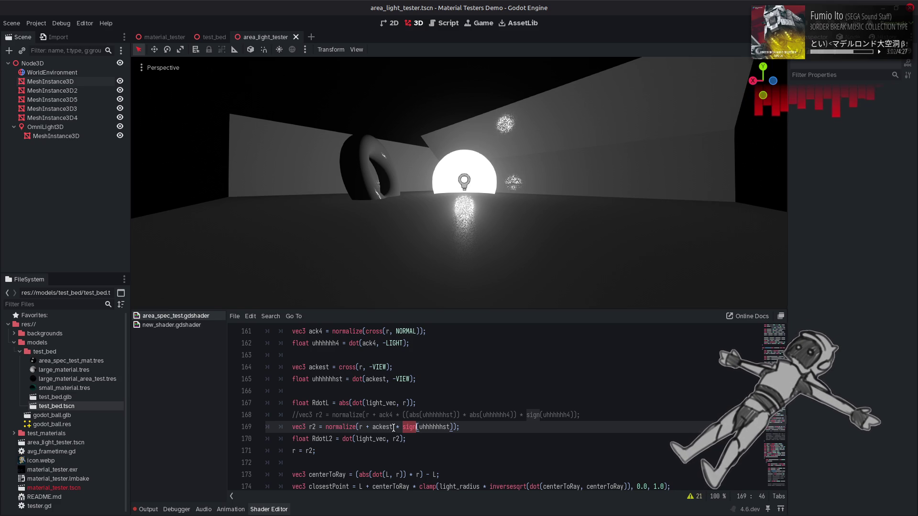
Wrap cross(r, -VIEW) on line 164 in a normaliz( ) call.
key(ctrl+Left)
key(ctrl+Left)
key(ctrl+Left)
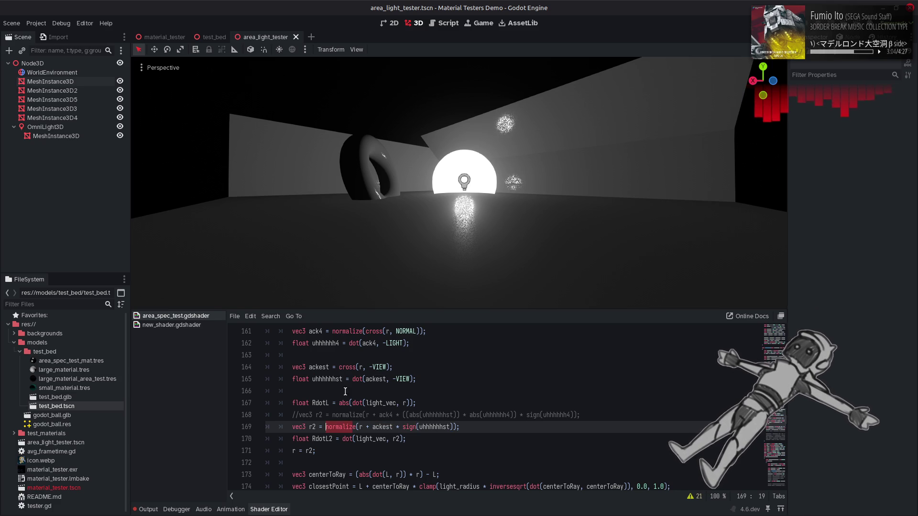
click(339, 367)
text(normaliz)
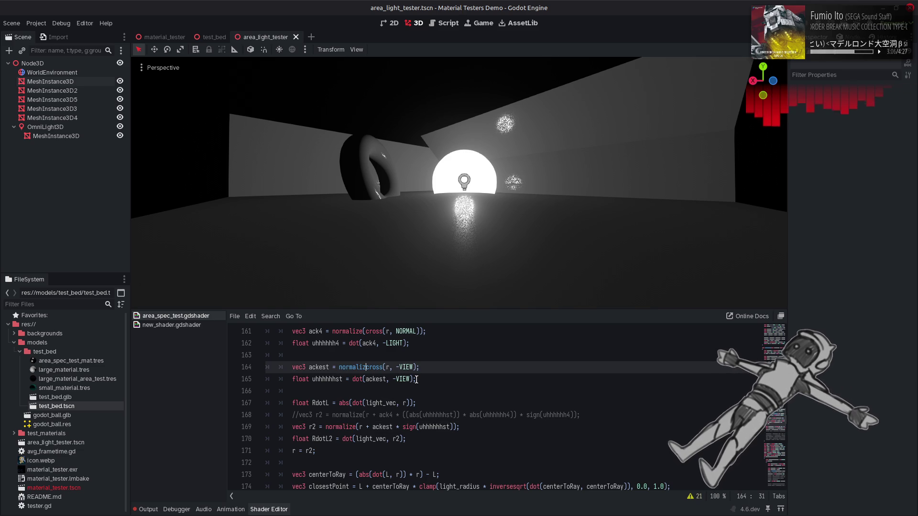
text(()
key(End)
key(Left)
text())
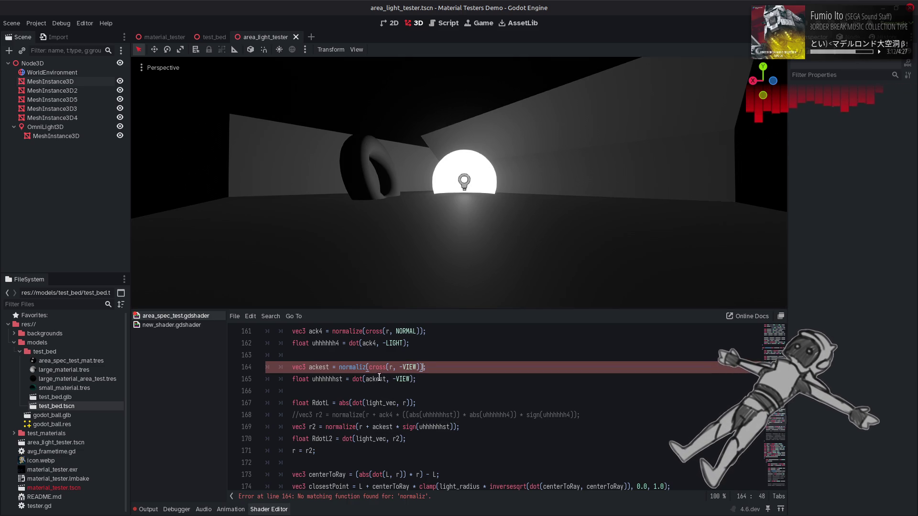
Fix the typo to normalize, then strip and restore the wrapper on line 164.
click(366, 367)
text(e)
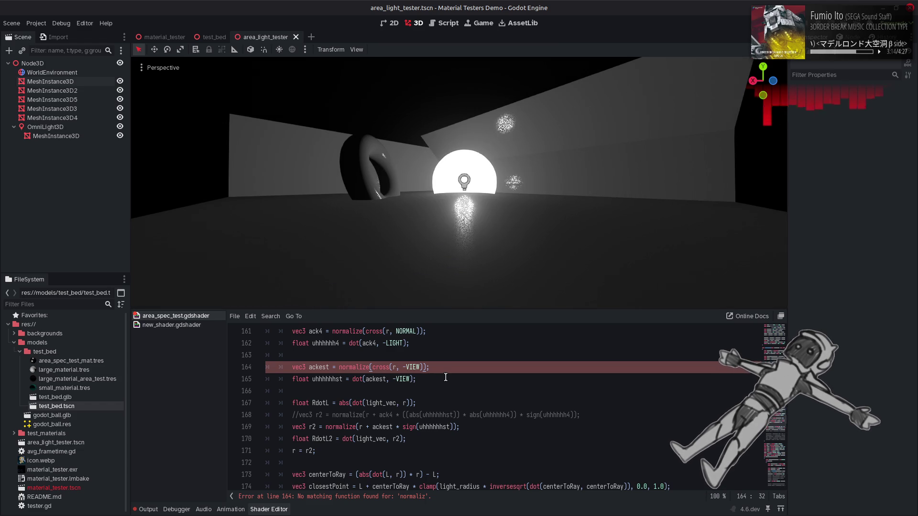
click(445, 377)
key(Up)
key(Delete)
key(ctrl+Left)
key(ctrl+Left)
key(ctrl+Left)
key(BackSpace)
key(BackSpace)
key(BackSpace)
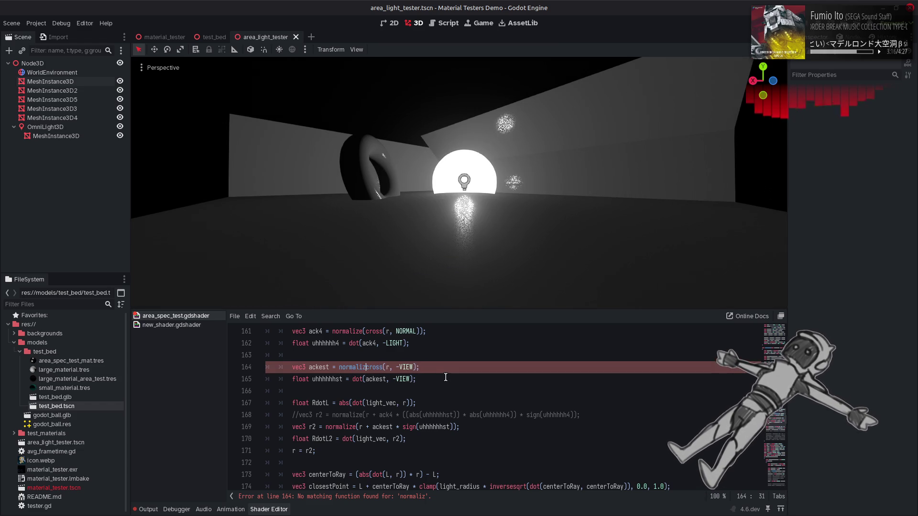
key(ctrl+z)
key(ctrl+z)
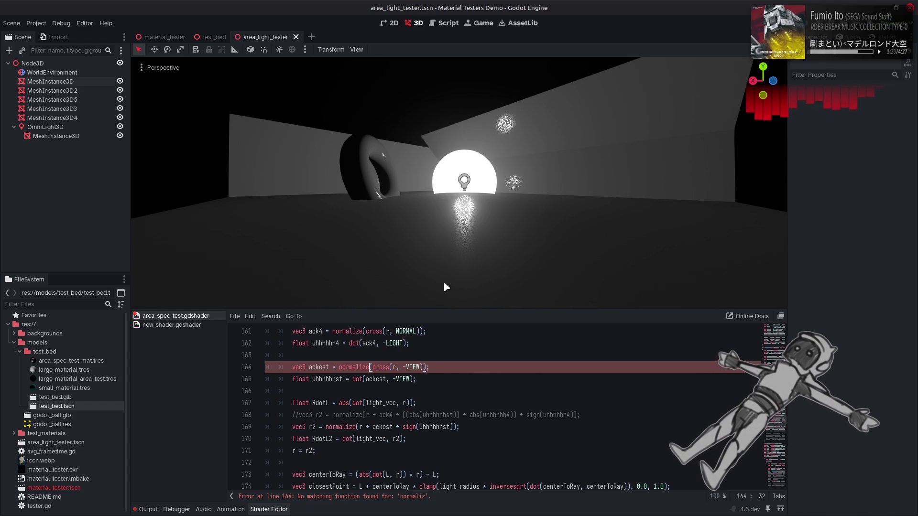
Orbit to compare highlights, then strip the wrapper so line 164 is plain cross(r, -VIEW), and save.
drag(448, 286, 425, 287)
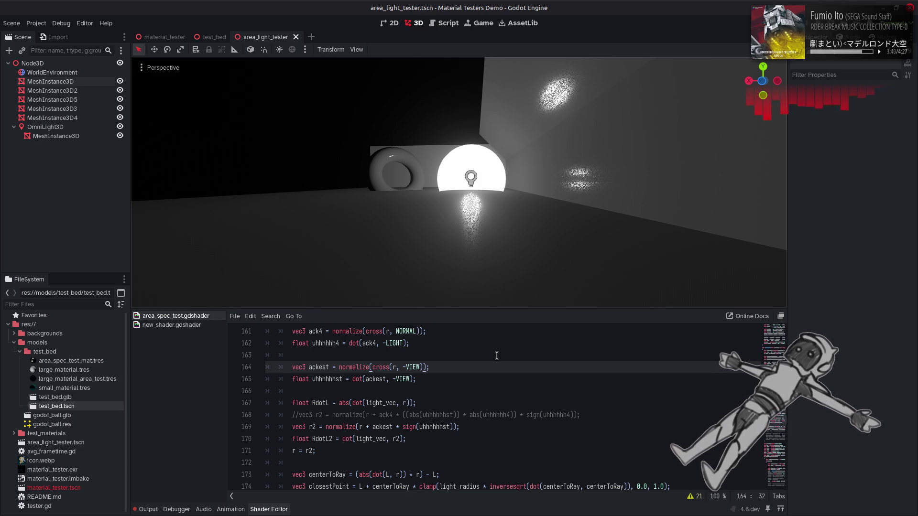
key(ctrl+BackSpace)
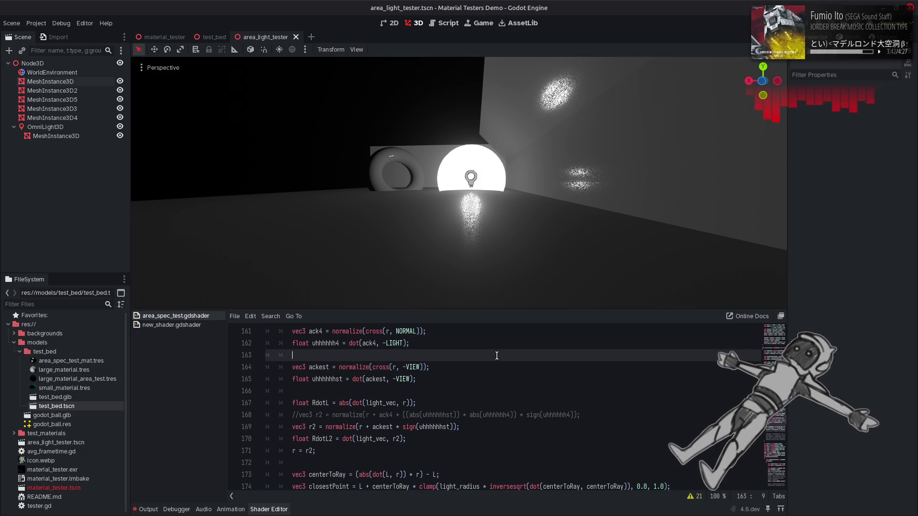
key(Delete)
key(ctrl+s)
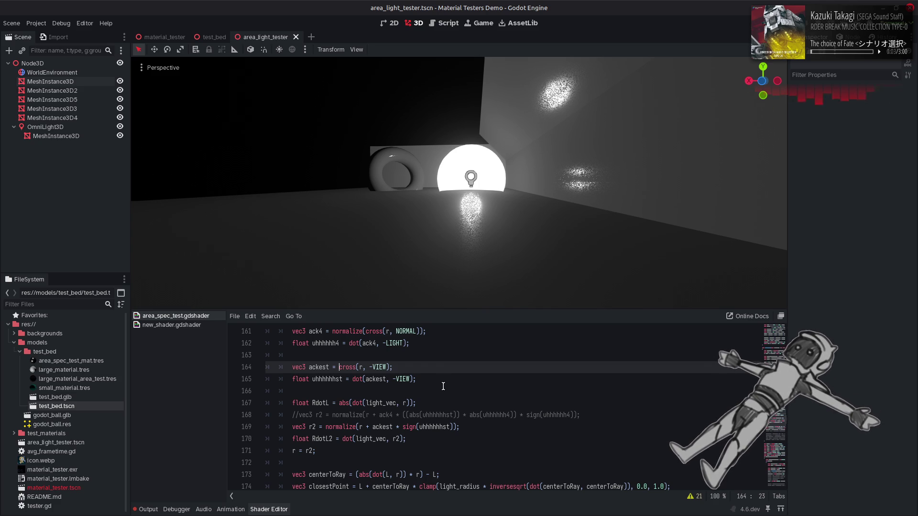
text(normaliz)
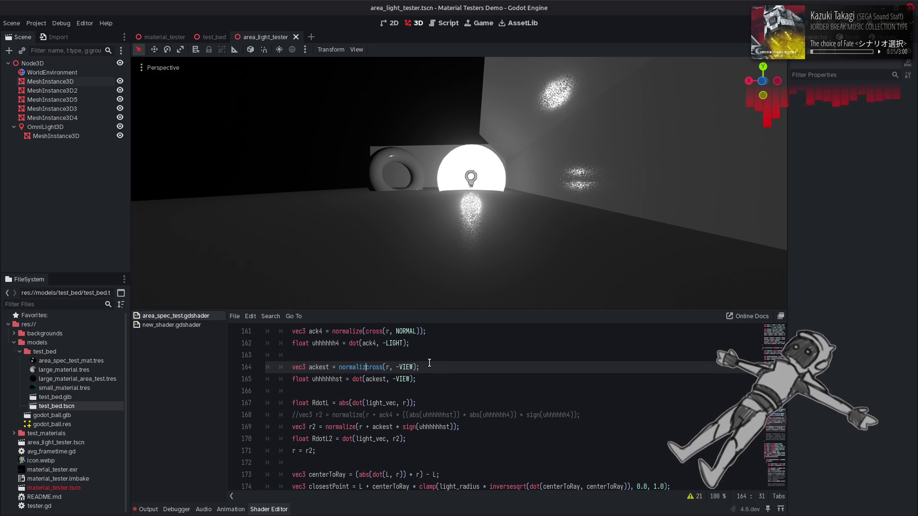
text(()
key(End)
key(Left)
text())
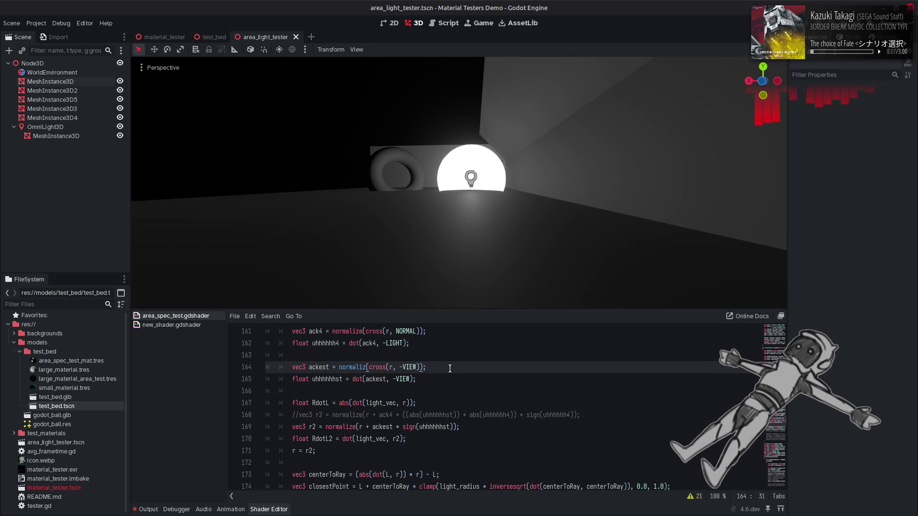
text(e)
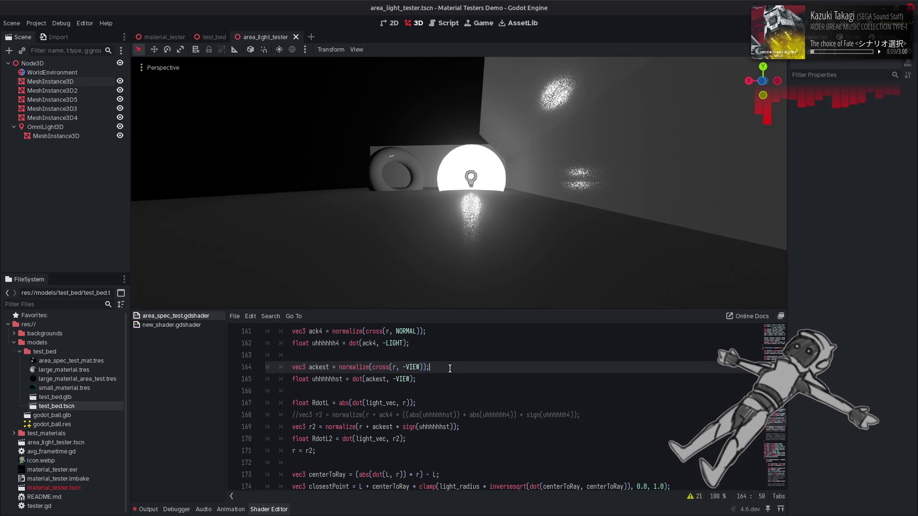
key(Left)
key(BackSpace)
key(ctrl+Left)
key(ctrl+Left)
key(ctrl+Left)
key(BackSpace)
key(BackSpace)
key(BackSpace)
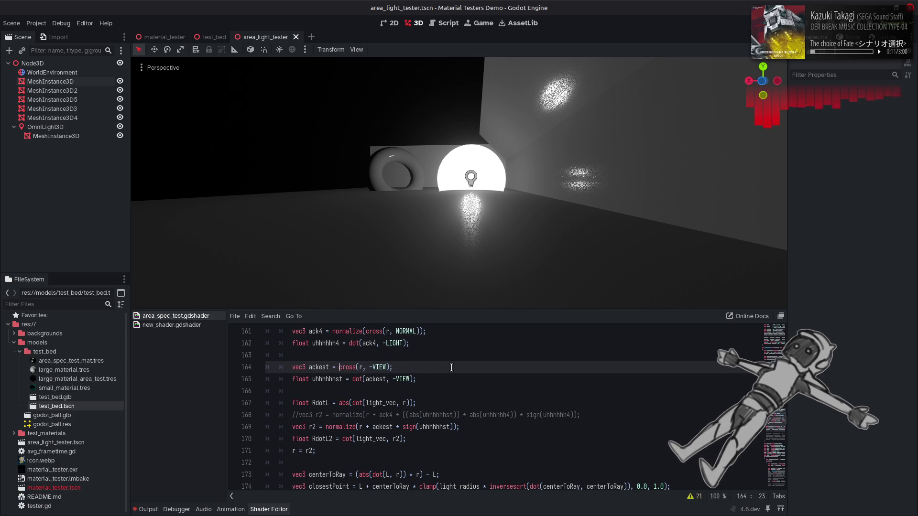
key(ctrl+s)
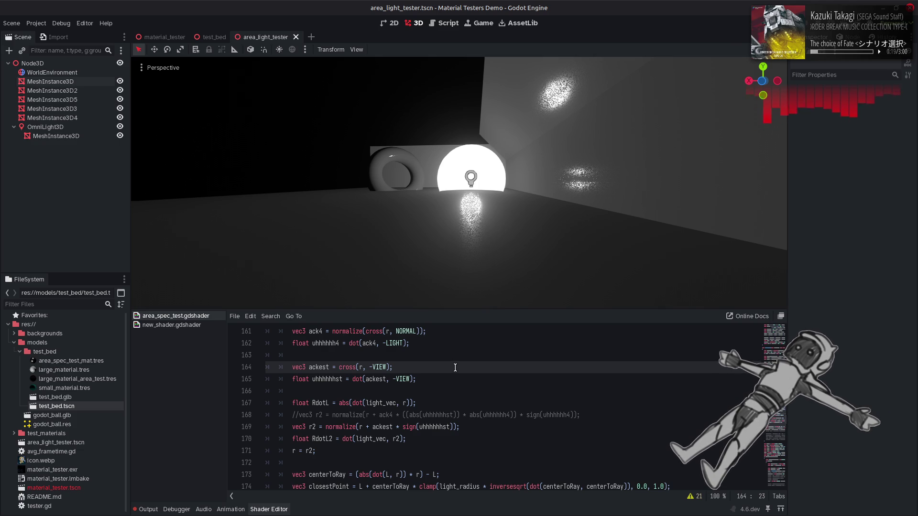
Copy LIGHT from line 162 and paste it over -VIEW in line 160's reflect call.
scroll(455, 368, up, 1)
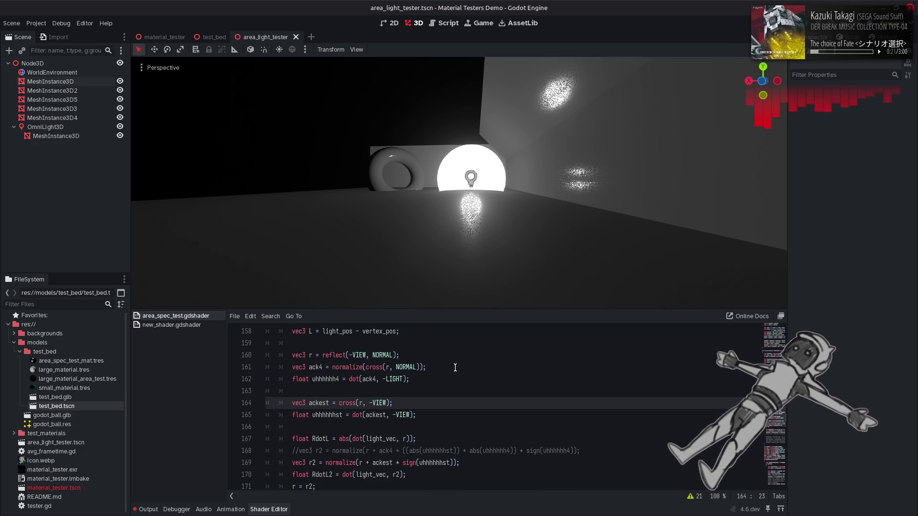
scroll(455, 368, up, 1)
scroll(464, 361, down, 2)
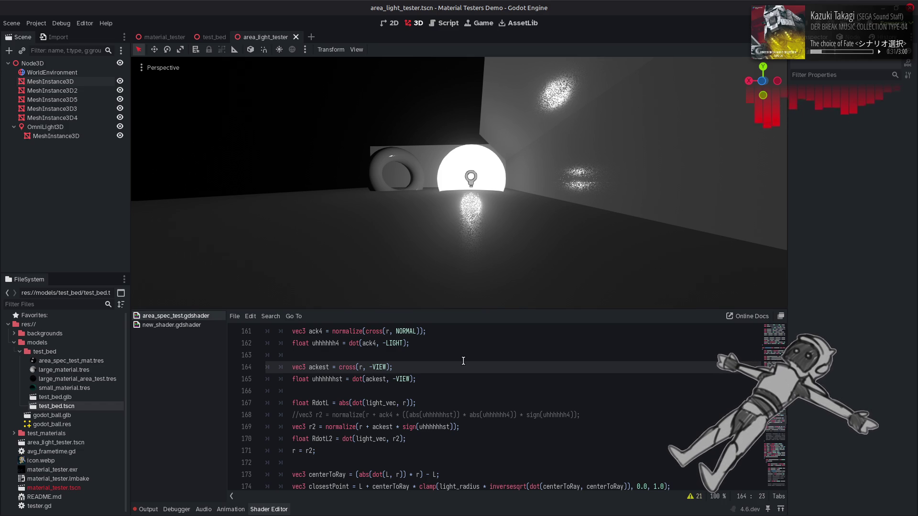
scroll(464, 361, up, 1)
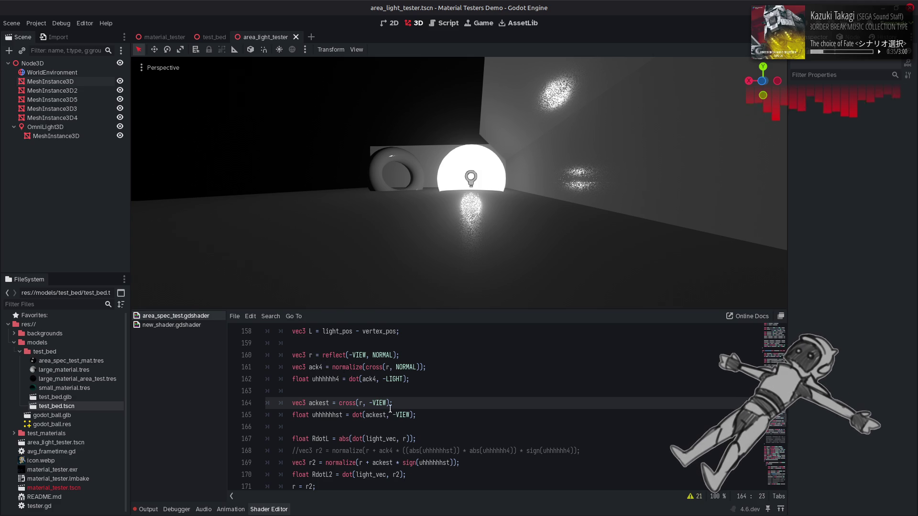
scroll(391, 406, down, 1)
scroll(380, 401, up, 1)
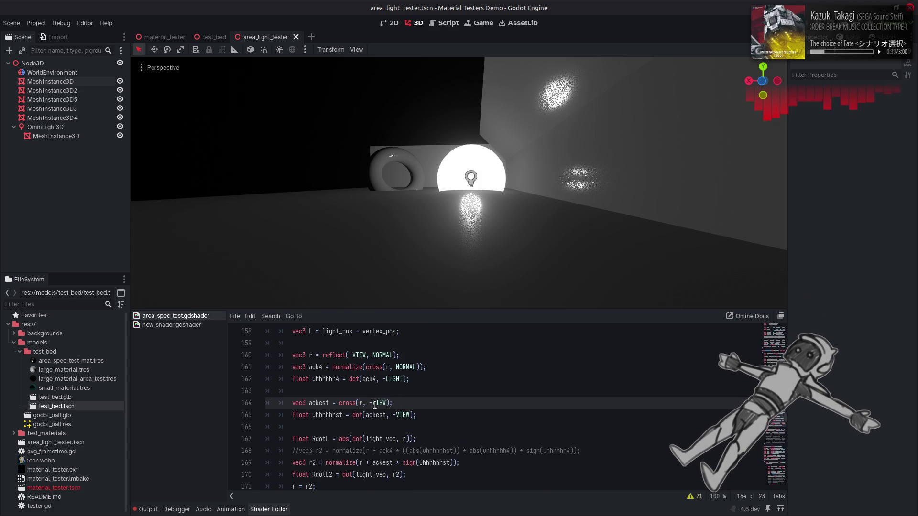
click(395, 379)
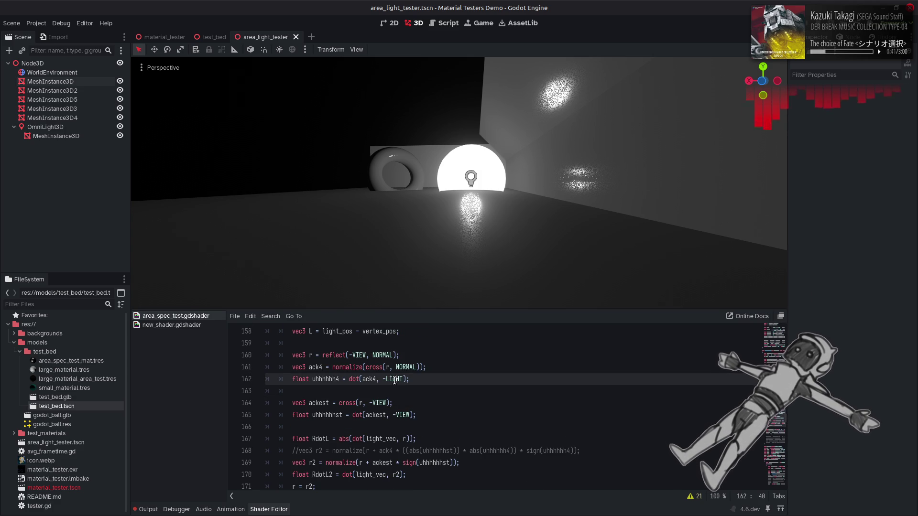
double_click(395, 379)
key(ctrl+c)
drag(371, 356, 349, 356)
key(ctrl+v)
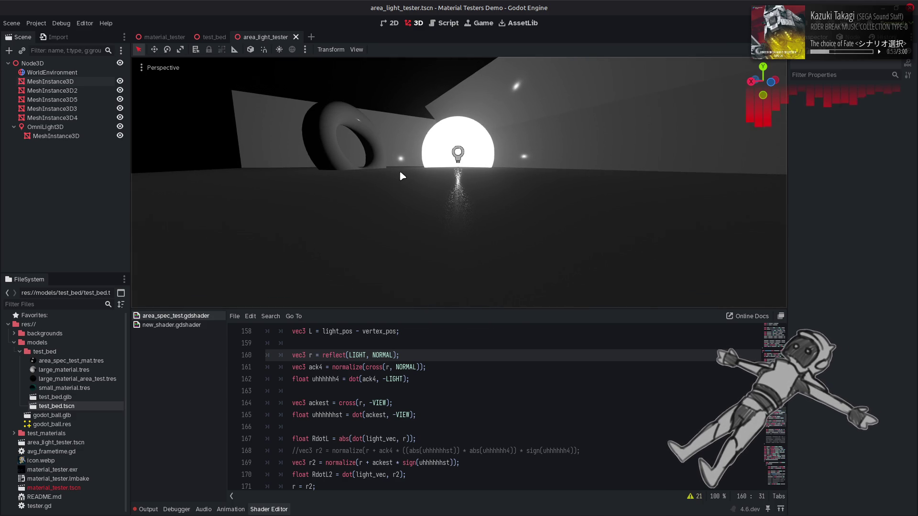
Briefly negate the reflect call on line 160, then restore r = reflect(-VIEW, NORMAL).
click(400, 379)
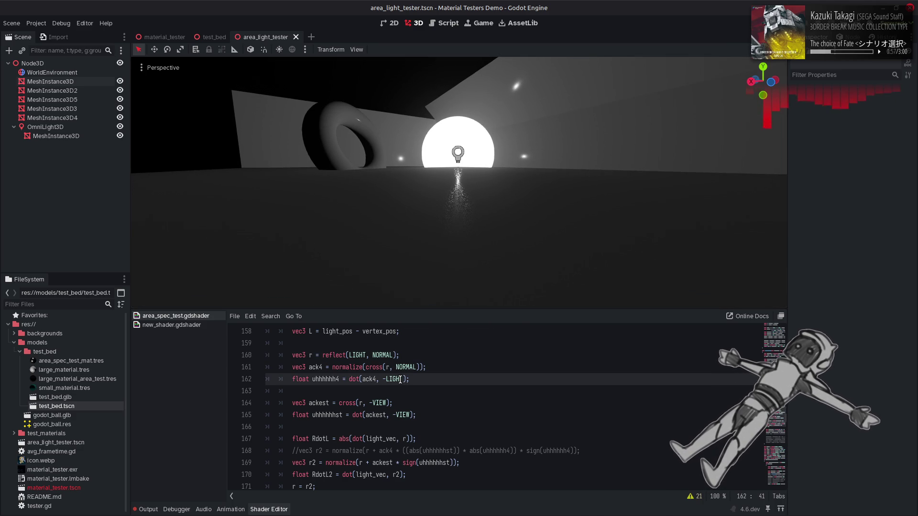
click(318, 357)
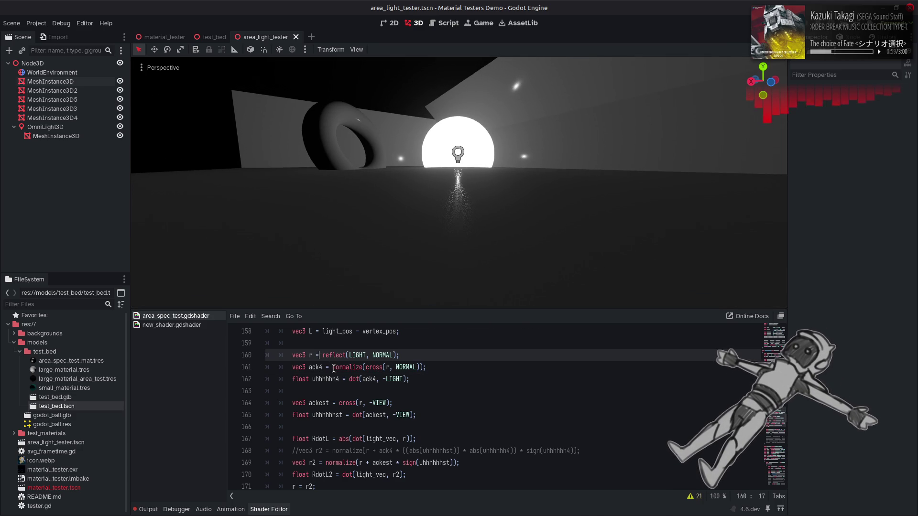
text(-)
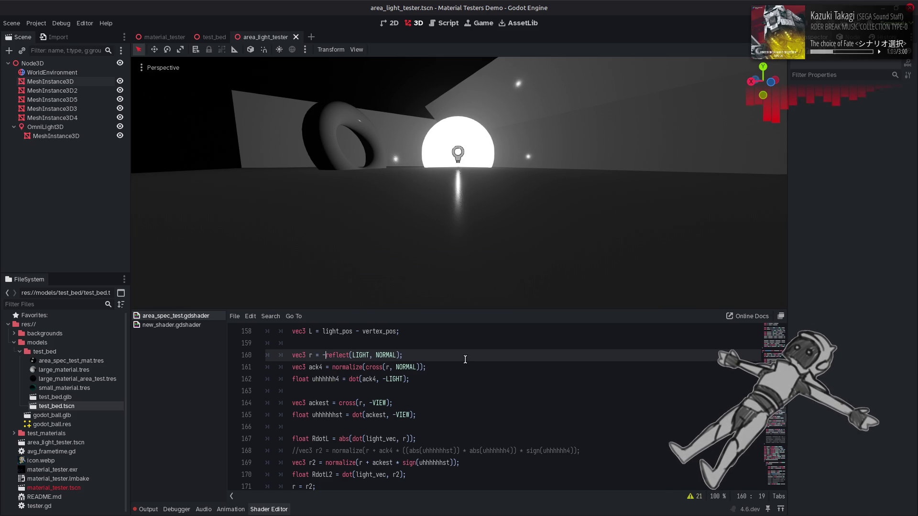
key(ctrl+z)
key(ctrl+z)
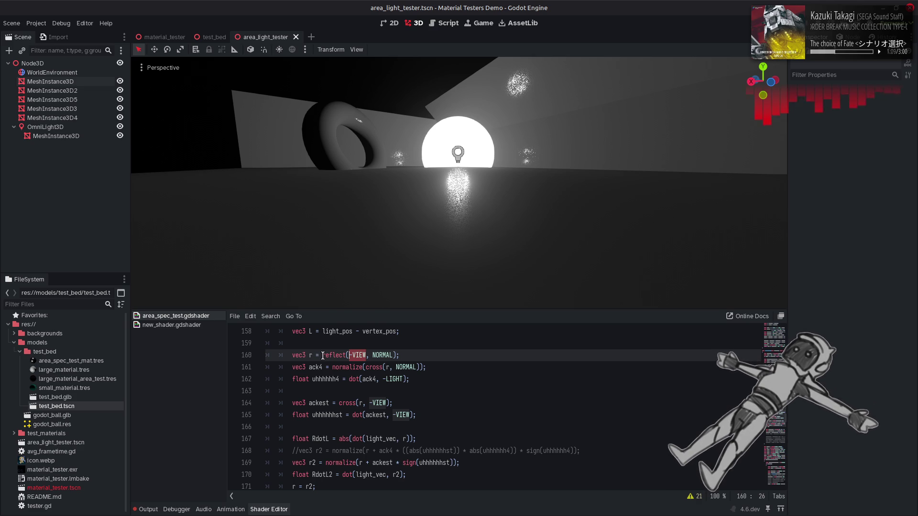
Replace ackest on line 169 with reflect(-VIEW, NORMAL) copied from line 160.
click(326, 356)
drag(322, 355, 396, 355)
key(ctrl+c)
double_click(379, 463)
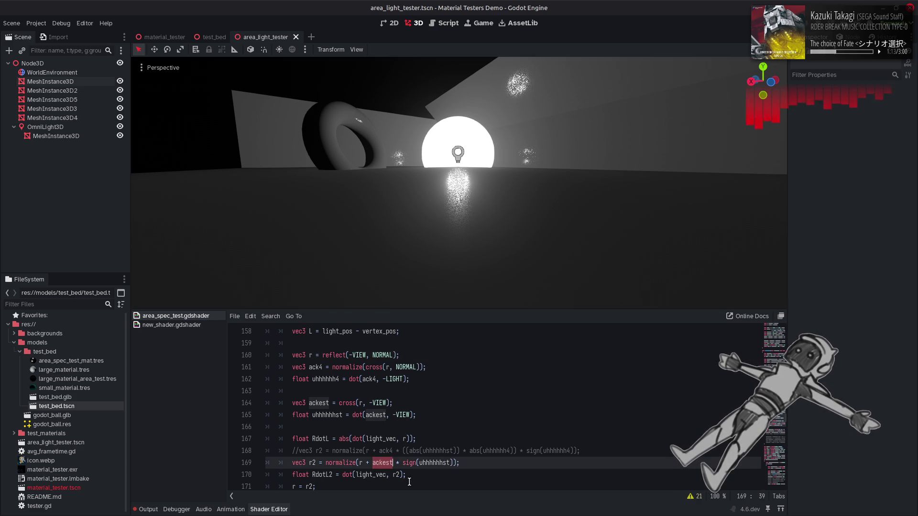
key(ctrl+v)
Swap -VIEW for LIGHT in line 169's reflect call and save to preview.
double_click(397, 379)
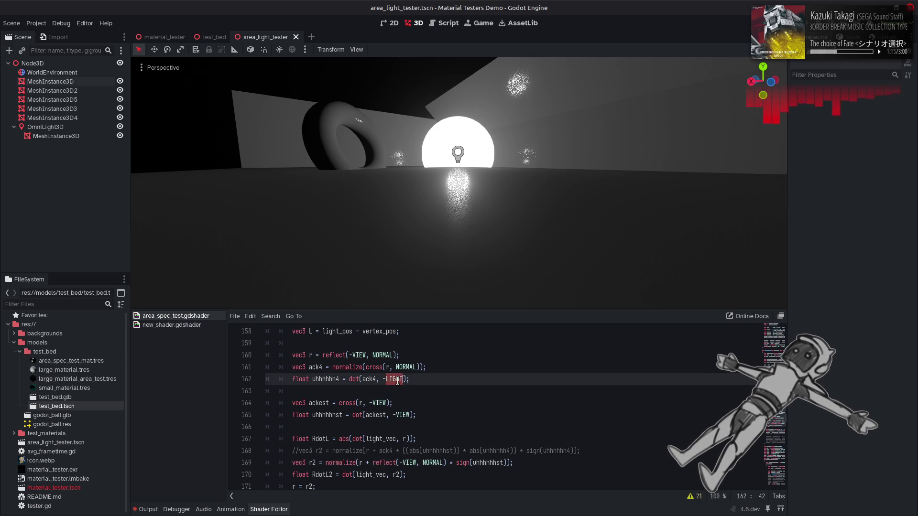
key(ctrl+c)
drag(400, 462, 417, 463)
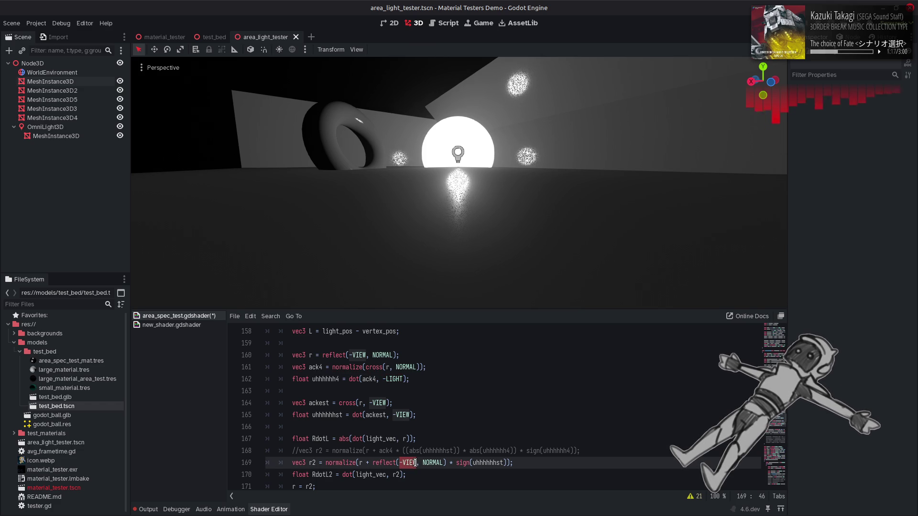
key(ctrl+v)
key(ctrl+s)
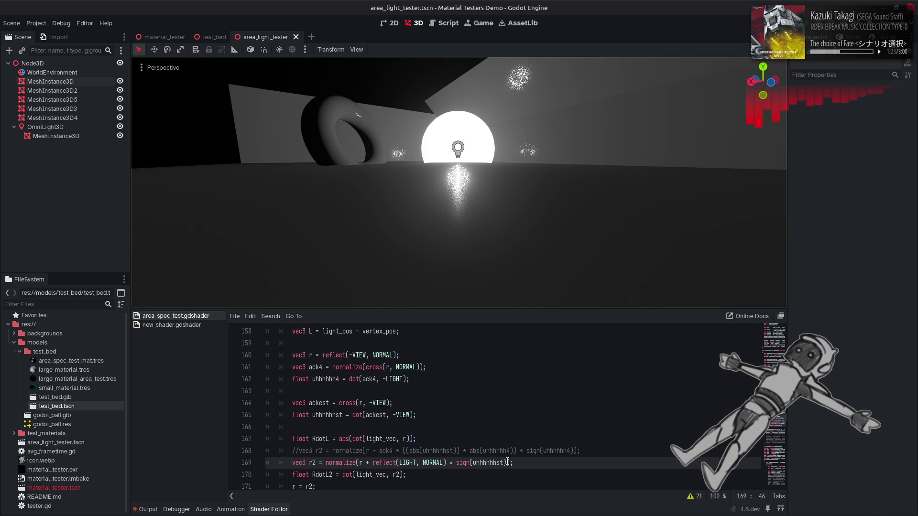
Delete the sign(uhhhhhhst) multiplier from r2, briefly test a negated LIGHT, then remove the minus.
mouse_move(507, 462)
mouse_down()
mouse_move(425, 462)
mouse_move(446, 462)
mouse_up()
key(BackSpace)
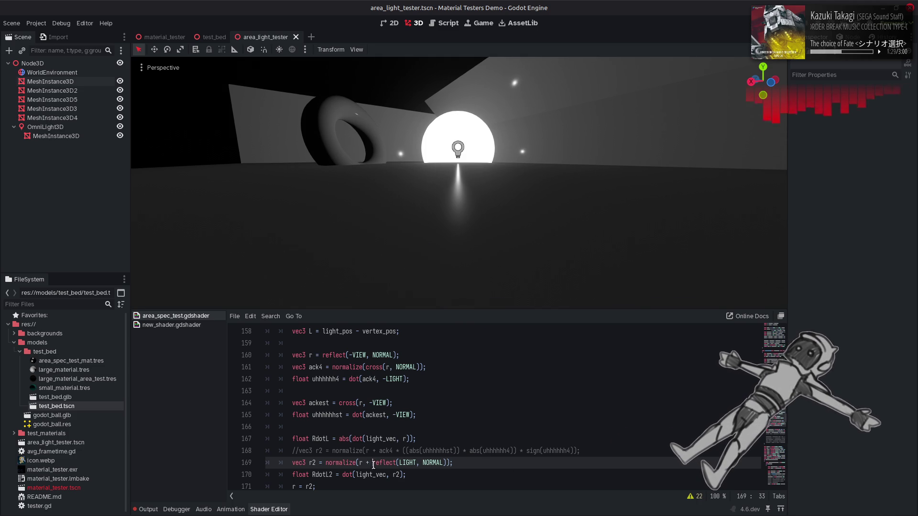
click(401, 464)
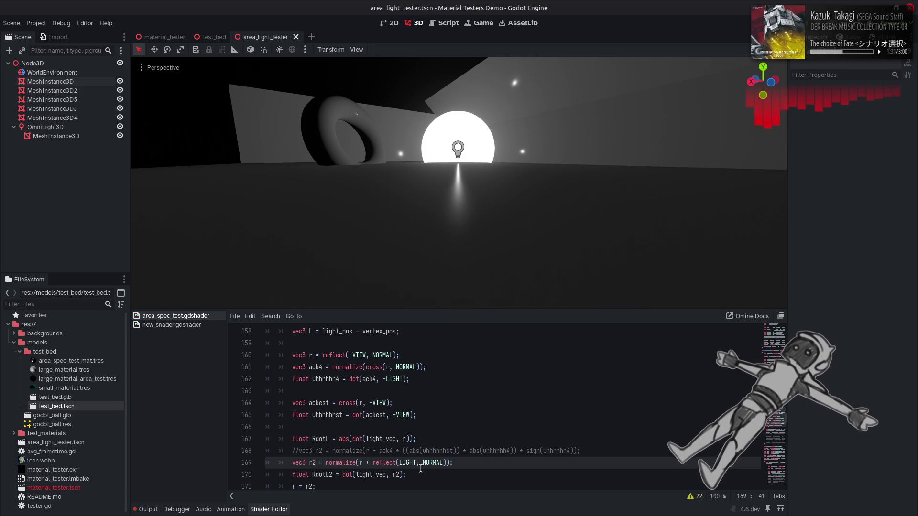
click(423, 464)
click(397, 464)
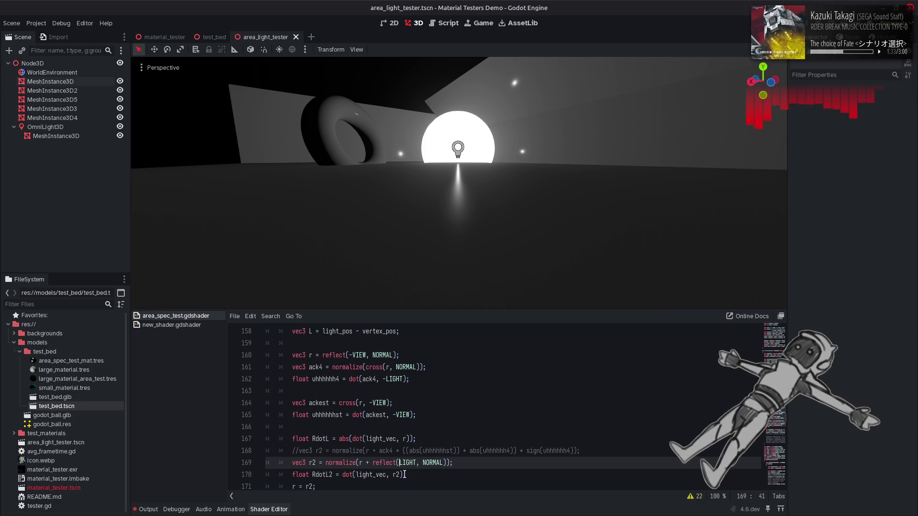
text(-)
key(ctrl+s)
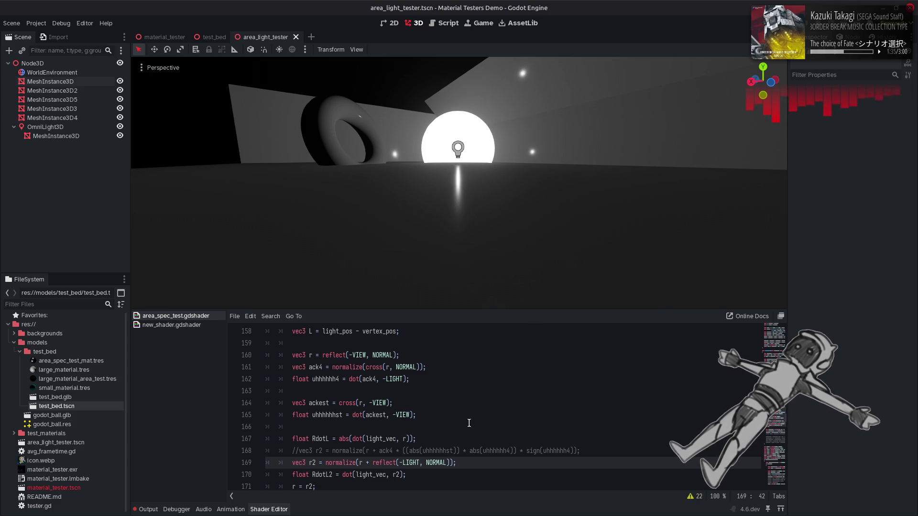
key(BackSpace)
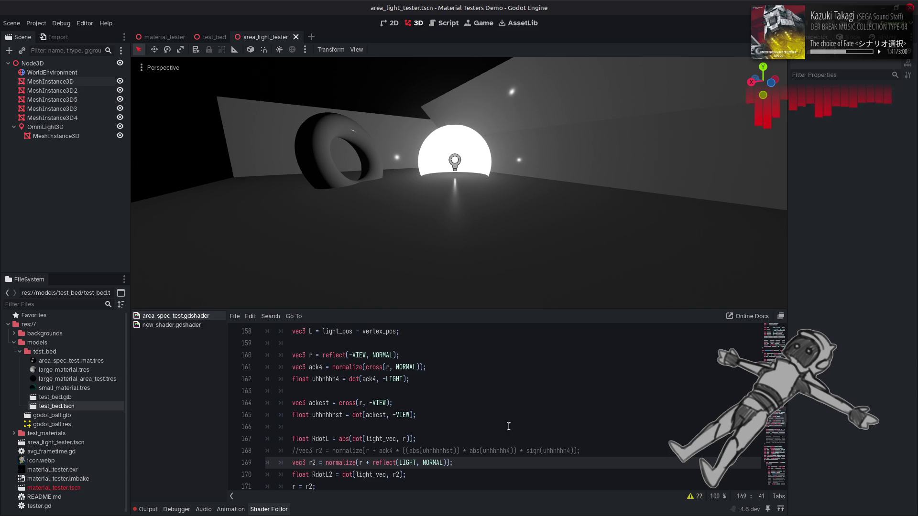
scroll(508, 426, down, 1)
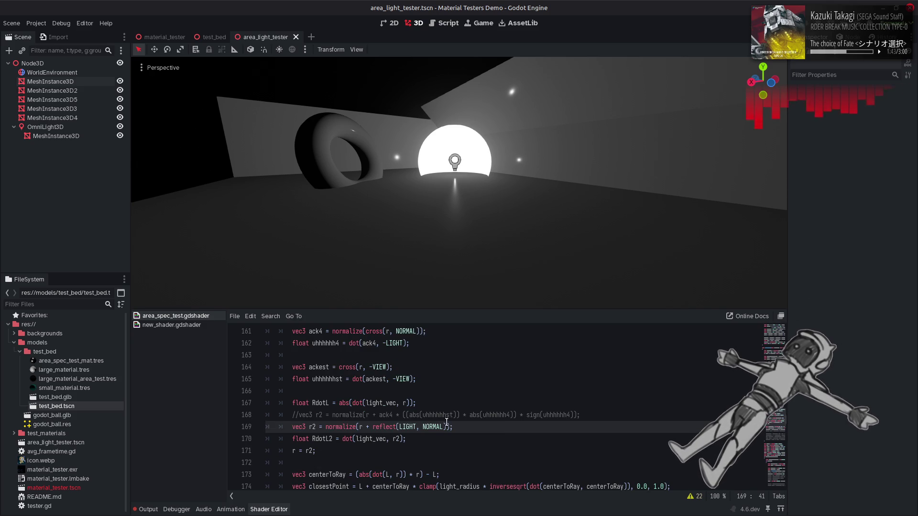
Test r2 without the reflect term, then restore it and save line 169.
drag(448, 427, 373, 426)
key(shift+Left)
key(shift+Left)
key(shift+Left)
key(BackSpace)
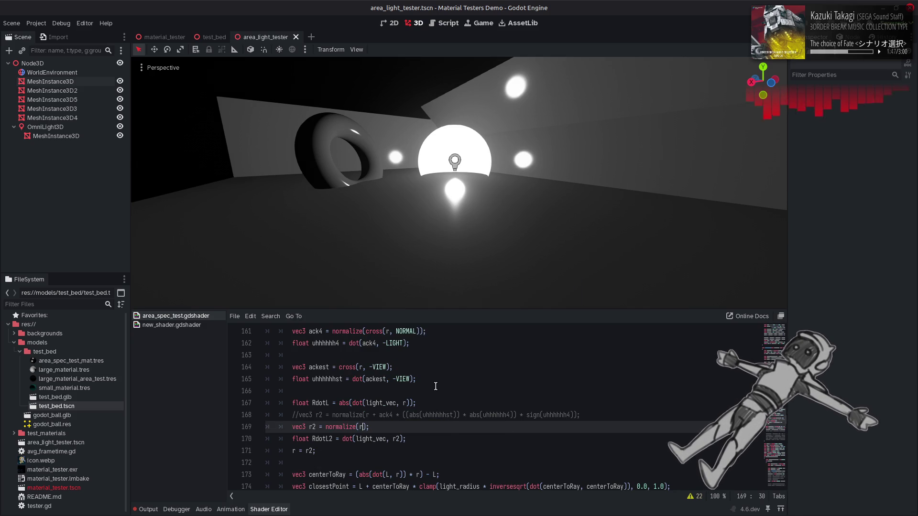
key(ctrl+z)
key(ctrl+s)
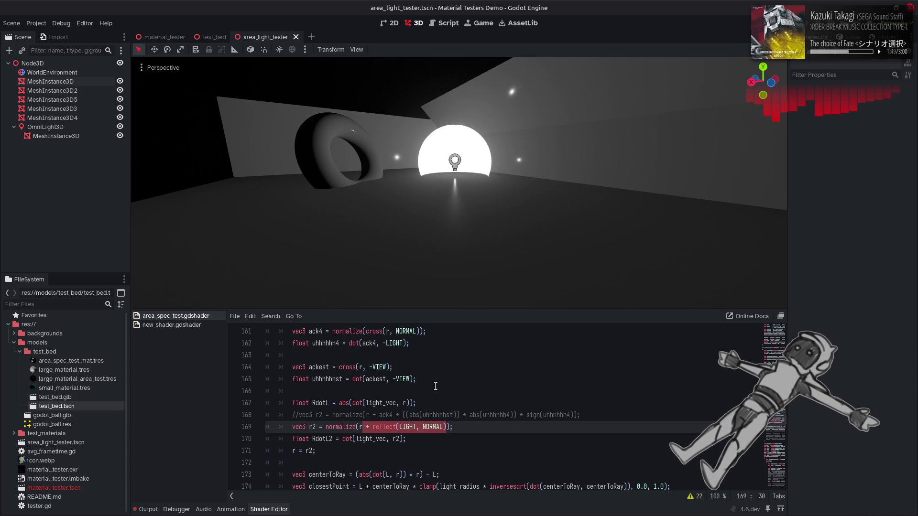
Trial-scale the reflect term by 0.1, 0.2 and 0.333, then undo the scaling.
click(446, 427)
text(* )
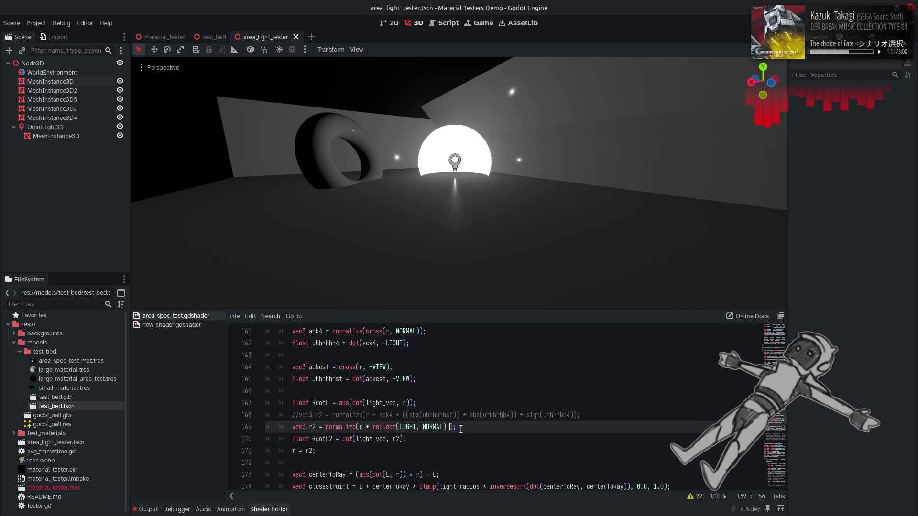
text(0.1)
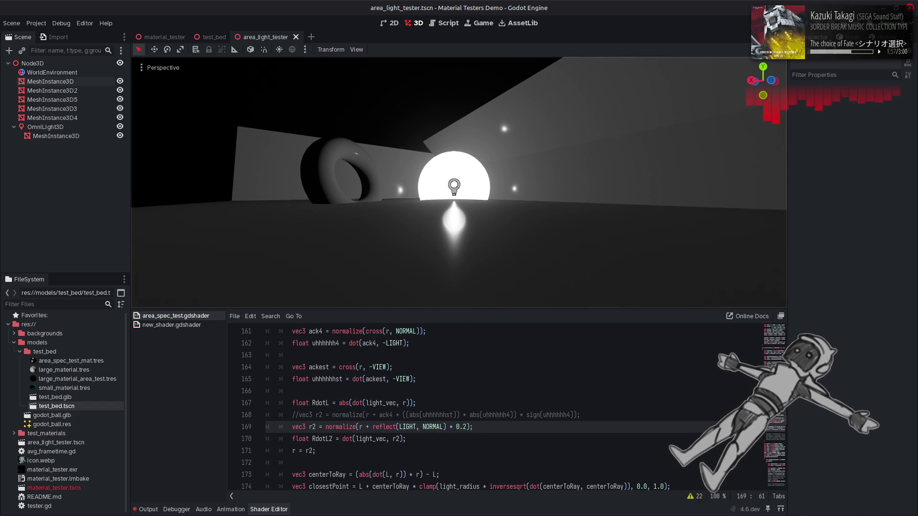
key(BackSpace)
text(1)
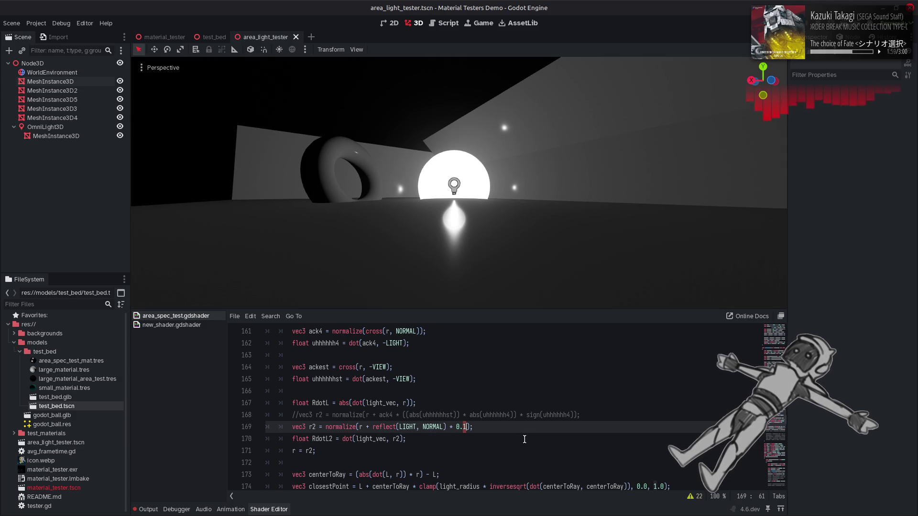
key(BackSpace)
text(333)
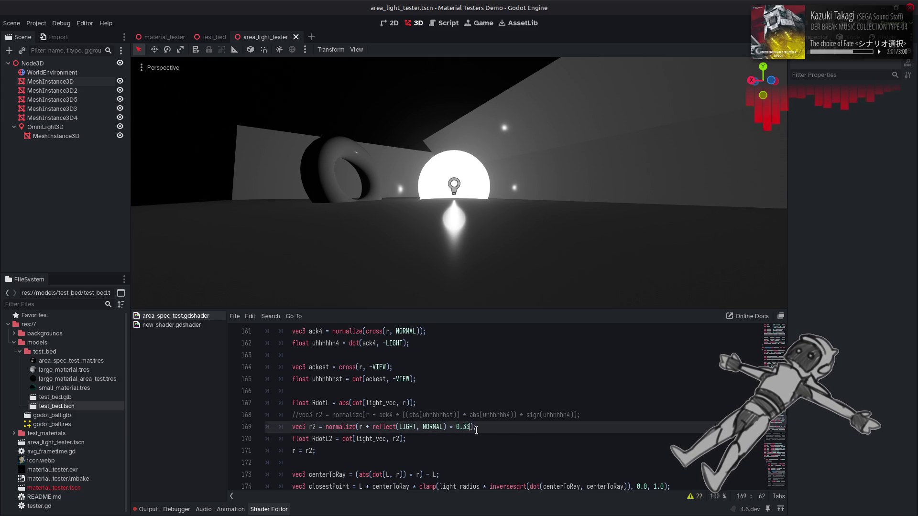
key(ctrl+s)
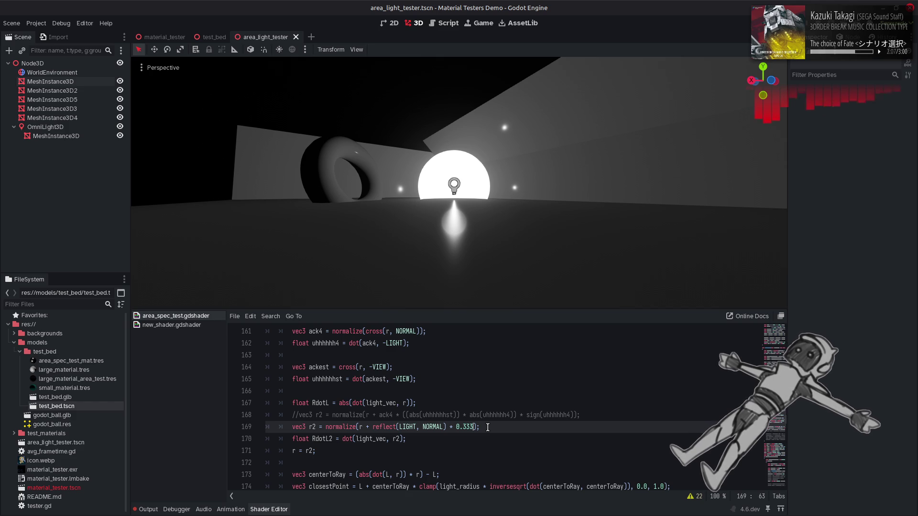
key(ctrl+z)
key(ctrl+z)
key(ctrl+z)
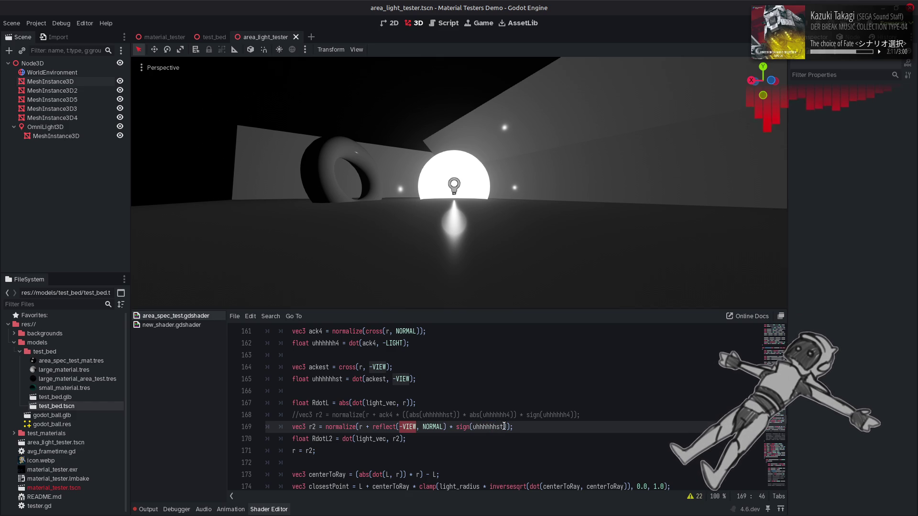
Revert r2 to ackest * sign(uhhhhhhst), comparing it against the reflect(-VIEW, NORMAL) version.
key(ctrl+z)
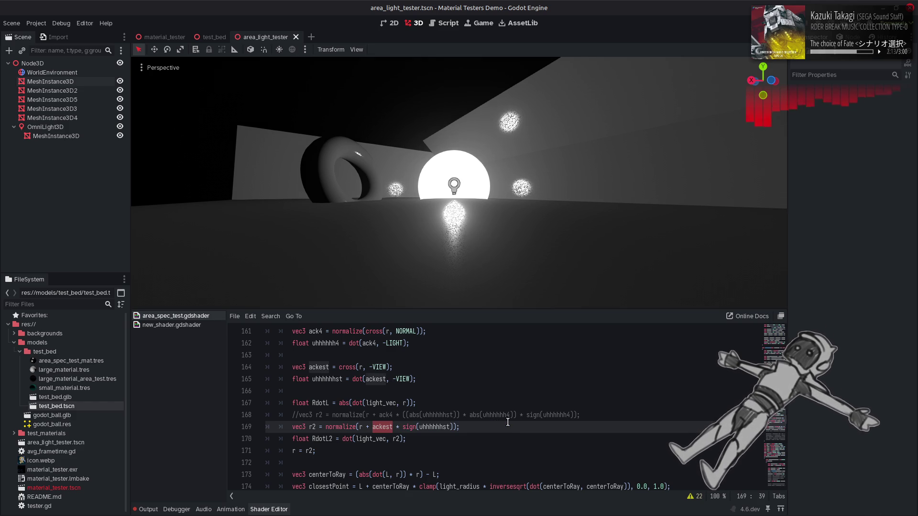
key(ctrl+s)
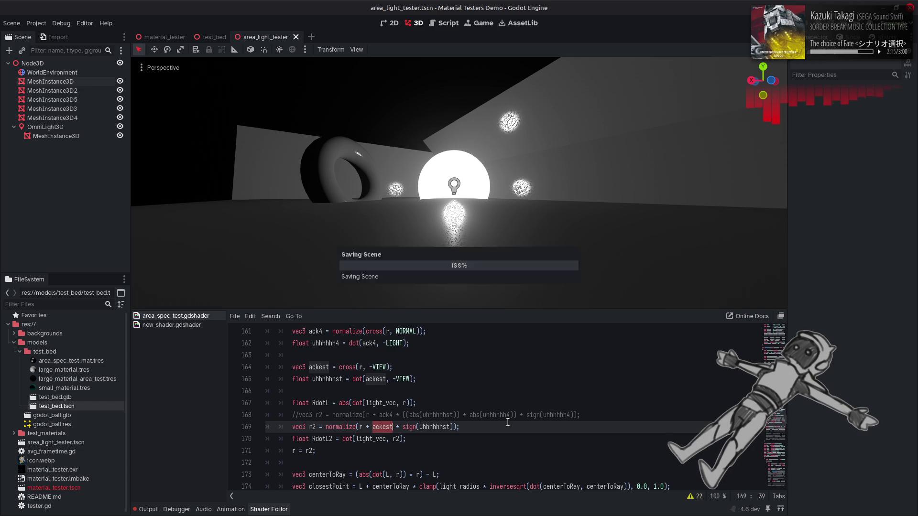
key(ctrl+y)
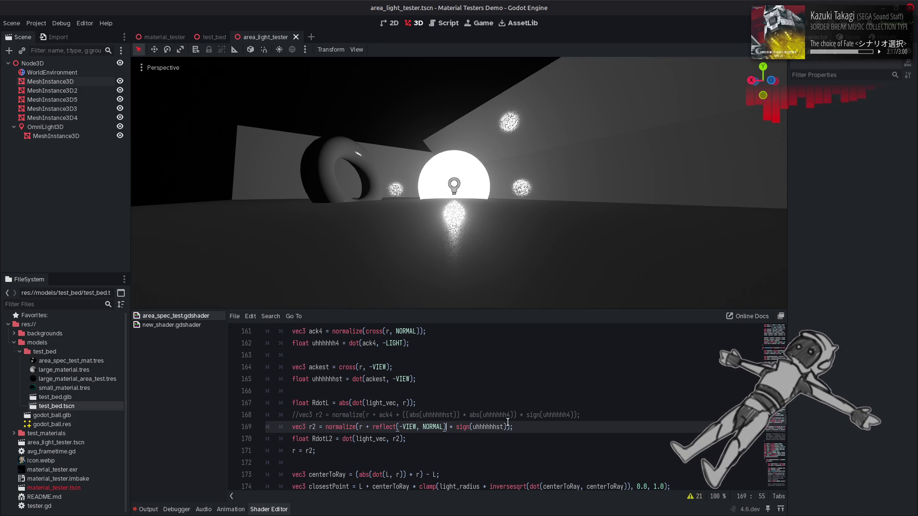
key(ctrl+z)
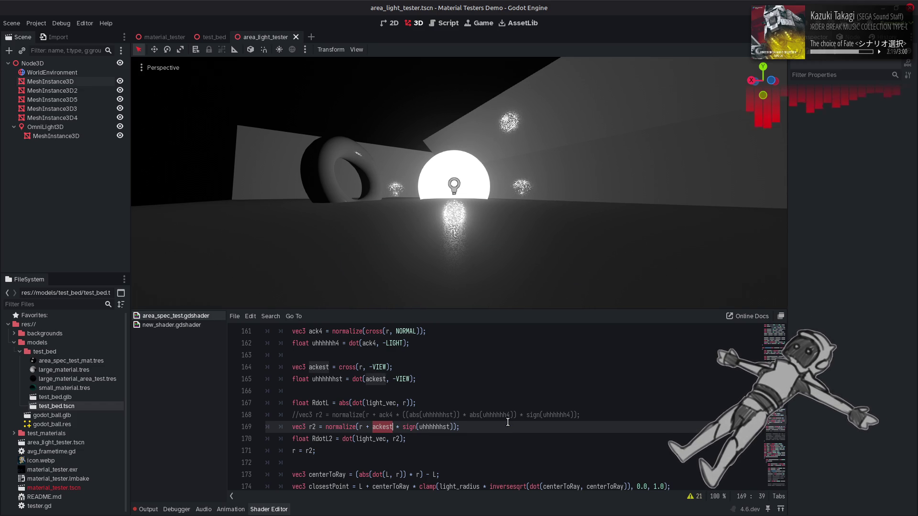
Check where uhhhhhhst is used and select the ackest and uhhhhhhst declaration lines.
double_click(450, 423)
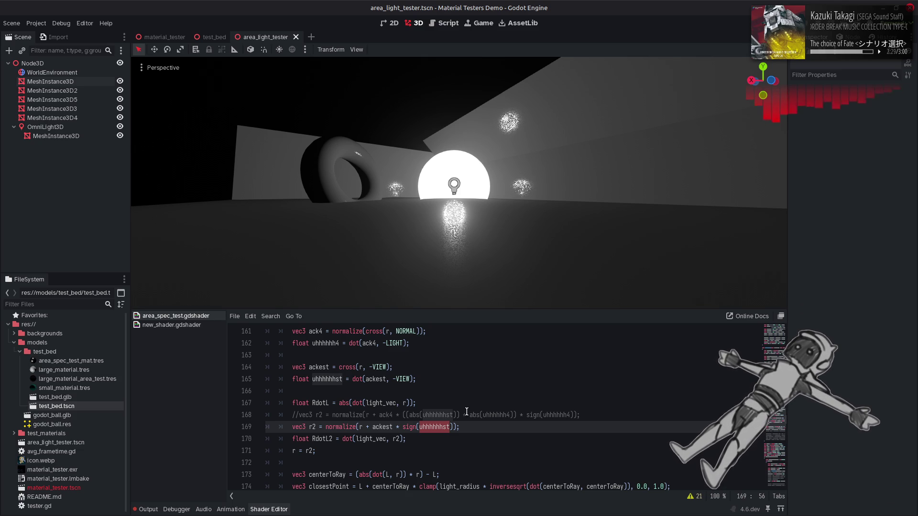
scroll(466, 411, up, 1)
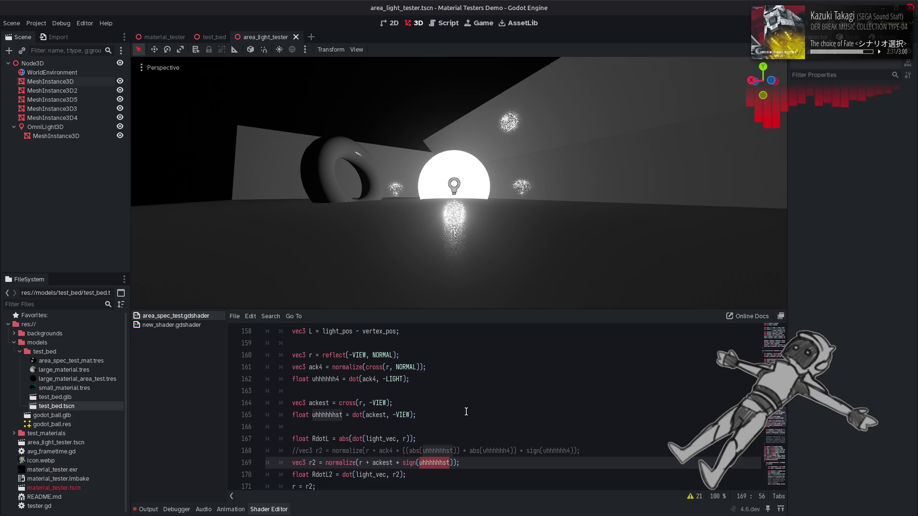
drag(418, 415, 291, 406)
key(ctrl+x)
scroll(363, 378, up, 2)
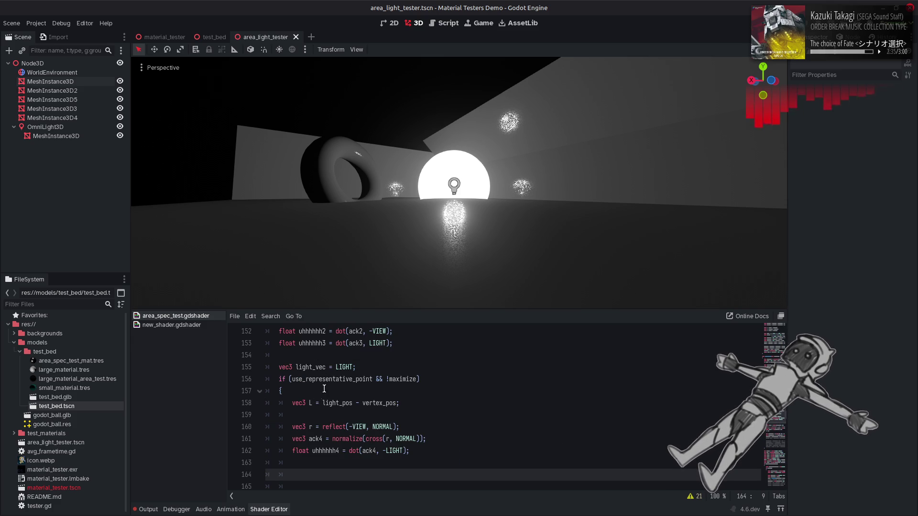
click(410, 343)
key(Return)
key(Return)
key(ctrl+v)
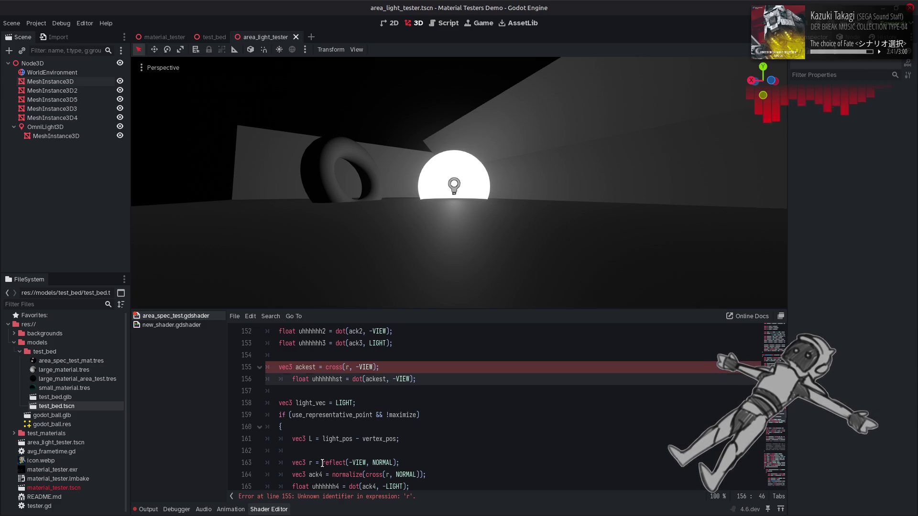
drag(322, 463, 395, 462)
key(ctrl+c)
double_click(347, 367)
key(ctrl+v)
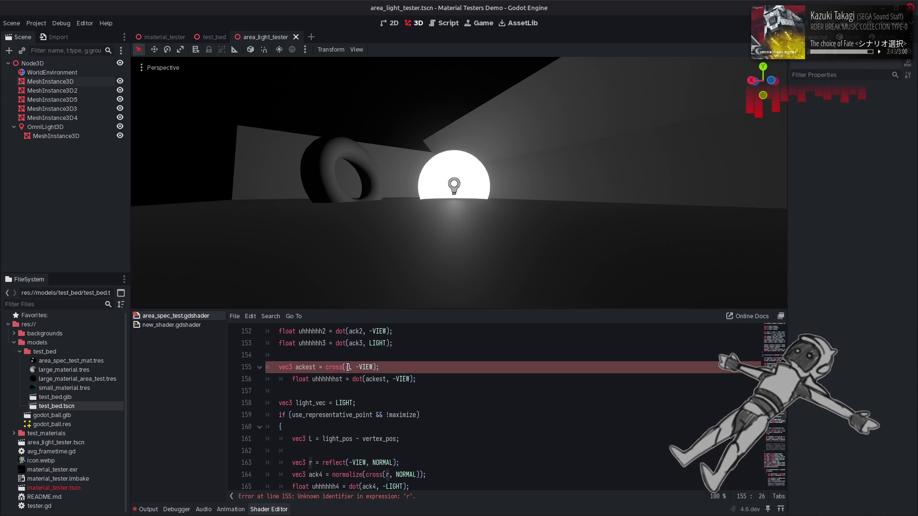
key(ctrl+s)
key(ctrl+z)
key(ctrl+z)
key(ctrl+z)
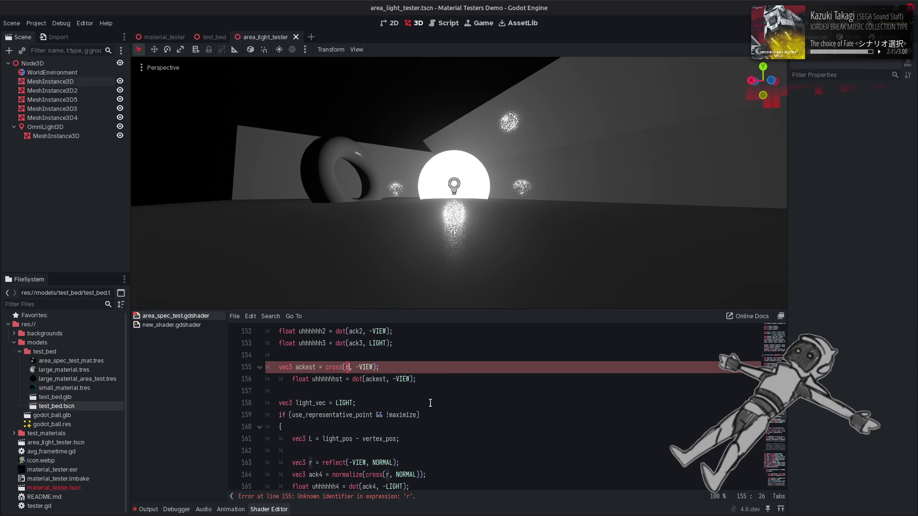
key(ctrl+z)
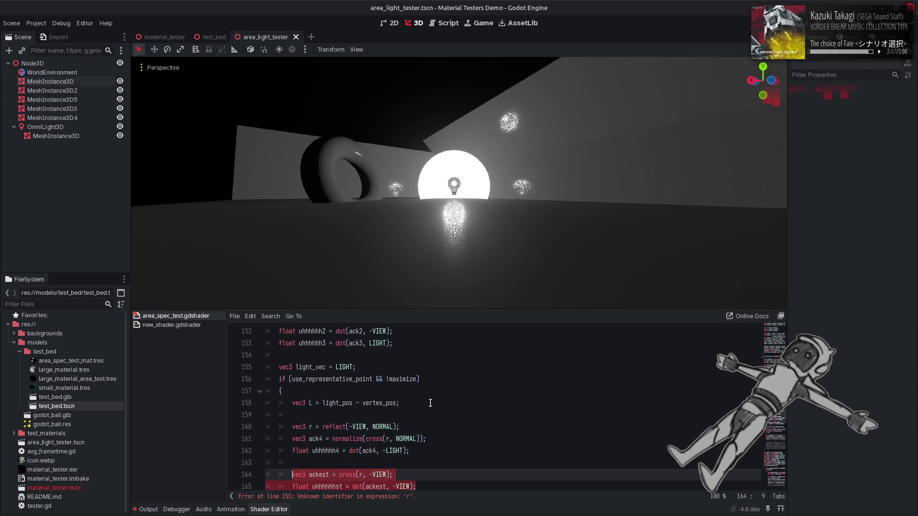
scroll(430, 403, down, 2)
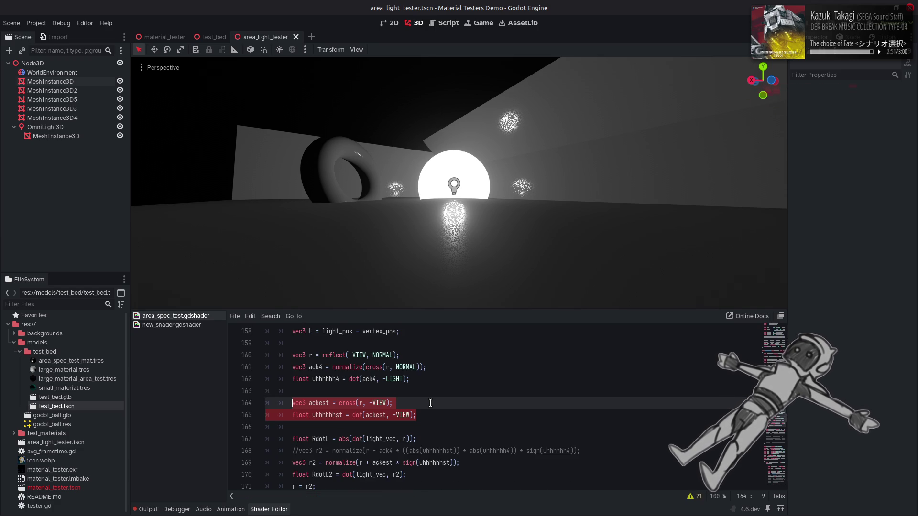
click(430, 402)
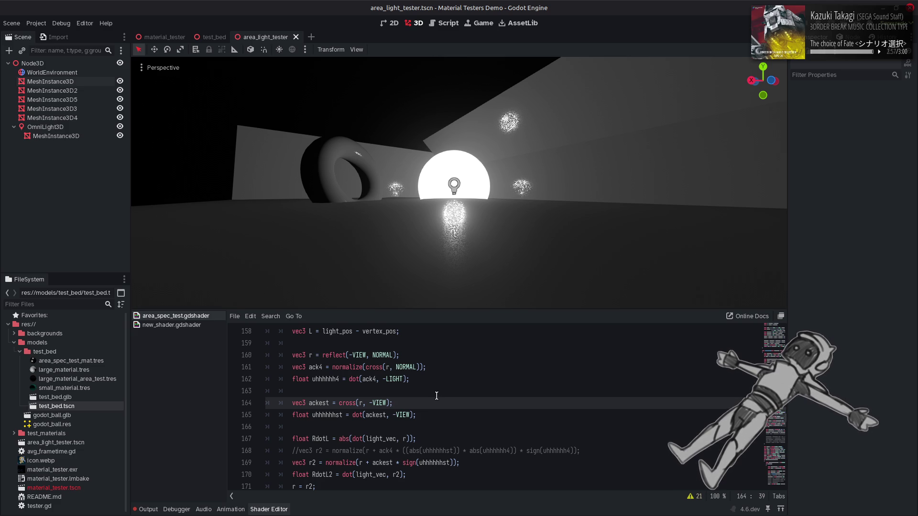
double_click(328, 380)
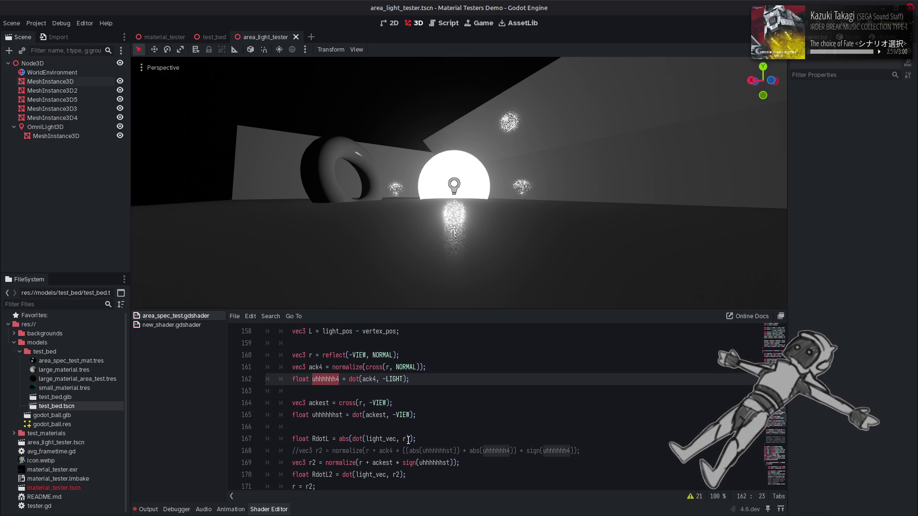
Try uhhhhhh4 inside sign() on line 169, then undo back to sign(uhhhhhhst).
key(ctrl+c)
double_click(432, 462)
key(ctrl+v)
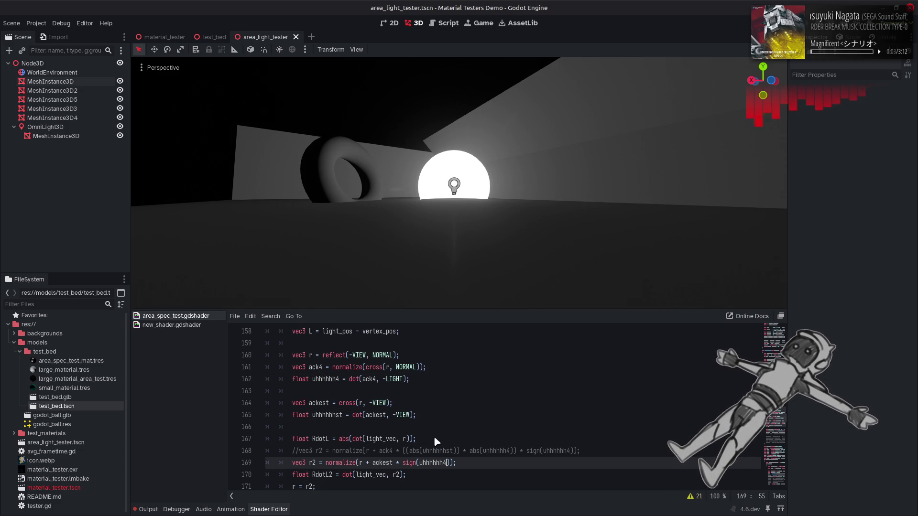
key(ctrl+z)
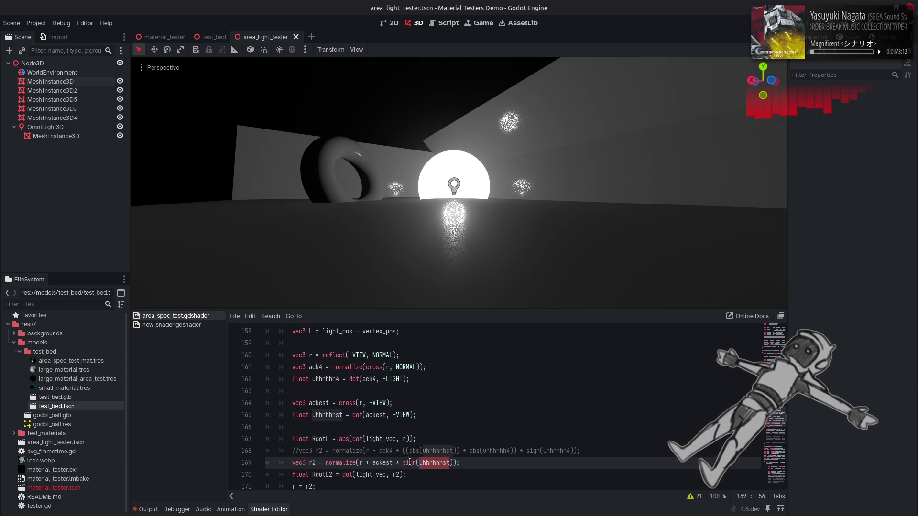
Test factors 1.0 and -1.0 in place of sign(uhhhhhhst), then undo.
drag(402, 462, 452, 462)
text(1.0)
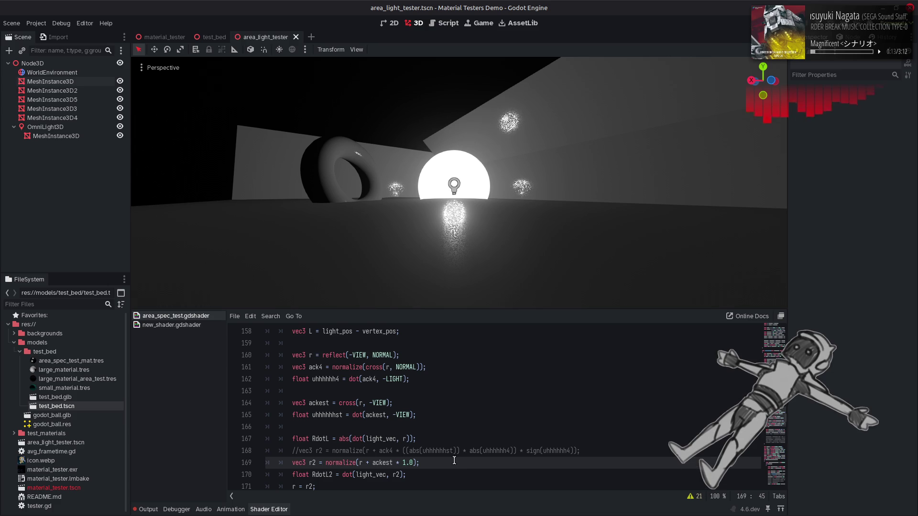
click(403, 462)
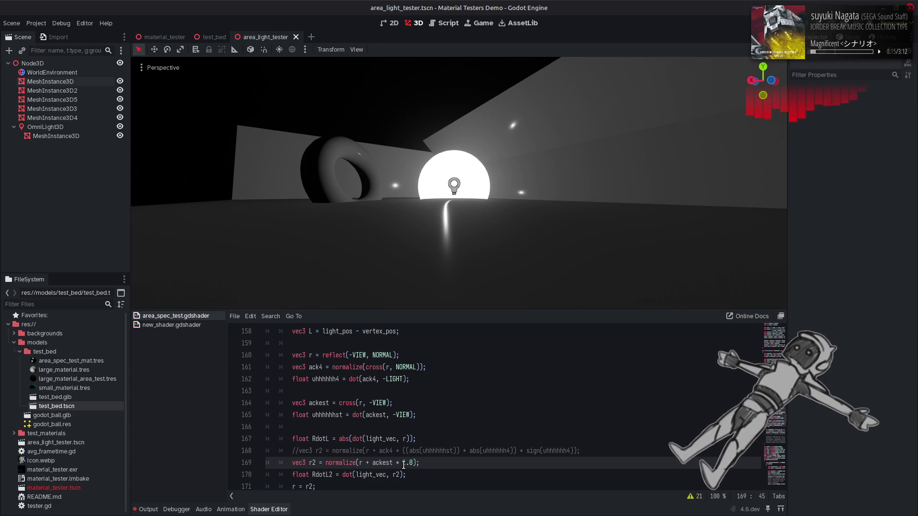
text(-)
key(ctrl+s)
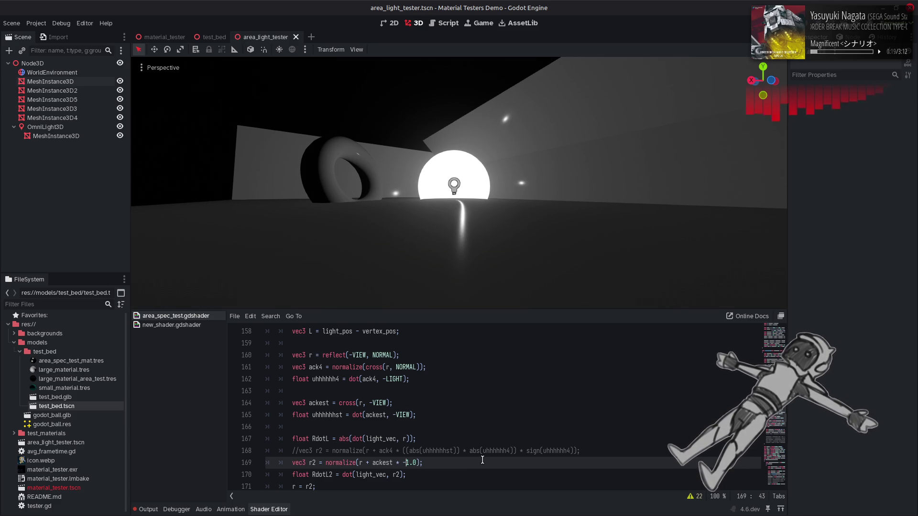
key(BackSpace)
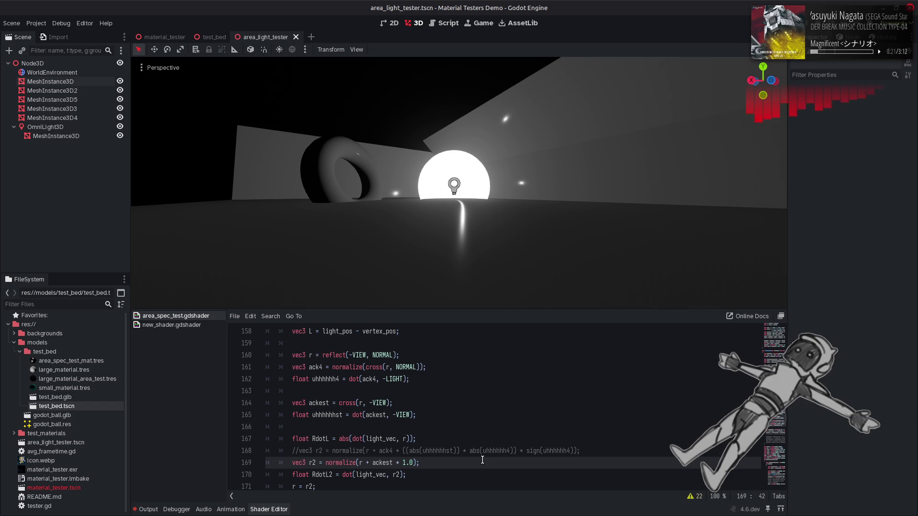
key(ctrl+z)
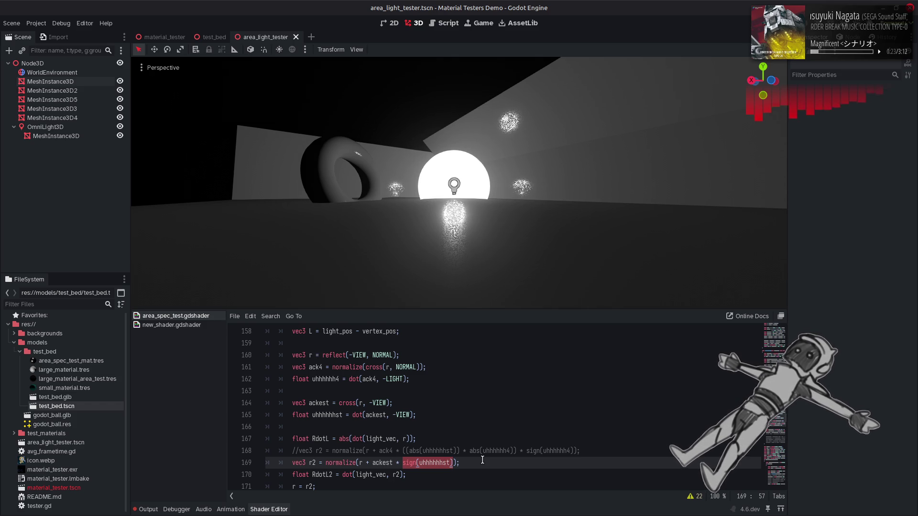
Replace sign(uhhhhhhst) with plain uhhhhhhst on line 169 and save.
click(482, 460)
double_click(439, 462)
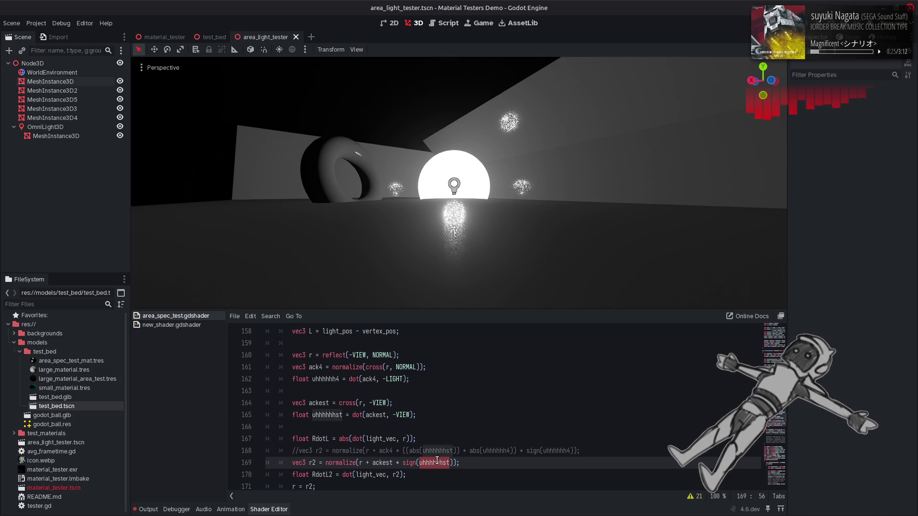
click(403, 463)
drag(403, 463, 453, 464)
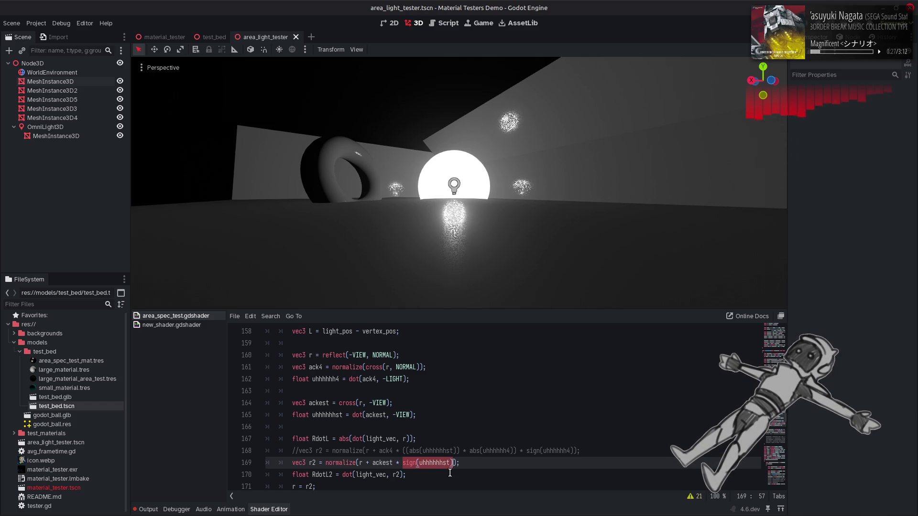
key(ctrl+v)
key(ctrl+s)
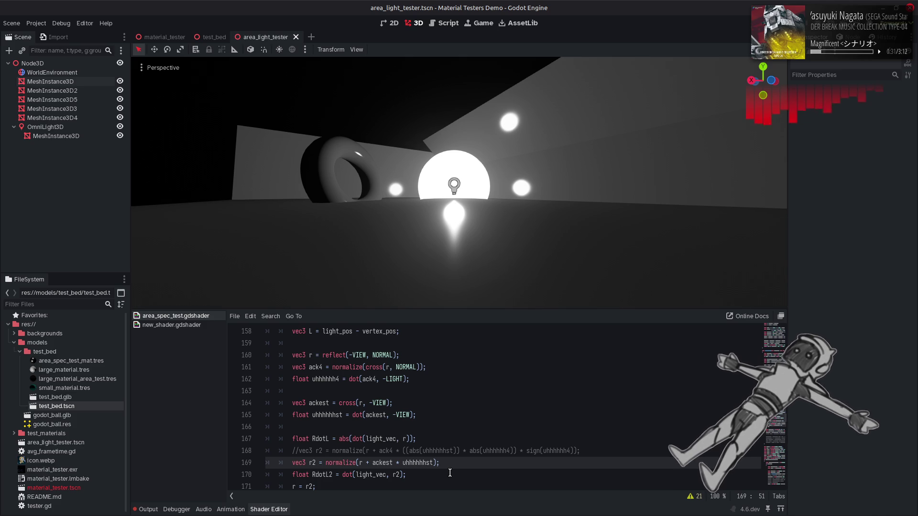
Test the shader with r = r2 commented out, then restore the line and save.
scroll(307, 465, down, 1)
click(289, 450)
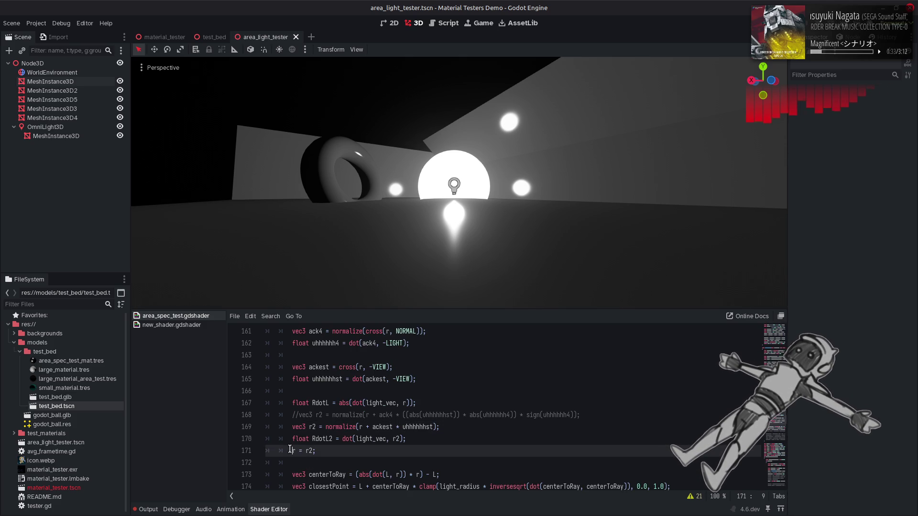
text(//)
key(ctrl+s)
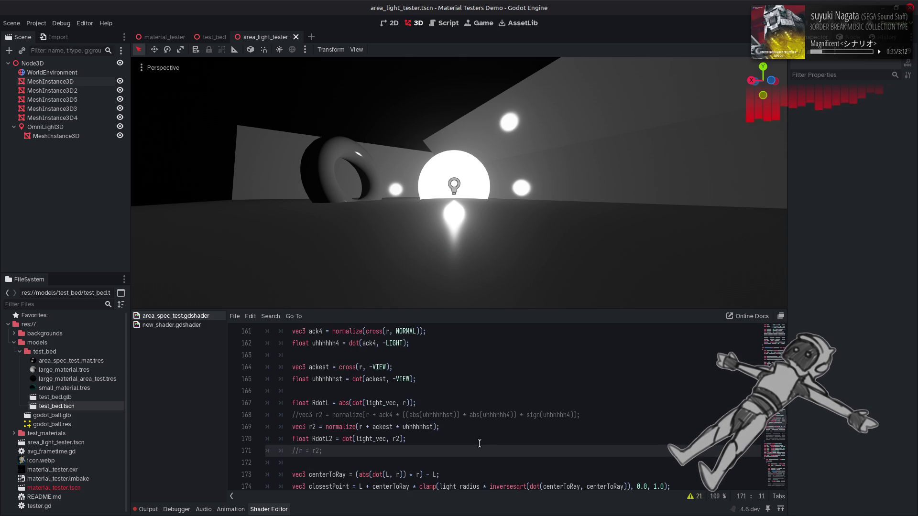
key(ctrl+z)
key(ctrl+s)
Append * solid_angle to line 169's r2 expression and save to preview.
scroll(479, 444, up, 10)
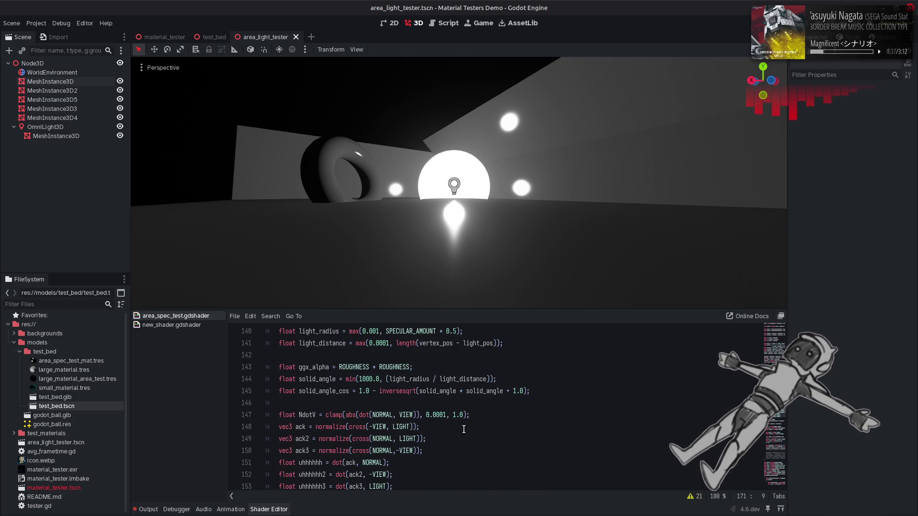
double_click(317, 380)
scroll(445, 452, down, 3)
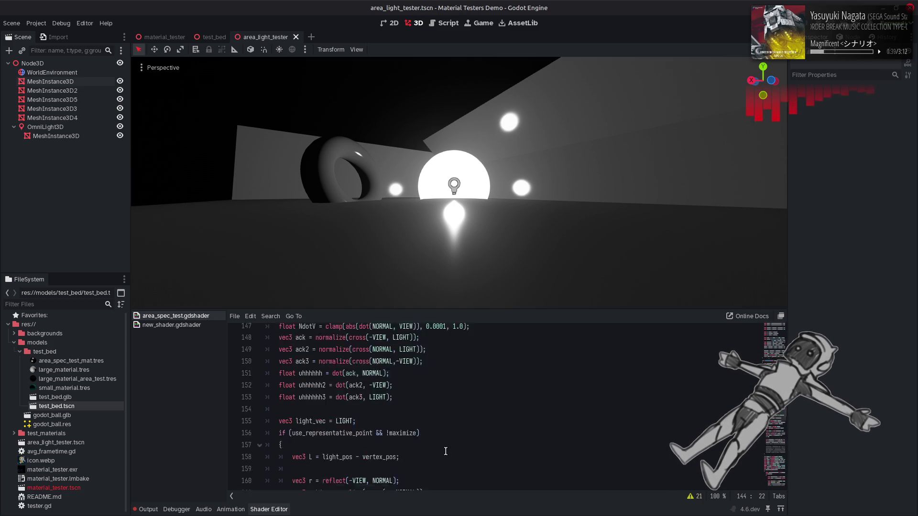
scroll(446, 451, down, 5)
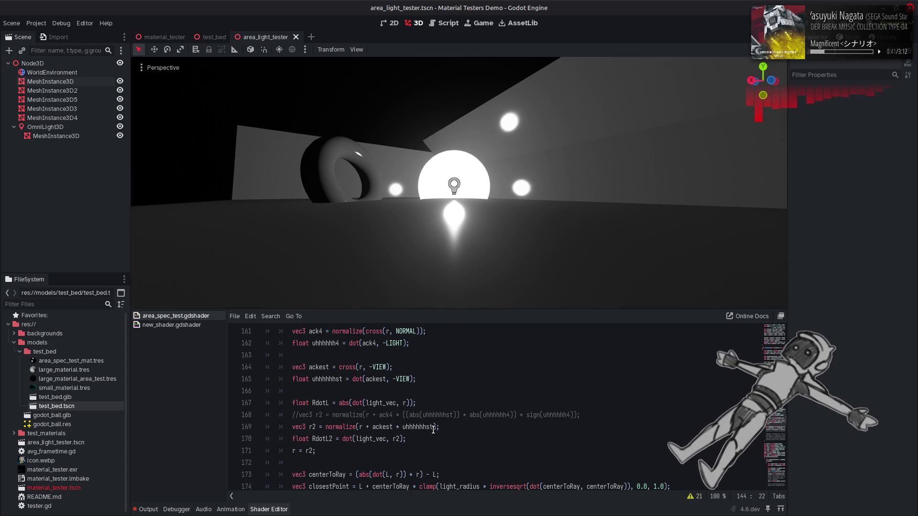
click(433, 426)
text(* solid_angle)
key(ctrl+s)
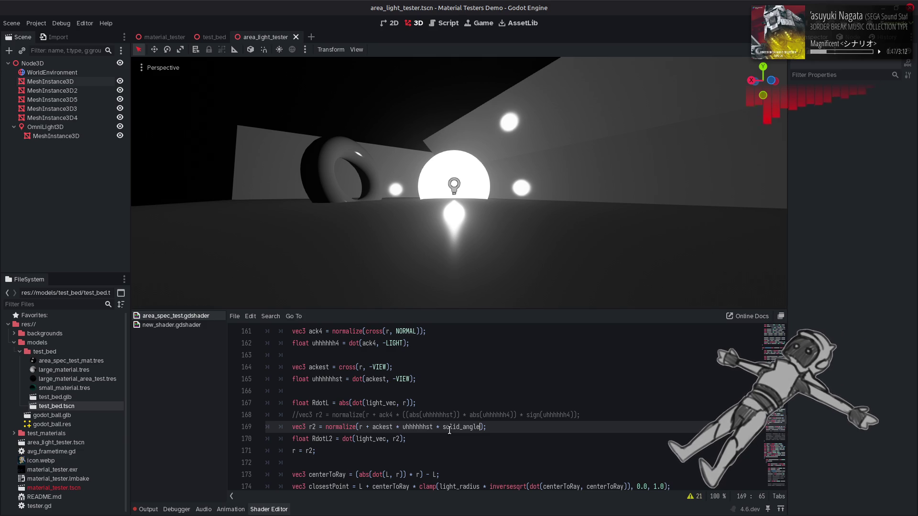
Try dividing by solid_angle instead of multiplying, then undo that change.
click(437, 429)
key(BackSpace)
key(BackSpace)
text(/)
key(ctrl+s)
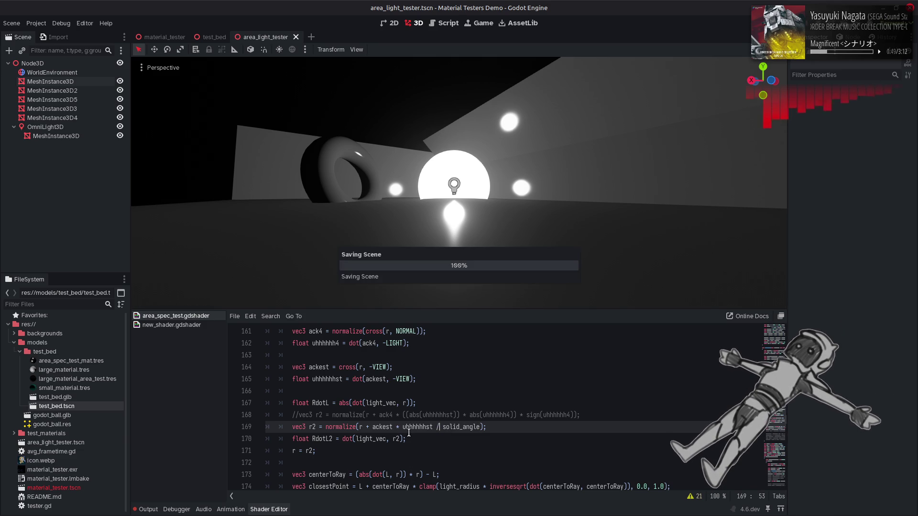
key(ctrl+z)
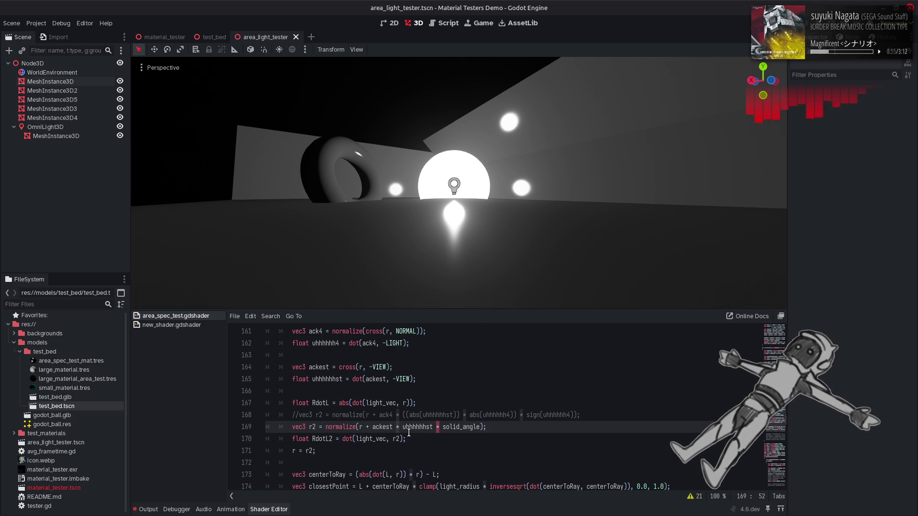
Wrap uhhhhhhst in abs() on line 169 and save.
click(403, 427)
text(abas)
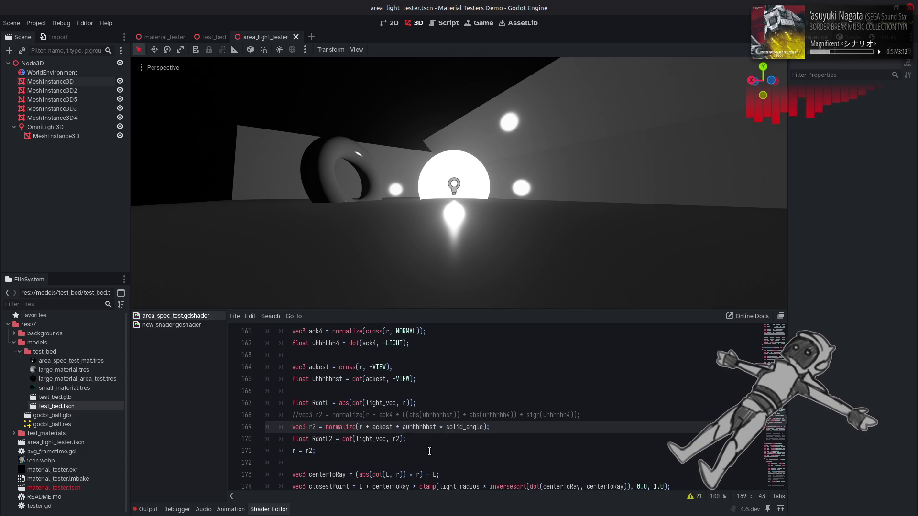
key(BackSpace)
key(BackSpace)
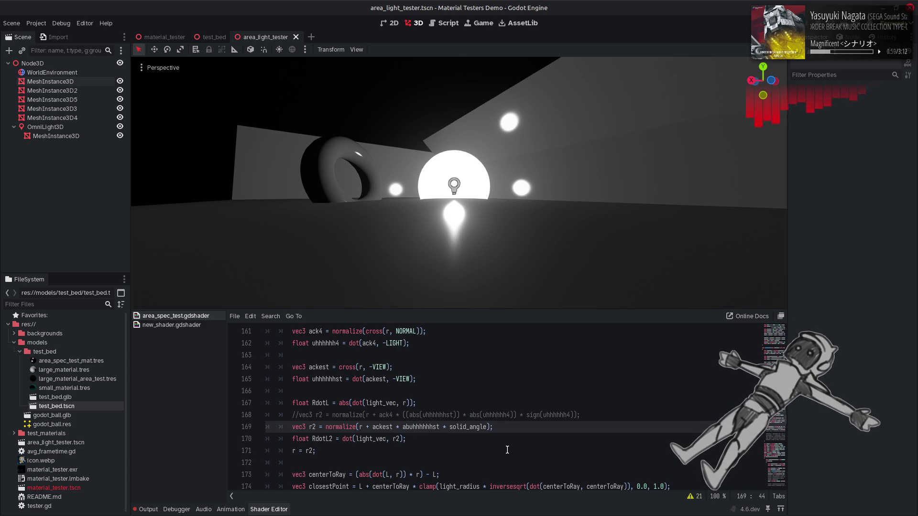
text(s()
key(ctrl+Right)
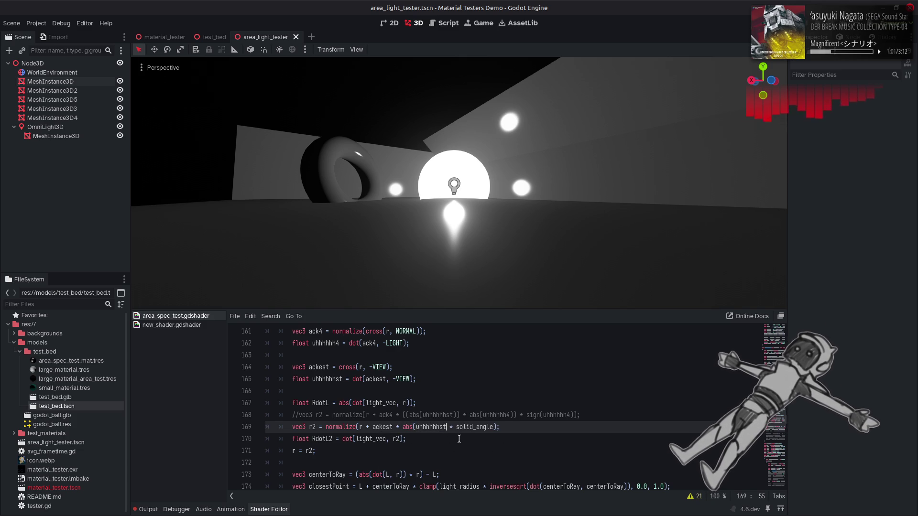
text())
key(ctrl+s)
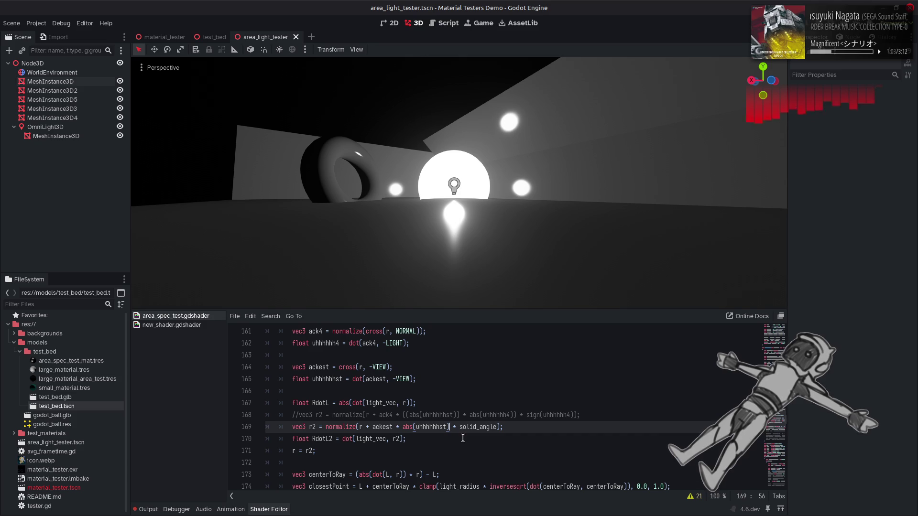
Preview the abs() version with / solid_angle, then undo the line 169 edits.
click(454, 427)
key(Delete)
text(/)
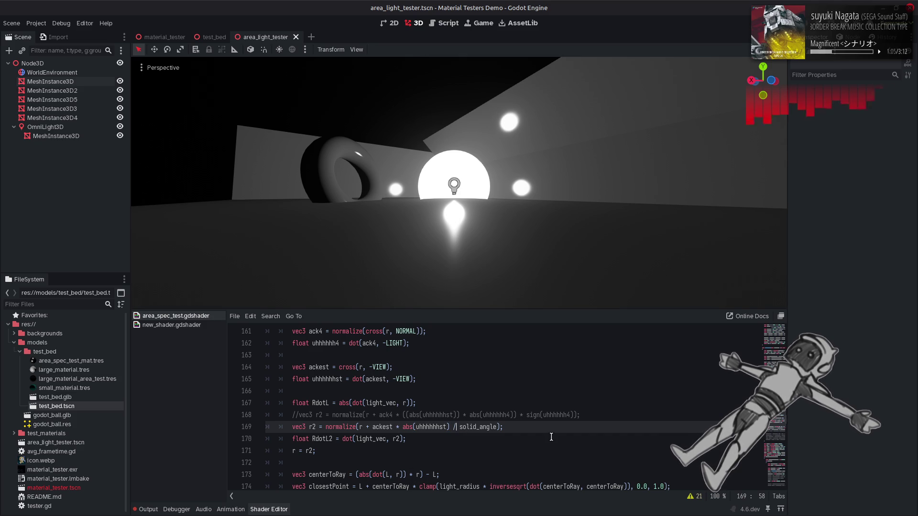
key(ctrl+s)
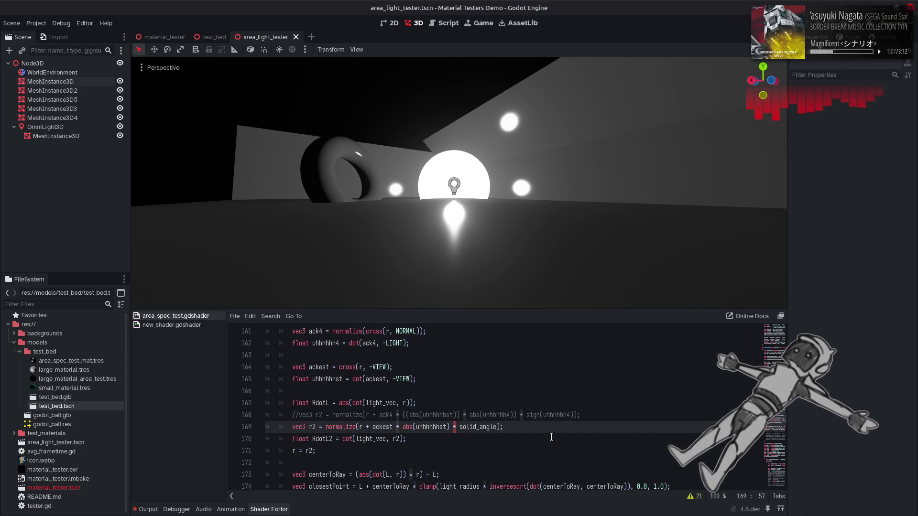
key(ctrl+z)
key(ctrl+z)
key(ctrl+z)
key(ctrl+z)
key(ctrl+z)
key(ctrl+z)
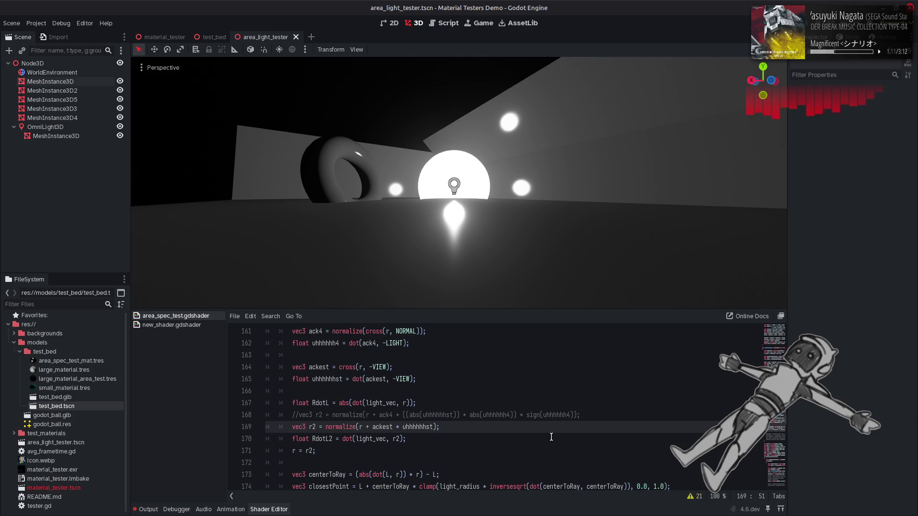
Restore sign() around uhhhhhhst on line 169 and orbit the viewport to inspect the grainy highlights.
key(ctrl+z)
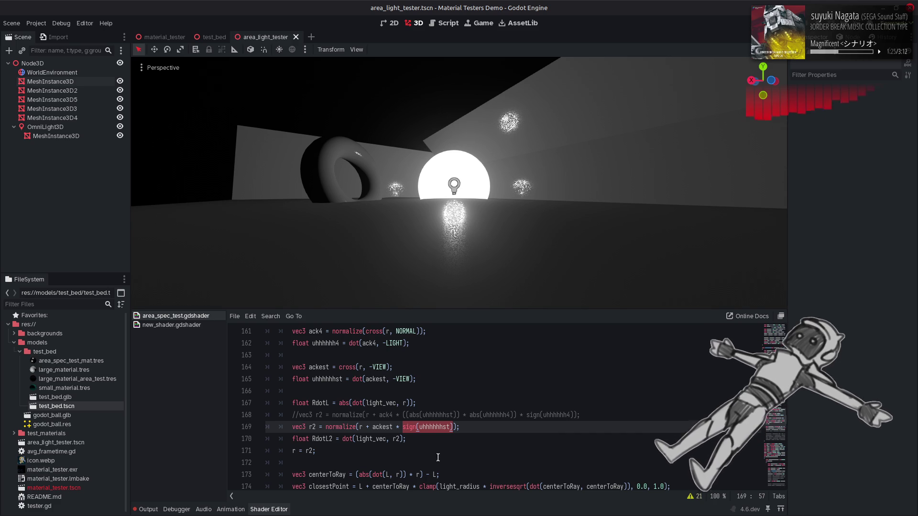
click(413, 438)
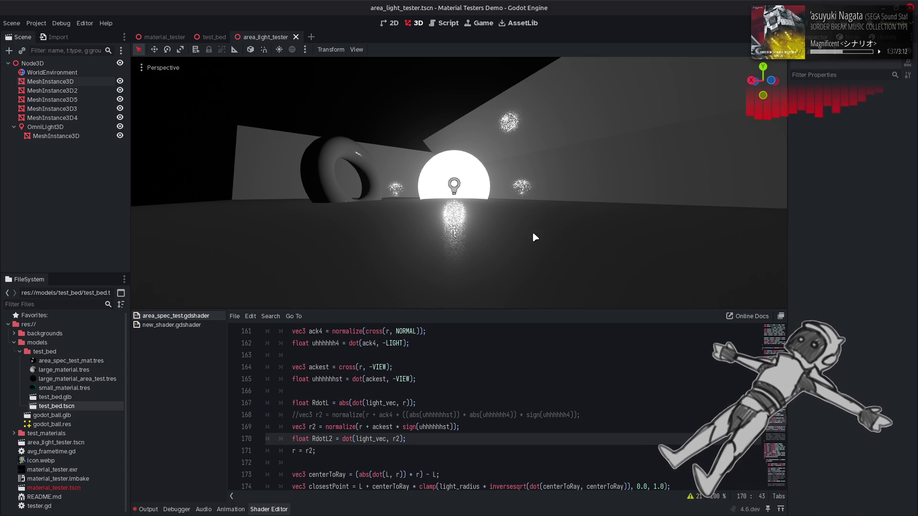
mouse_move(533, 234)
mouse_down()
mouse_move(456, 234)
mouse_move(573, 167)
mouse_up()
mouse_move(518, 201)
mouse_down()
mouse_move(384, 201)
mouse_move(511, 204)
mouse_up()
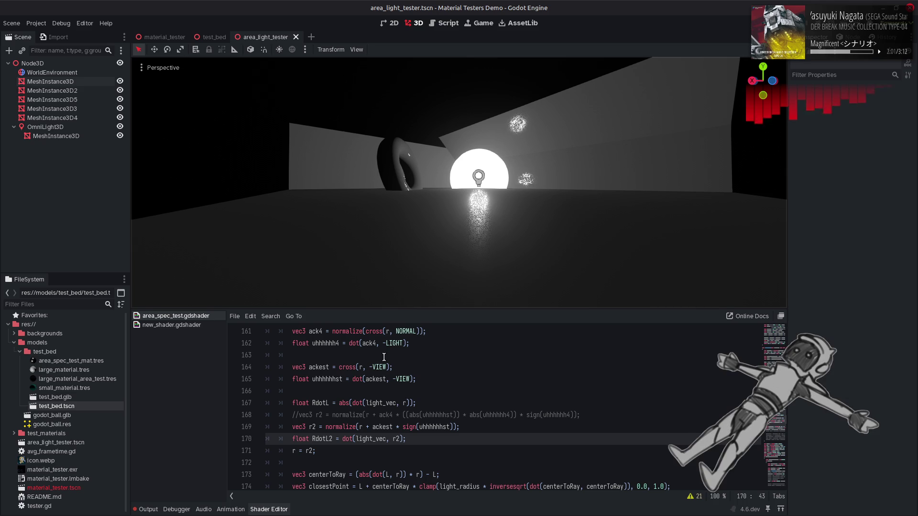
Test un-negated VIEW on line 164, restore the minus, and reframe the 3D view.
click(372, 367)
key(BackSpace)
key(ctrl+s)
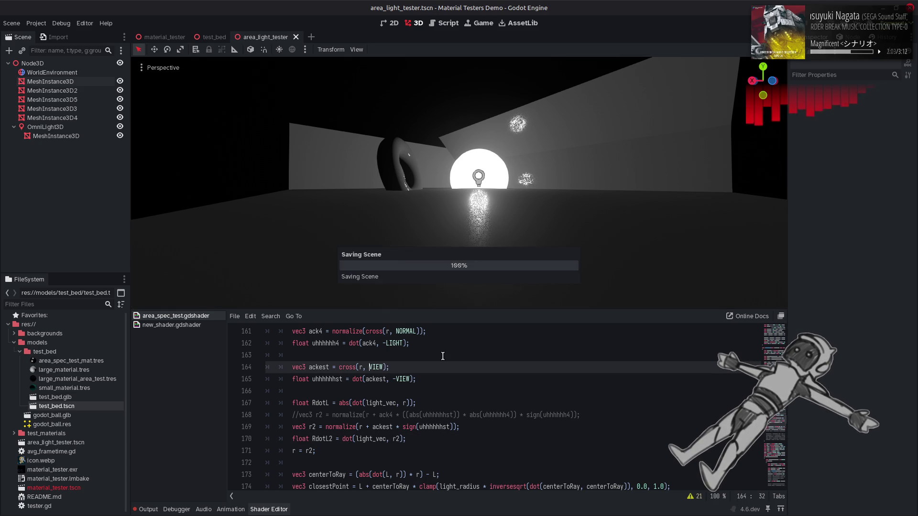
text(-)
key(ctrl+s)
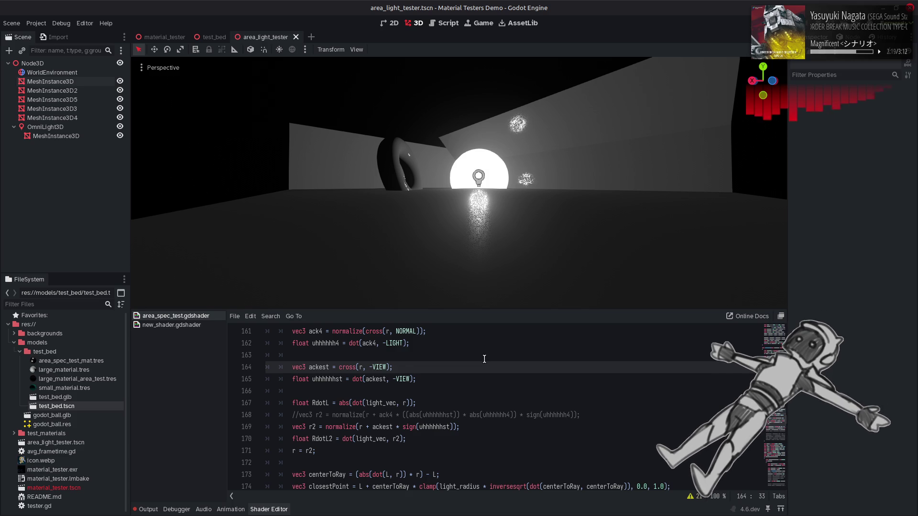
drag(463, 259, 482, 238)
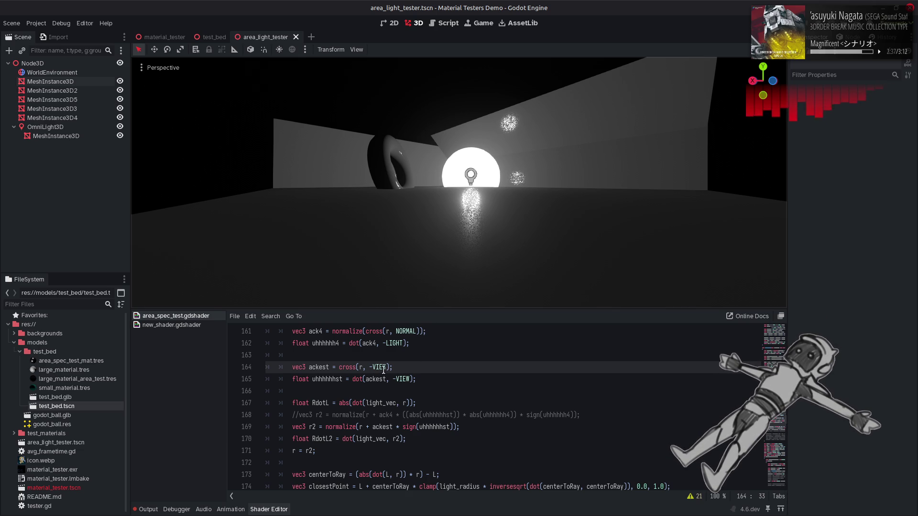
Replace -VIEW on line 165 with NORMAL so uhhhhhhst becomes dot(ackest, NORMAL).
double_click(410, 330)
key(ctrl+c)
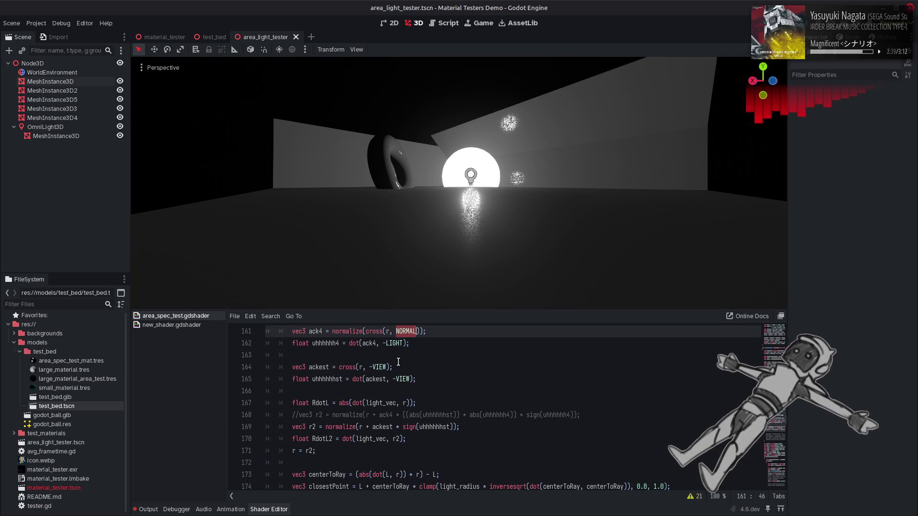
drag(393, 379, 410, 379)
key(ctrl+v)
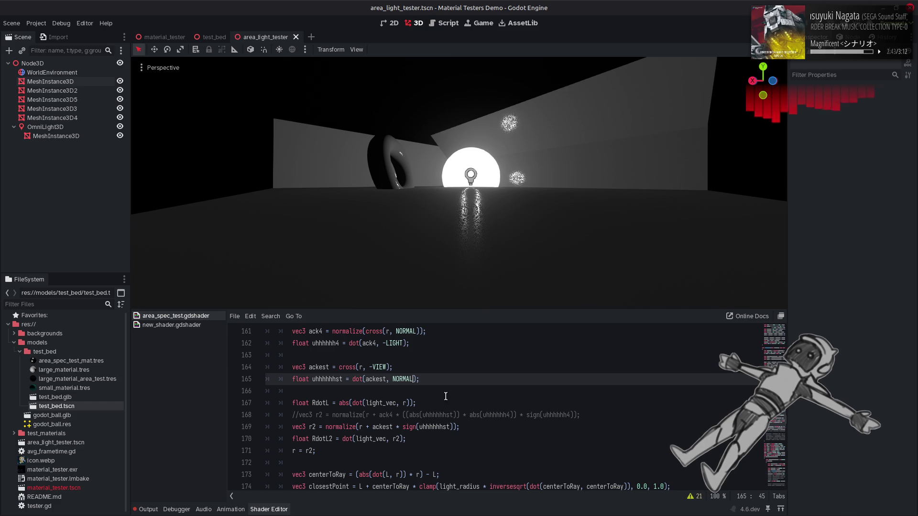
Strip the sign() wrapper from uhhhhhhst on line 169.
double_click(426, 427)
double_click(412, 426)
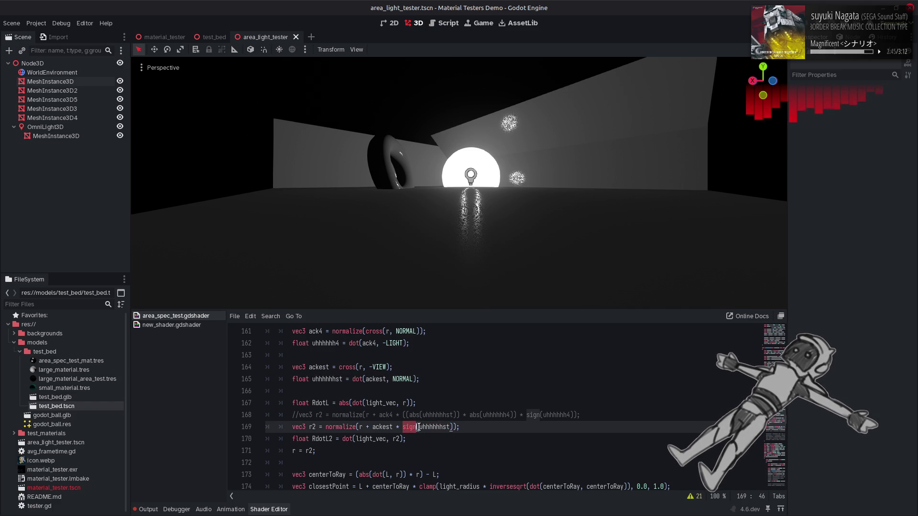
key(BackSpace)
key(Delete)
key(End)
key(Left)
key(BackSpace)
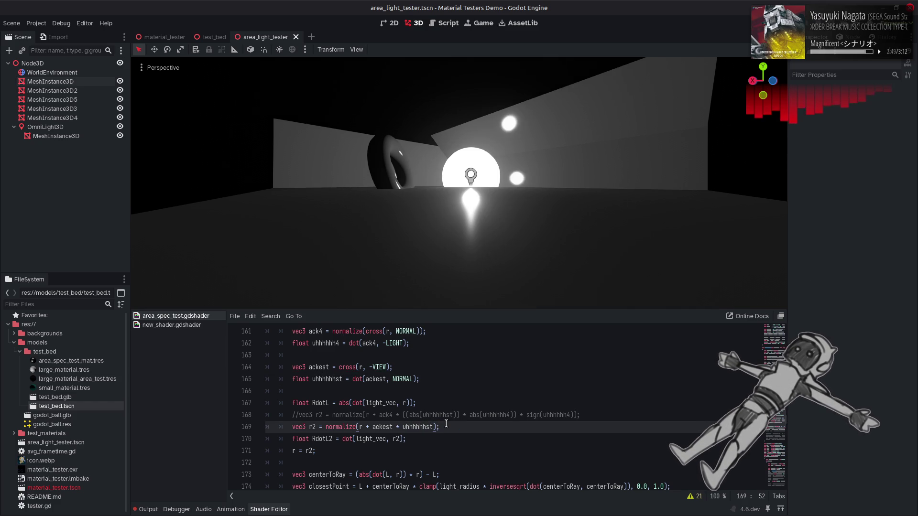
double_click(421, 427)
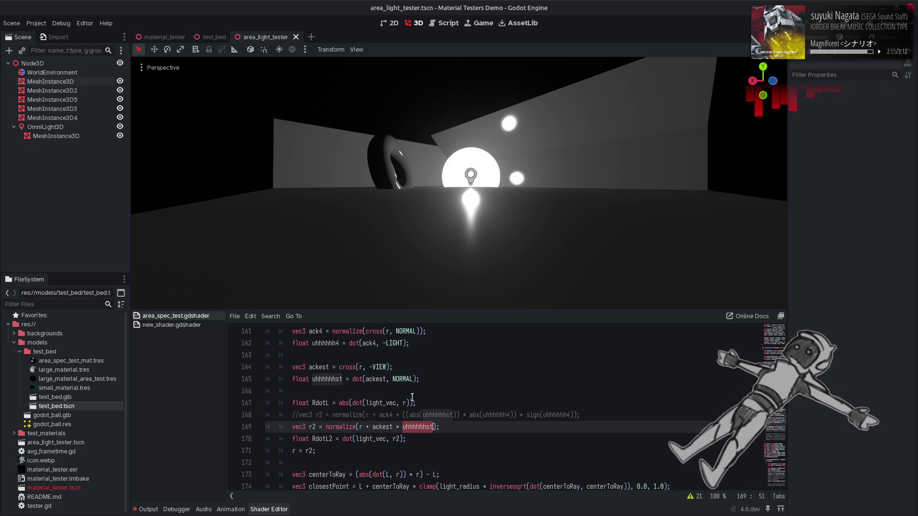
Change line 165 to compute uhhhhhhst as dot(r, -VIEW) and save.
double_click(377, 379)
text(r)
double_click(380, 367)
key(ctrl+c)
double_click(380, 379)
key(ctrl+v)
key(ctrl+s)
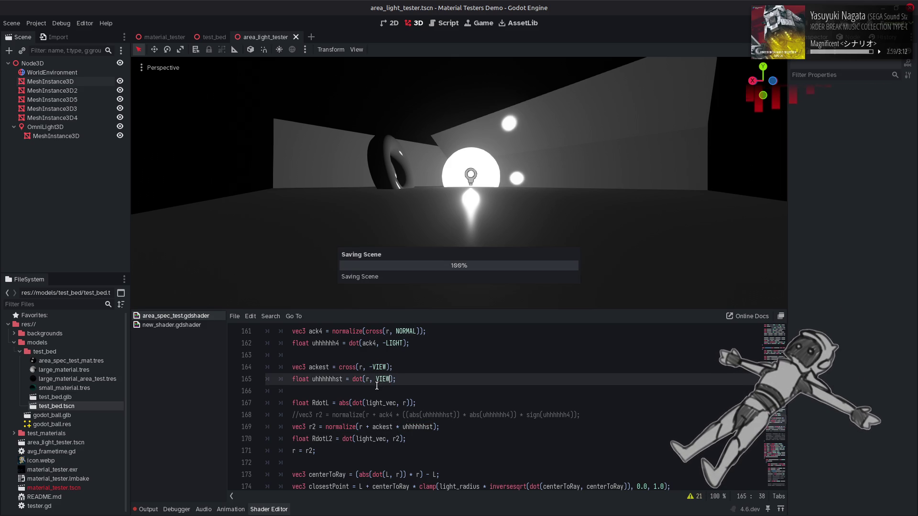
click(377, 384)
text(-)
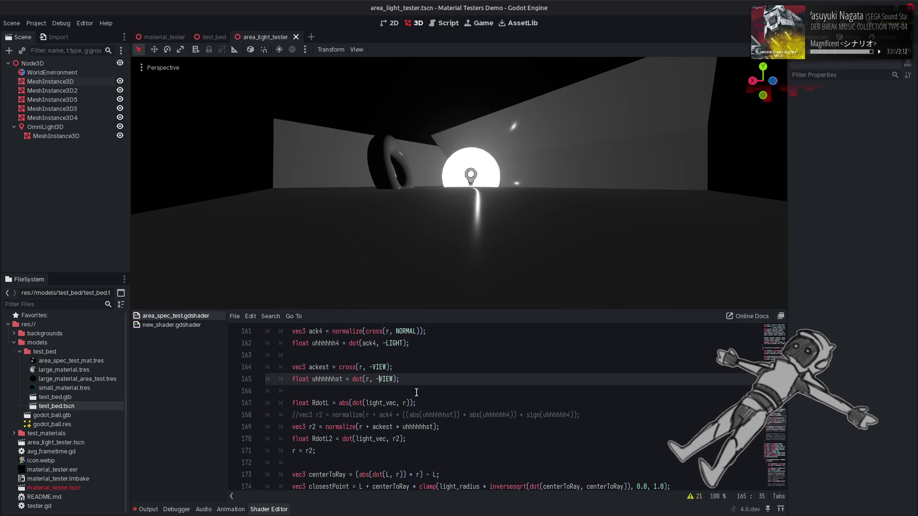
key(ctrl+s)
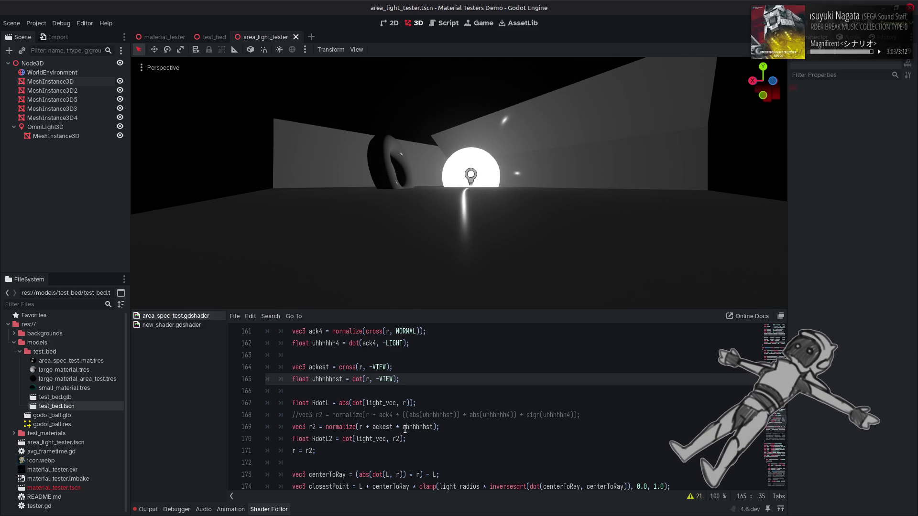
Try abs() around uhhhhhhst on line 169, inspect the reflections, then undo it.
click(403, 428)
text(abs()
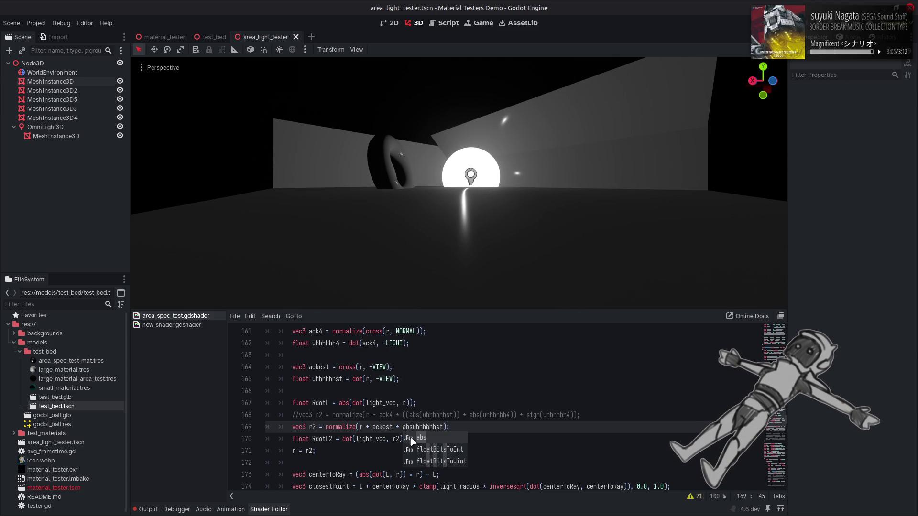
key(ctrl+Right)
text()))
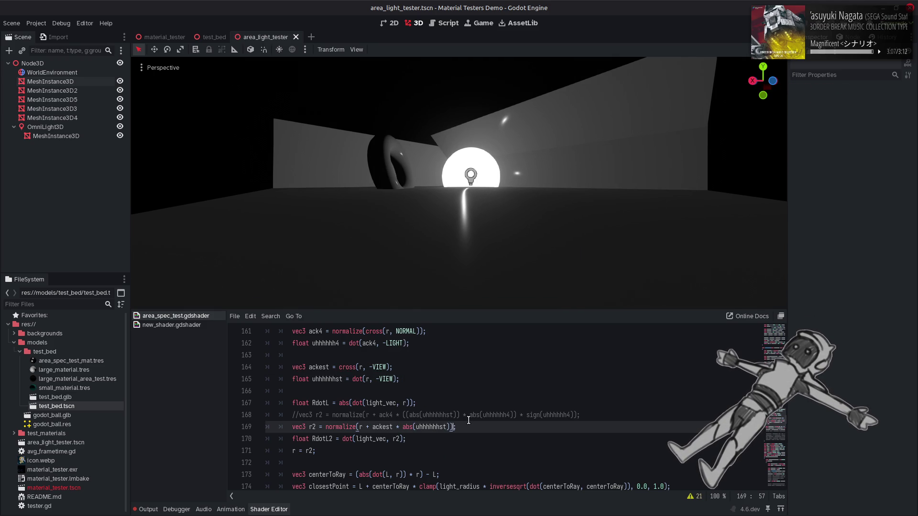
key(ctrl+s)
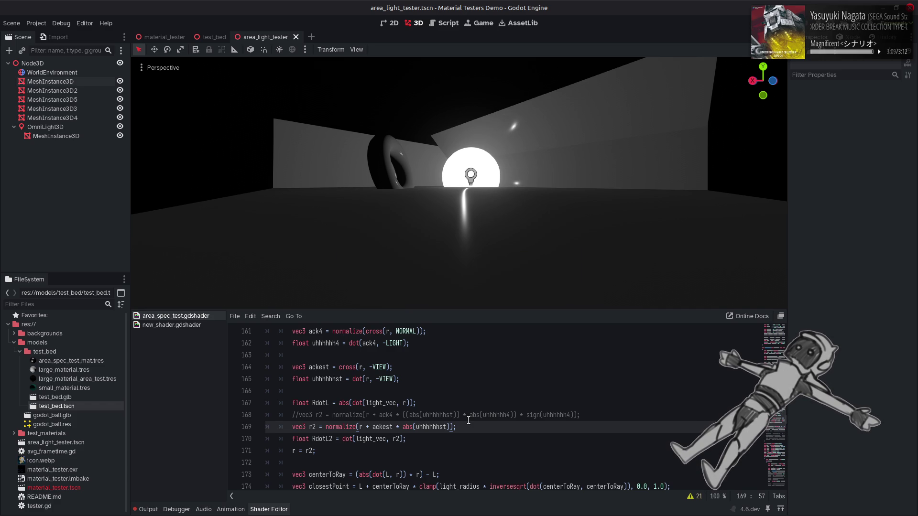
drag(493, 292, 569, 272)
click(512, 403)
key(ctrl+z)
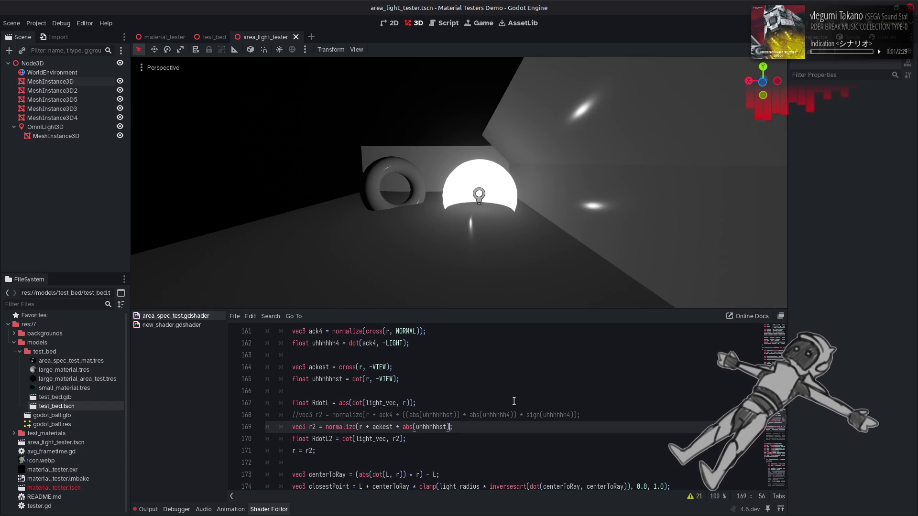
key(ctrl+z)
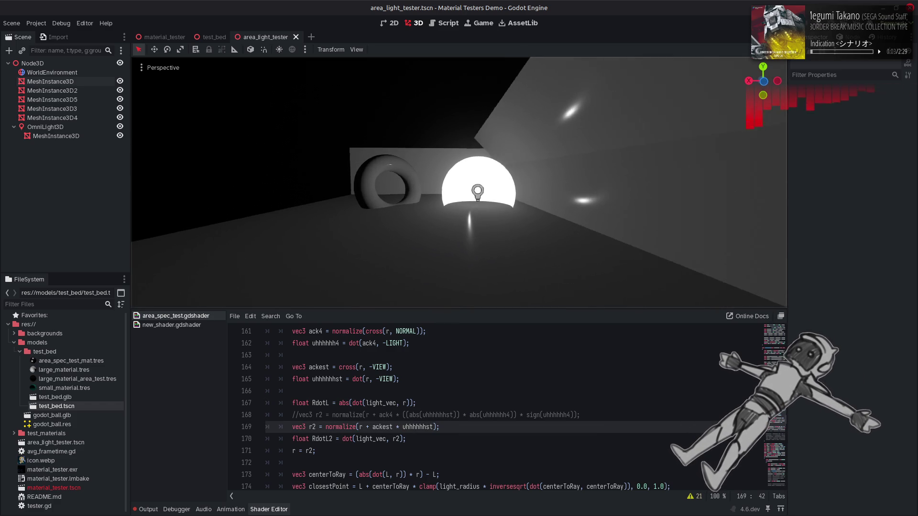
click(515, 411)
key(ctrl+shift+z)
key(ctrl+shift+z)
key(ctrl+z)
key(ctrl+z)
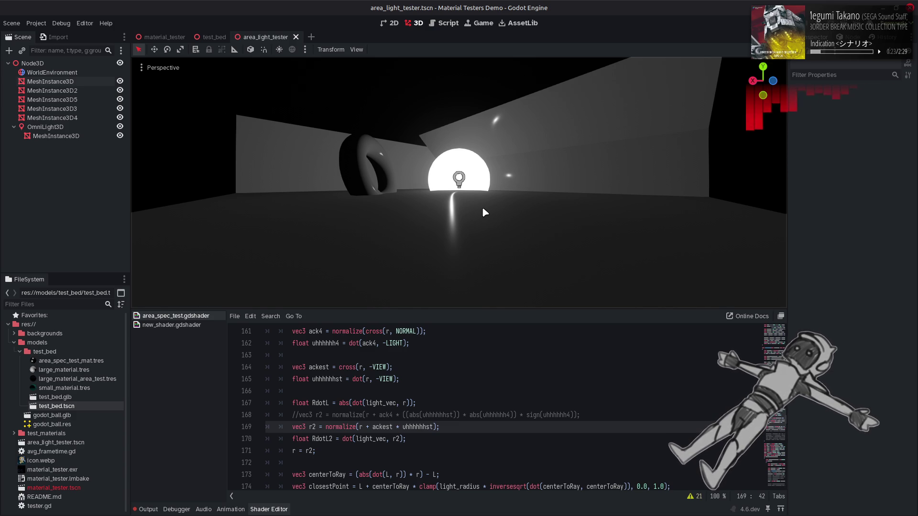
Fix the stray letter in normalize and replace uhhhhhhst on line 169 with the line-162 variable.
click(359, 427)
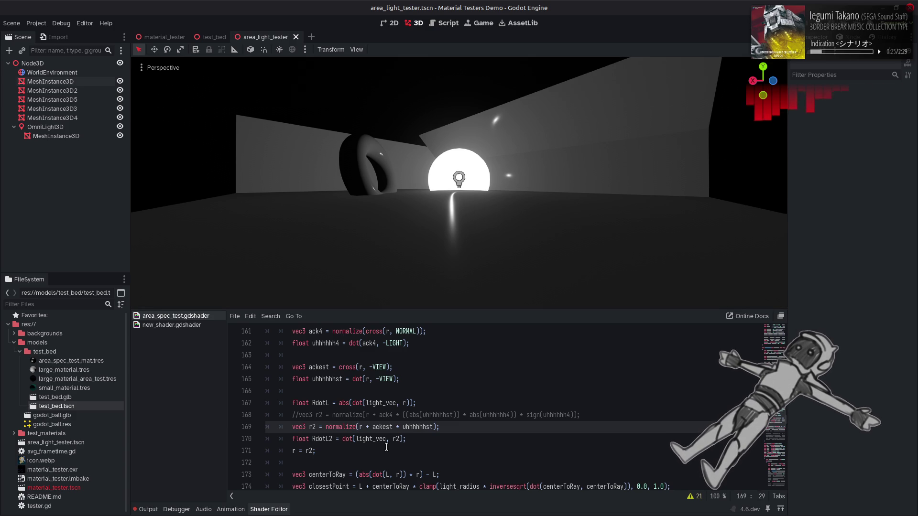
text(m)
key(BackSpace)
click(431, 439)
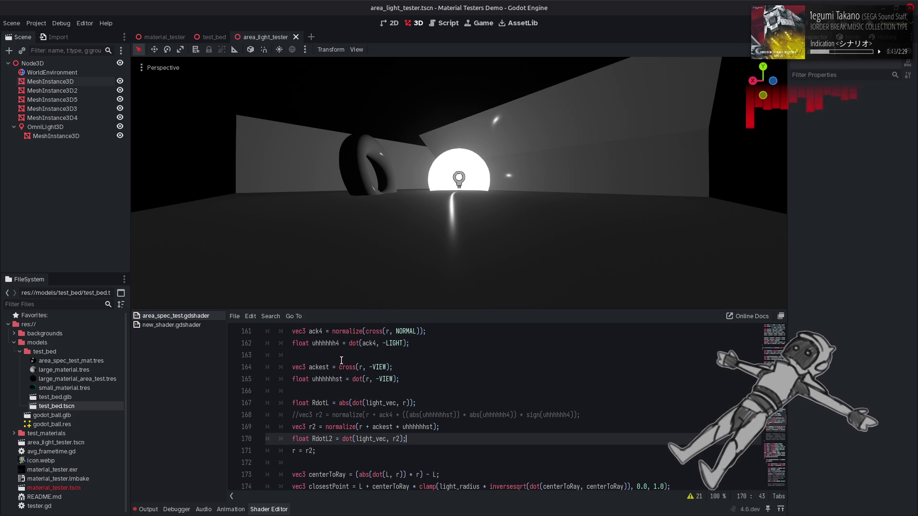
double_click(321, 343)
double_click(422, 427)
key(ctrl+v)
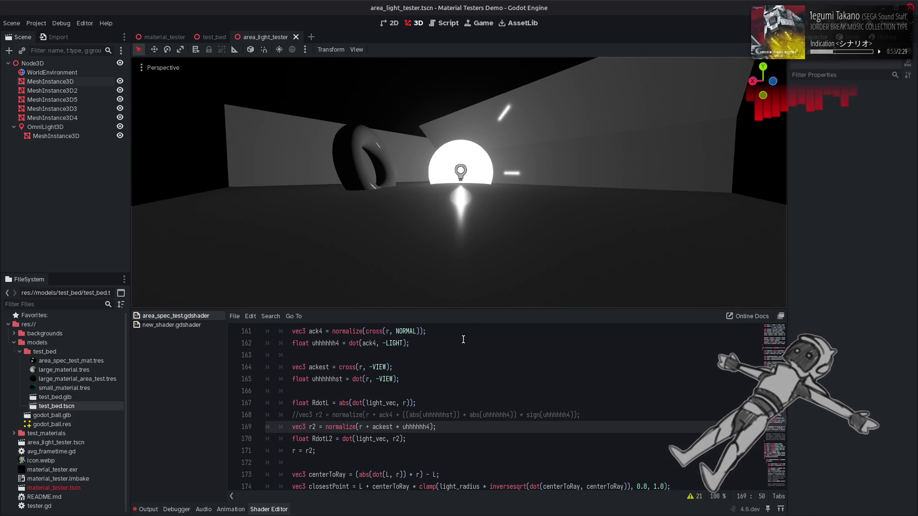
Change uhhhhhh4 on line 169 to negated uhhhhhh and orbit the viewport to inspect the highlights.
click(434, 427)
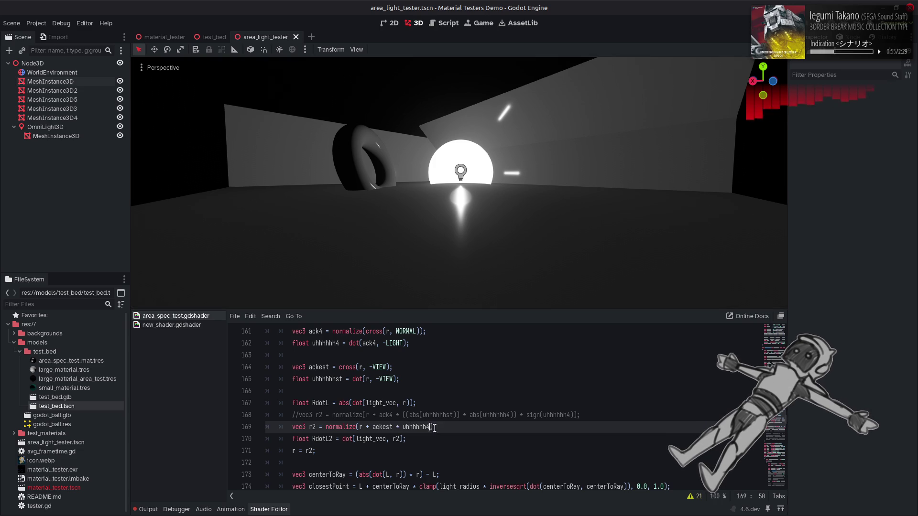
key(BackSpace)
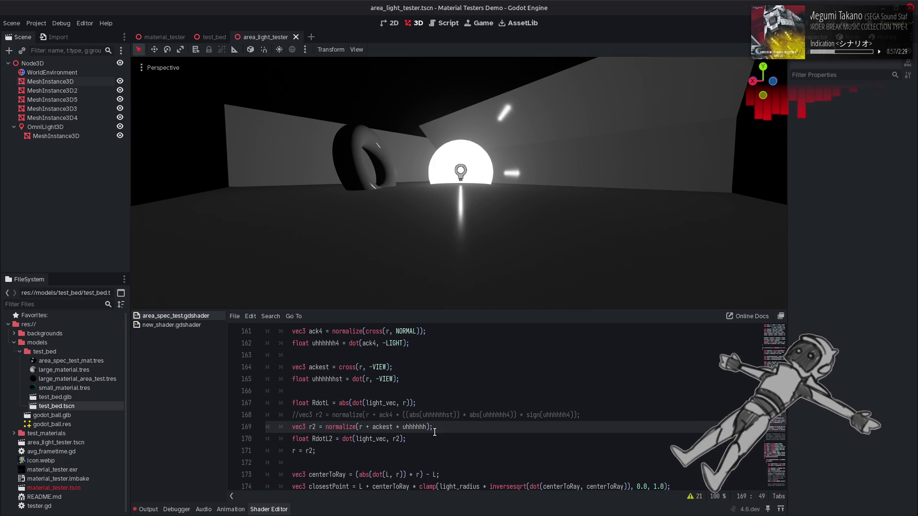
click(405, 428)
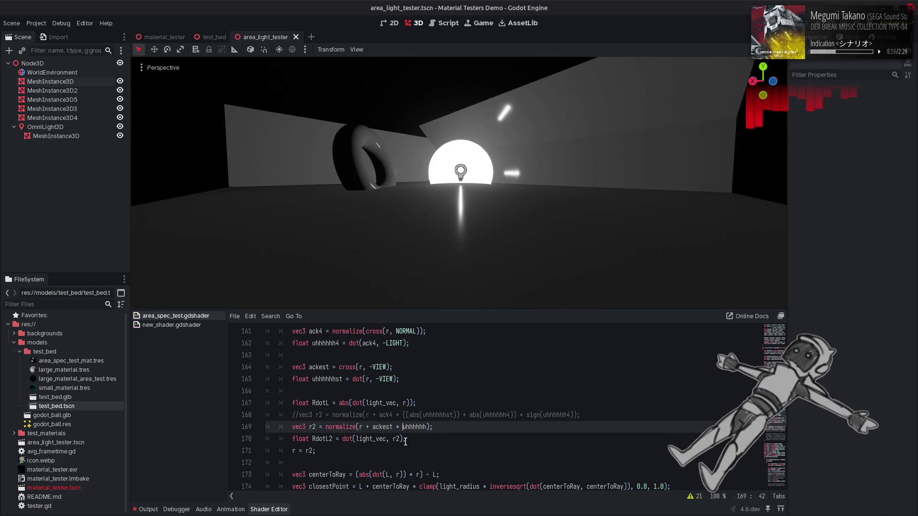
text(-)
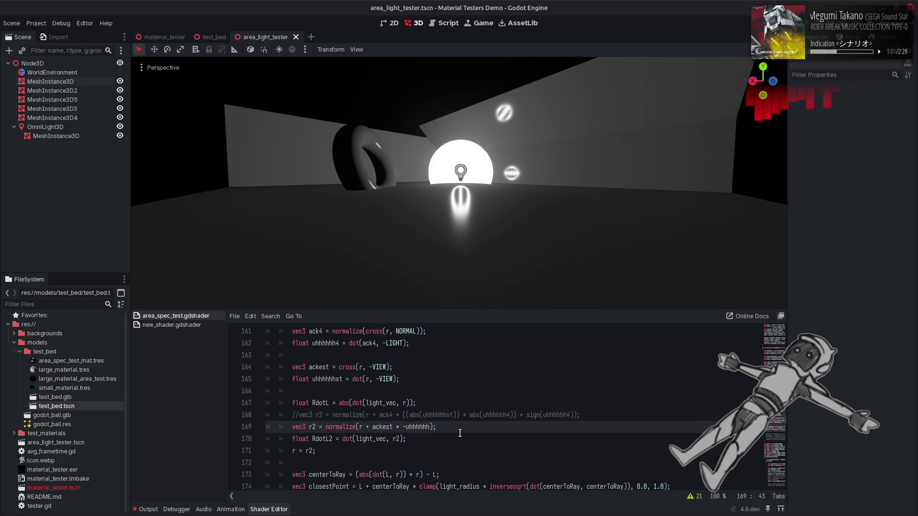
mouse_move(459, 239)
mouse_down()
mouse_move(460, 163)
mouse_move(443, 236)
mouse_up()
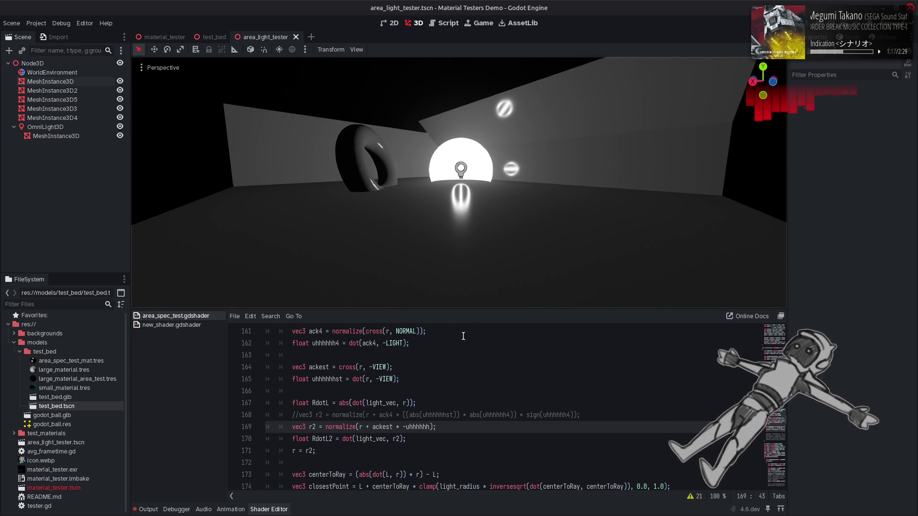
scroll(478, 382, up, 10)
scroll(480, 398, up, 6)
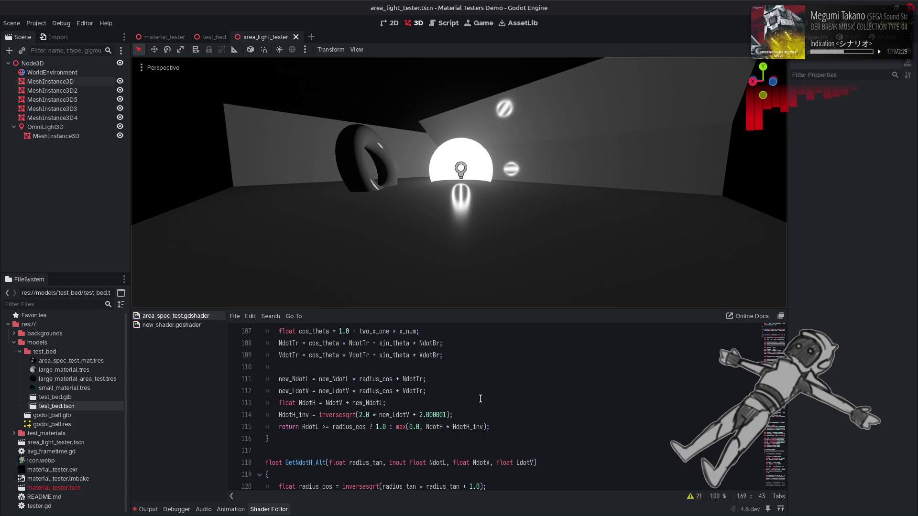
scroll(480, 398, up, 3)
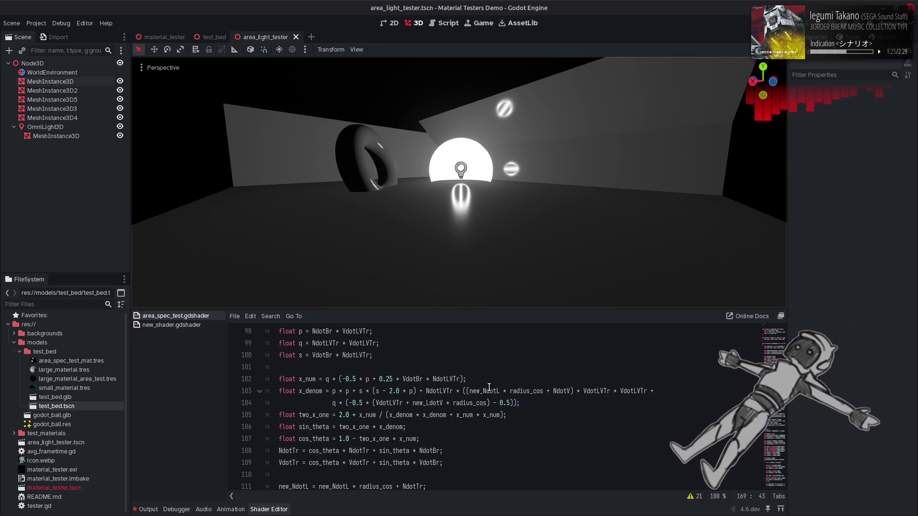
scroll(489, 387, up, 2)
scroll(488, 387, up, 1)
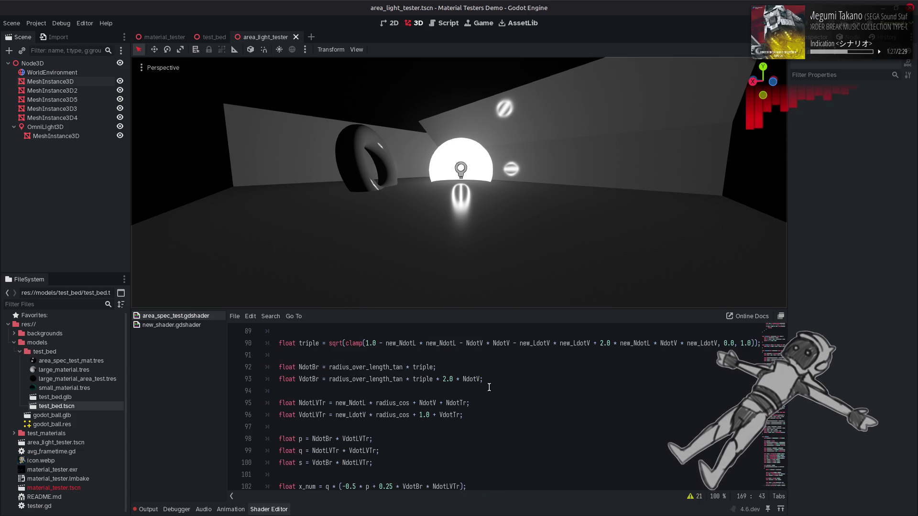
scroll(489, 387, up, 2)
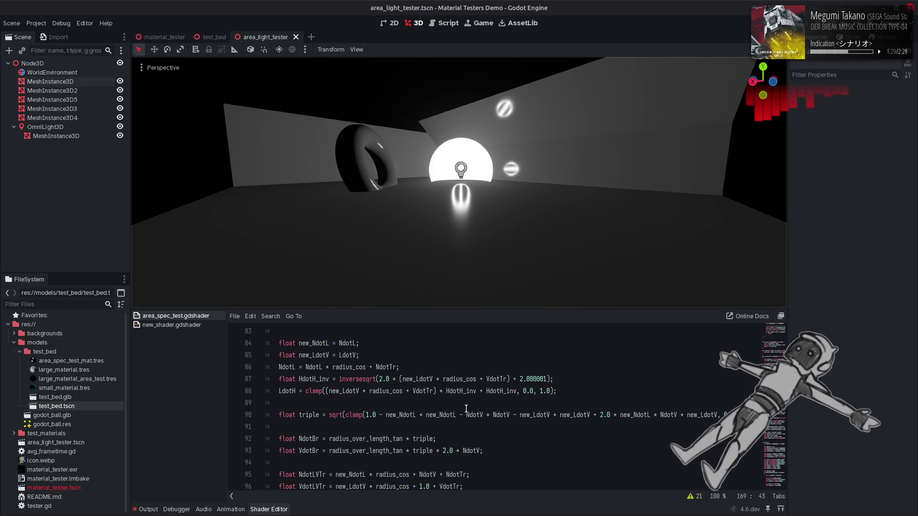
double_click(474, 414)
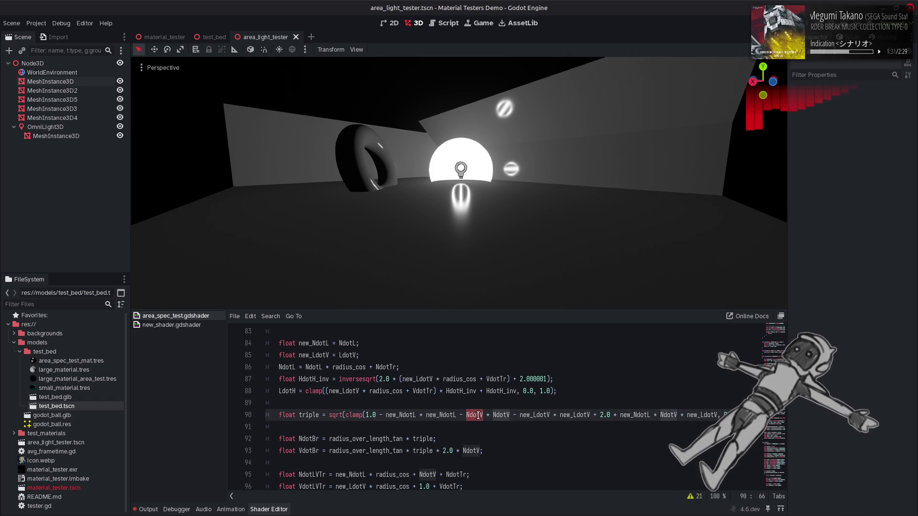
scroll(478, 414, down, 3)
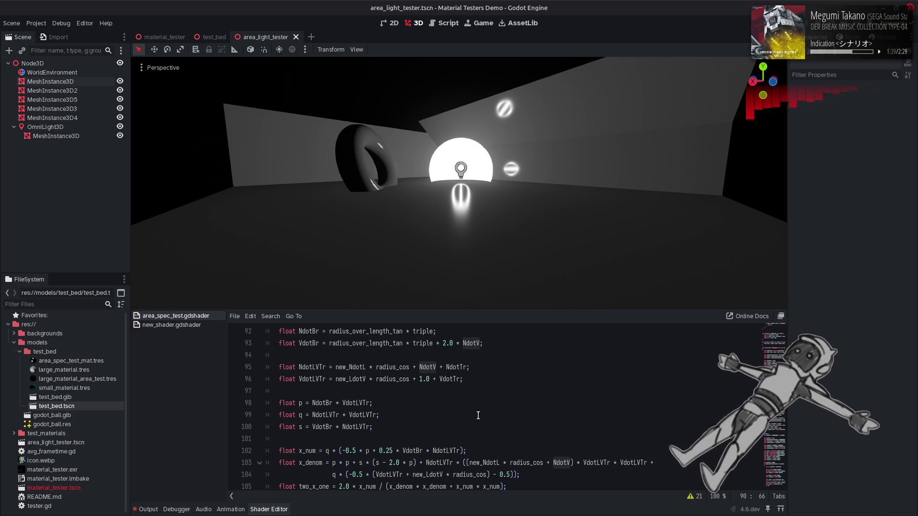
scroll(478, 415, down, 3)
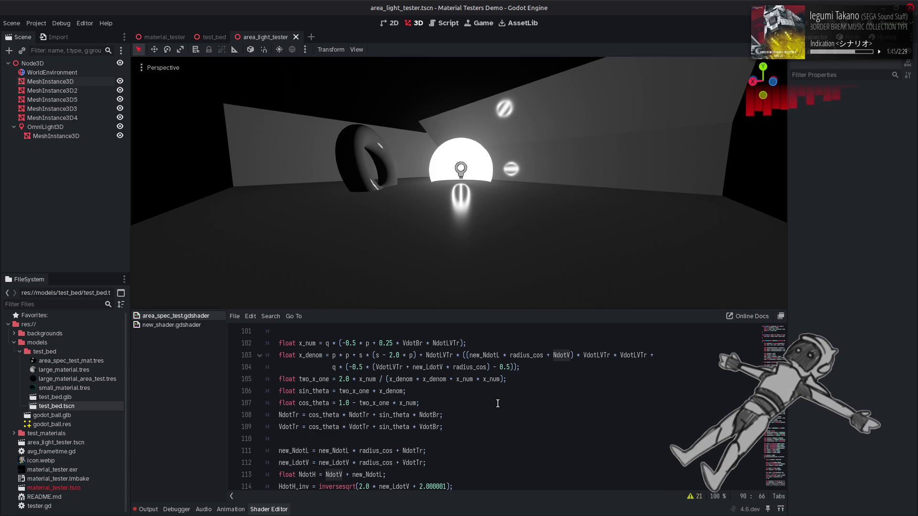
scroll(498, 404, down, 4)
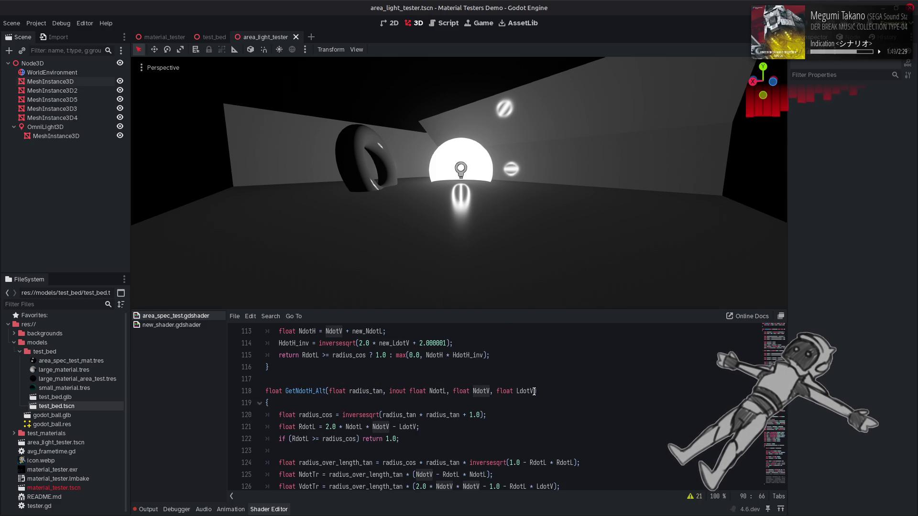
scroll(534, 391, down, 1)
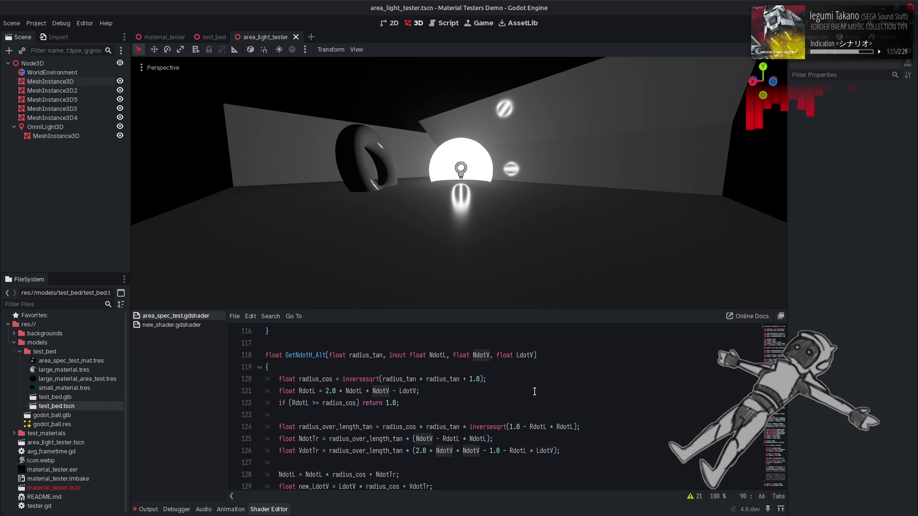
scroll(534, 392, down, 3)
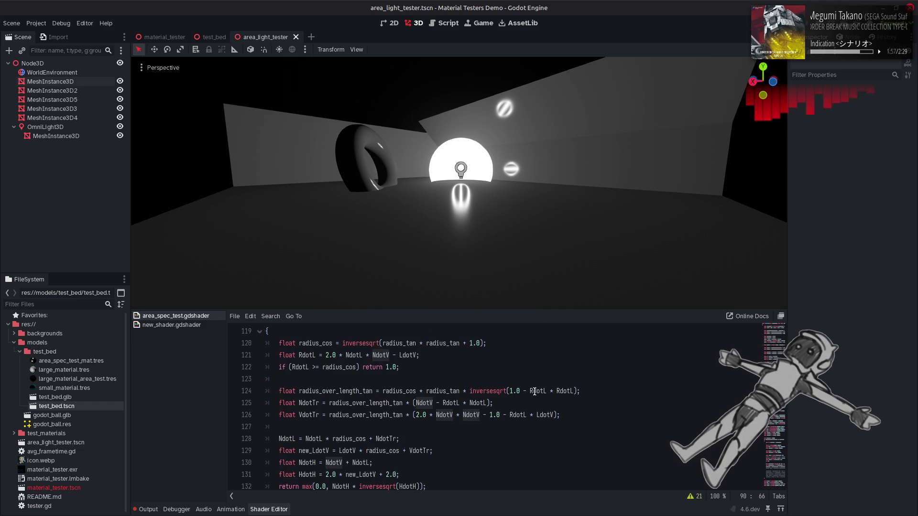
Replace line 169's negated uhhhhhh term with uhhhhhh2 and save the shader.
click(535, 391)
key(ctrl+z)
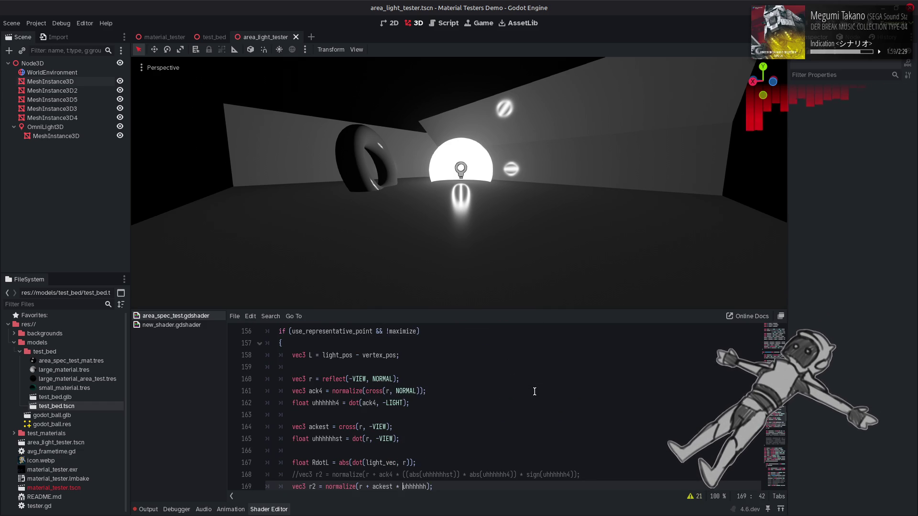
key(ctrl+z)
key(BackSpace)
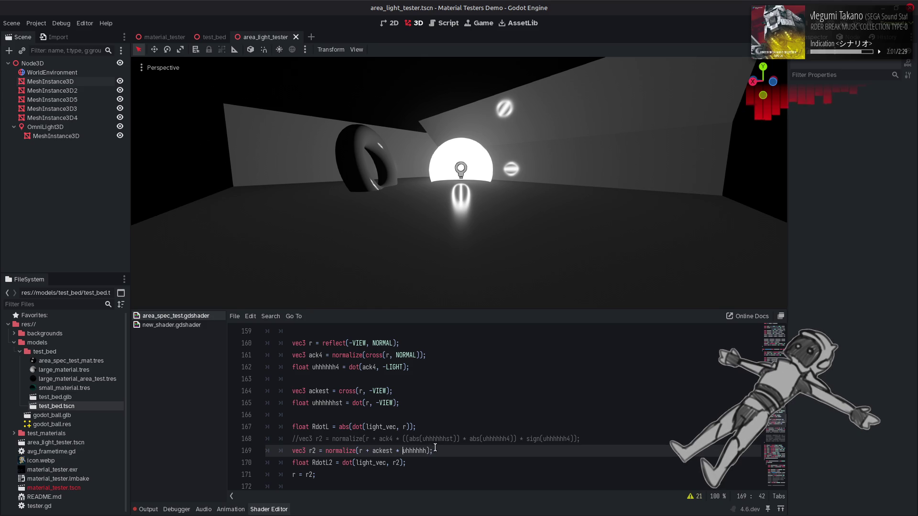
click(429, 451)
text(2)
key(ctrl+s)
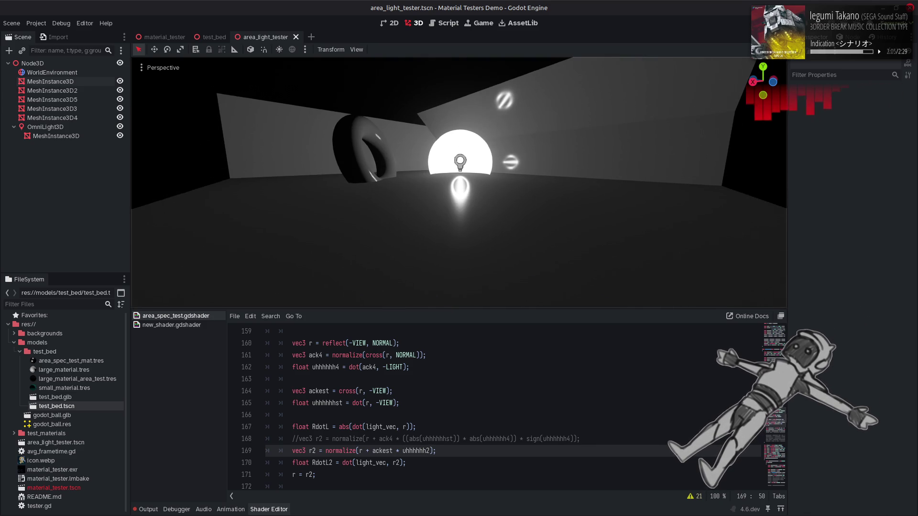
Compare the negated uhhhhhh and uhhhhhh2 versions with undo/redo, keeping uhhhhhh2.
click(482, 354)
key(ctrl+z)
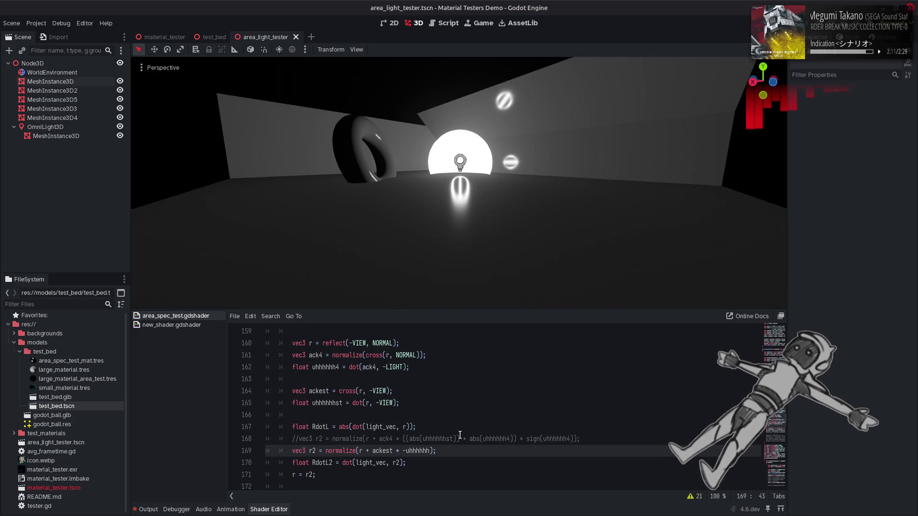
key(ctrl+shift+z)
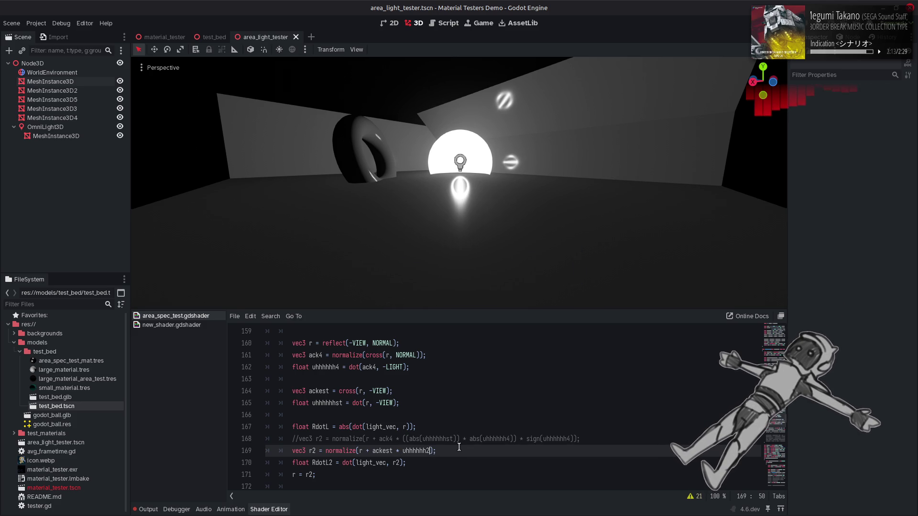
click(473, 427)
key(ctrl+z)
key(ctrl+z)
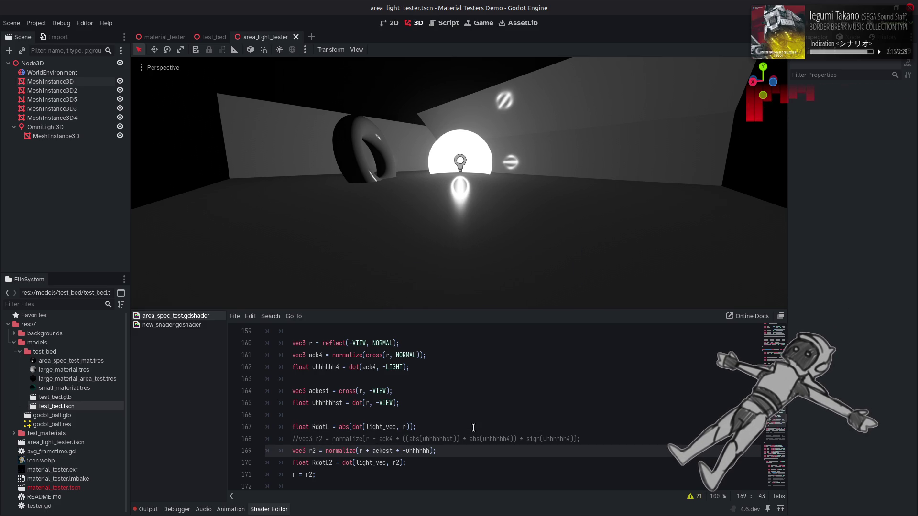
key(ctrl+z)
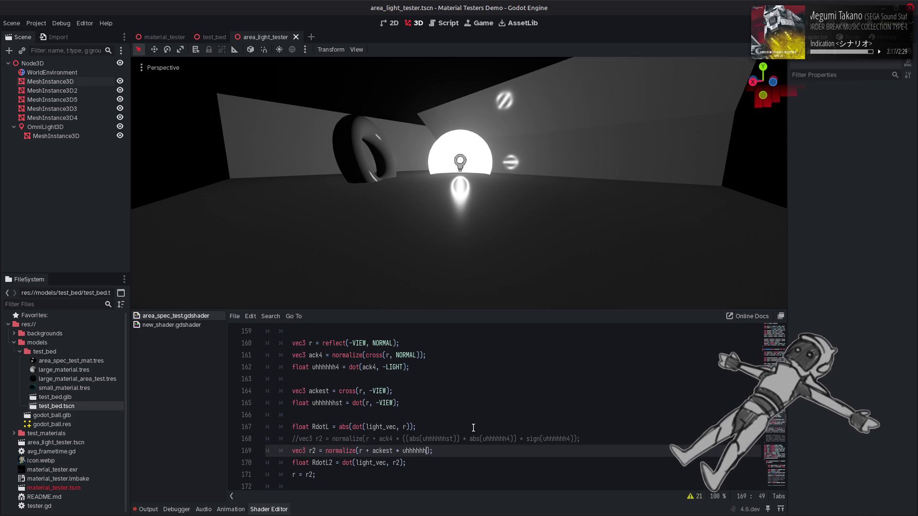
key(ctrl+z)
key(ctrl+shift+z)
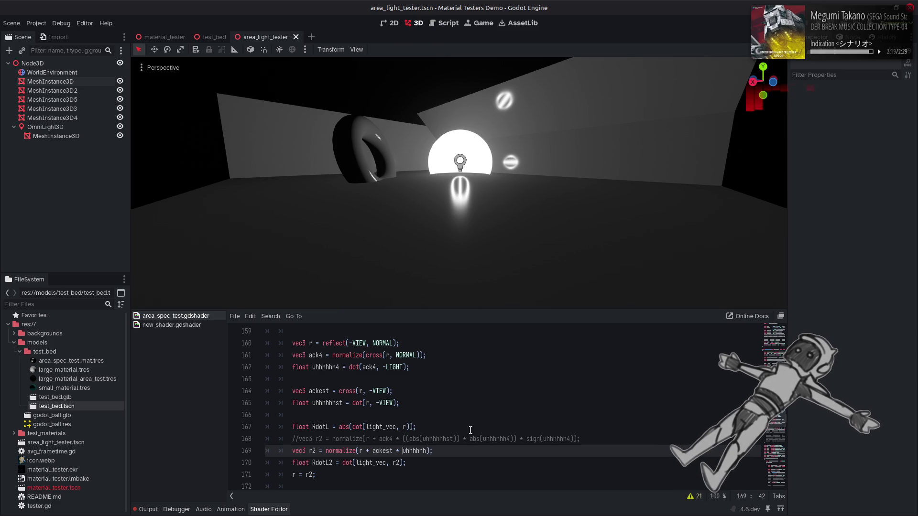
key(ctrl+shift+z)
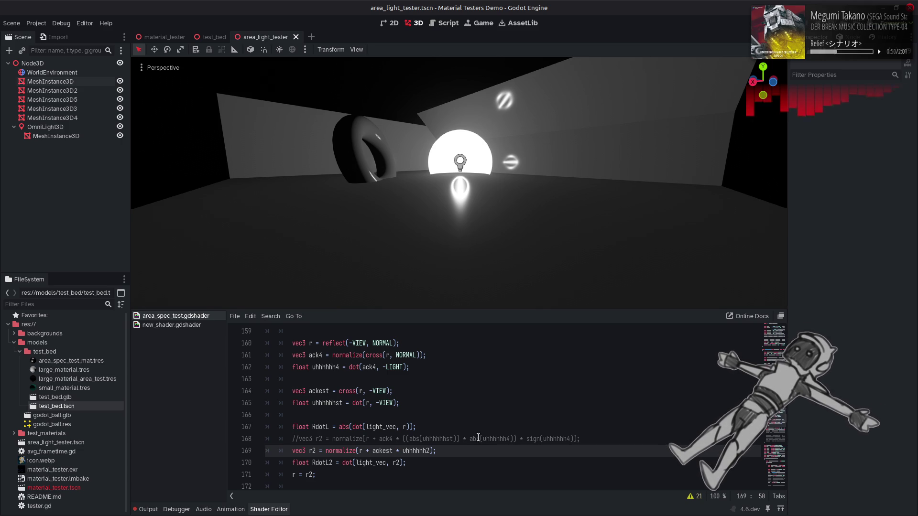
Try negated uhhhhhh3 in place of uhhhhhh2 on line 169, comparing it against uhhhhhh2.
click(478, 437)
click(428, 450)
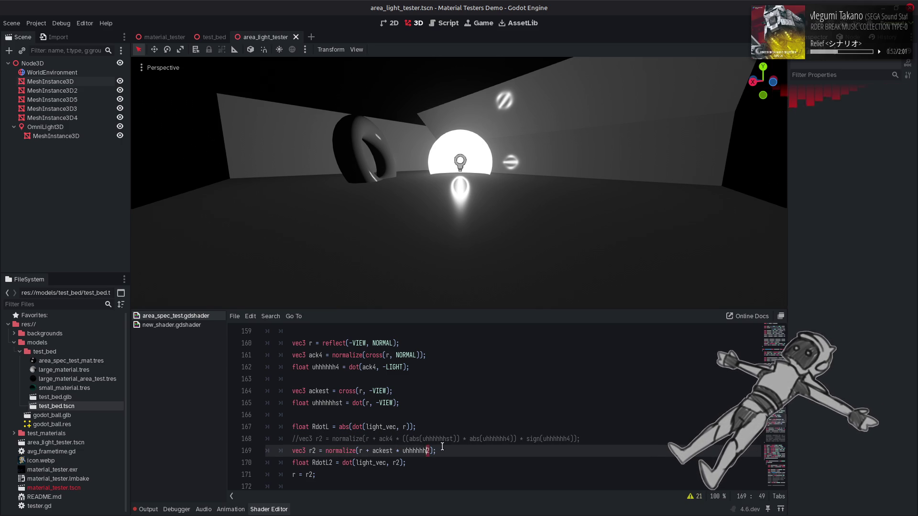
key(Delete)
text(3)
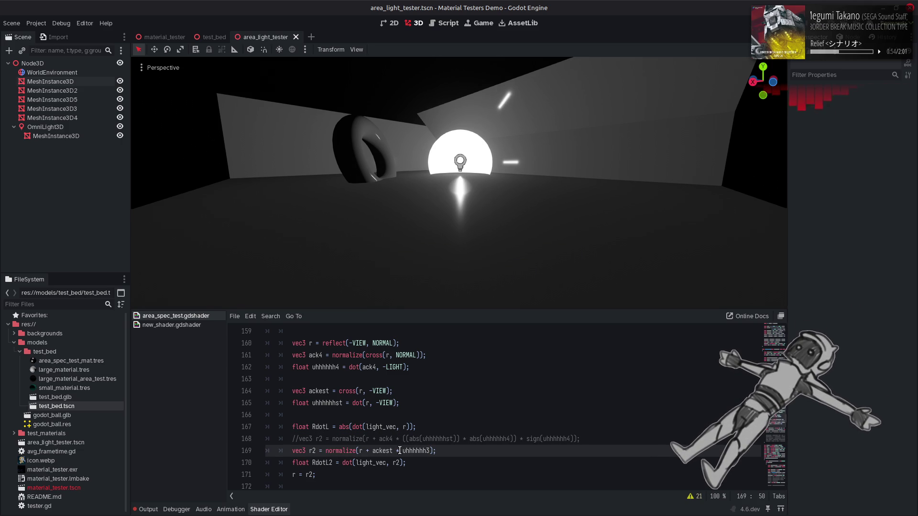
click(400, 451)
text(-)
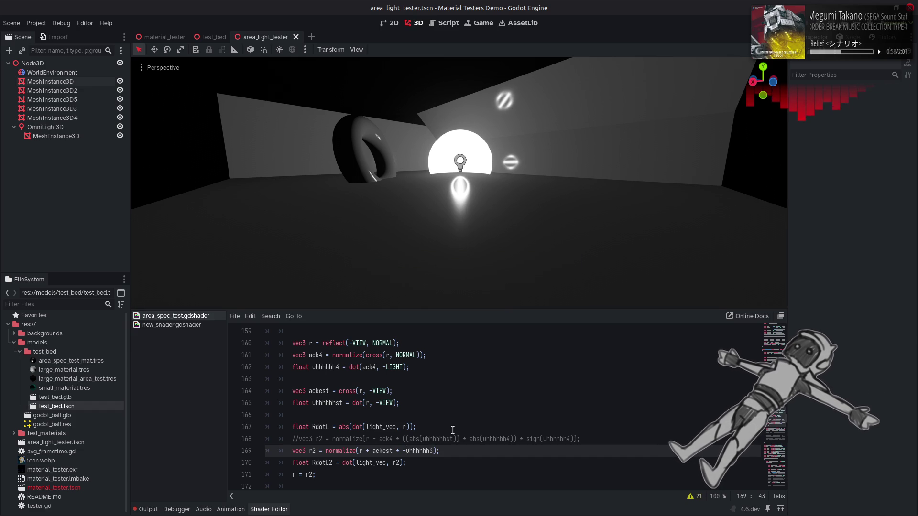
key(ctrl+z)
key(ctrl+z)
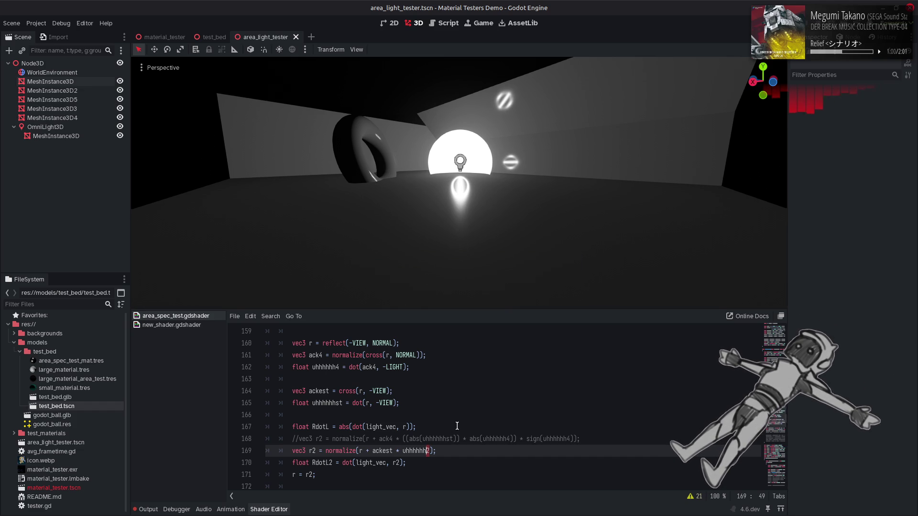
key(ctrl+shift+z)
key(ctrl+shift+z)
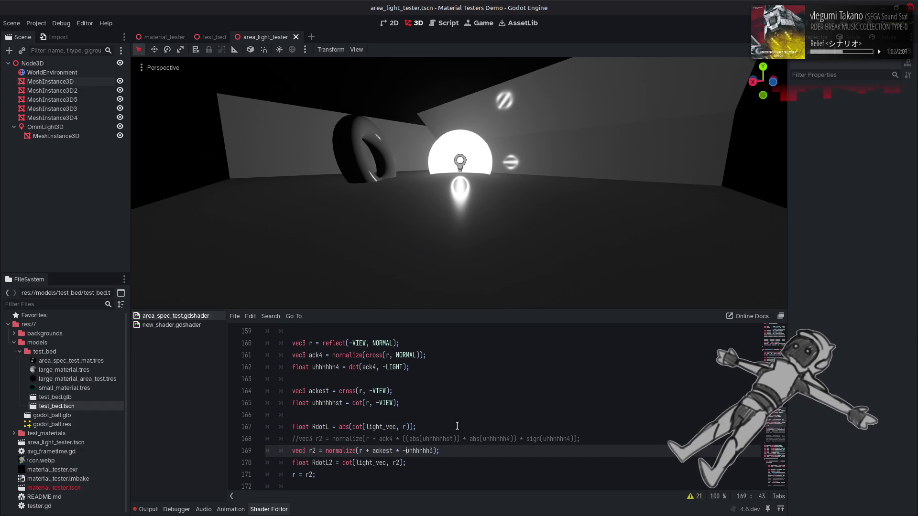
Switch the term to uhhhhhh4, save, and keep the minus sign in front of it.
key(ctrl+z)
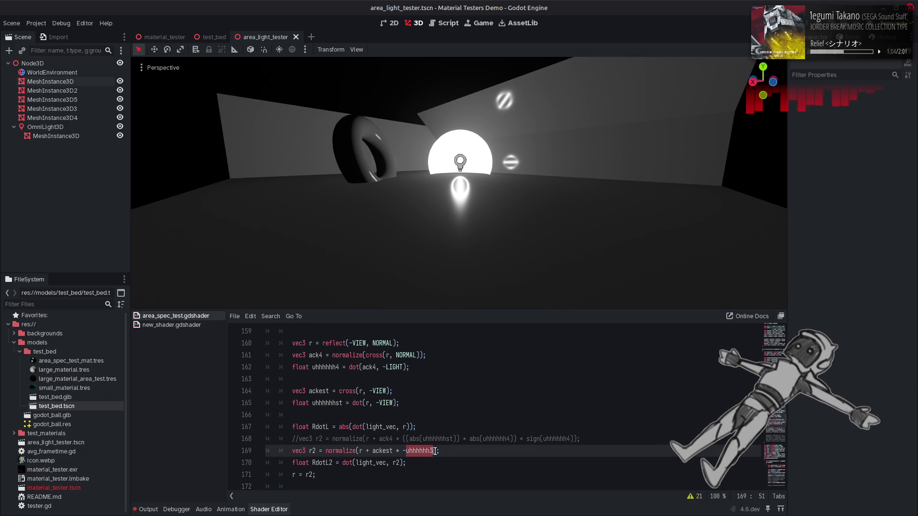
text(4)
key(ctrl+s)
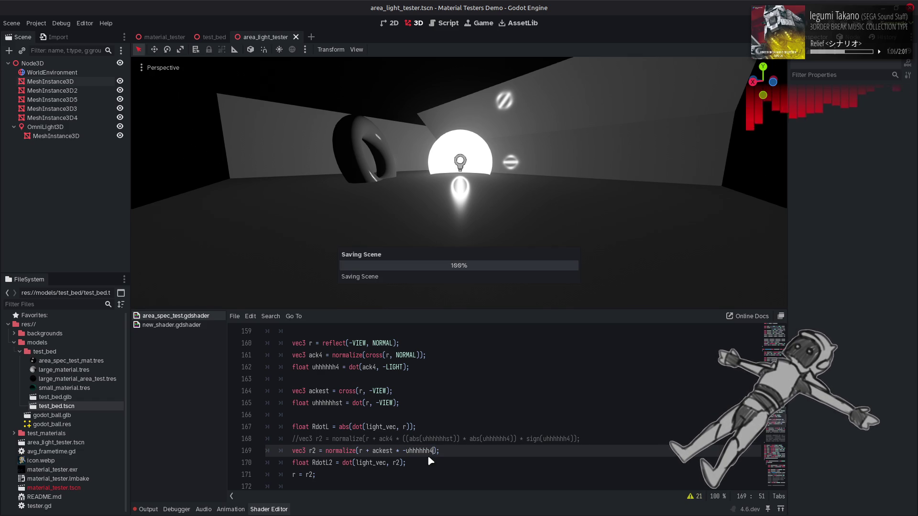
click(405, 451)
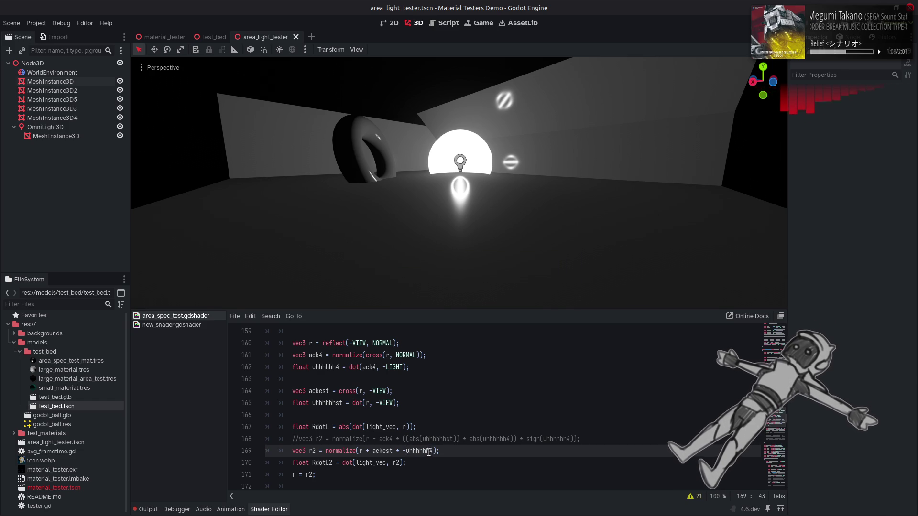
key(BackSpace)
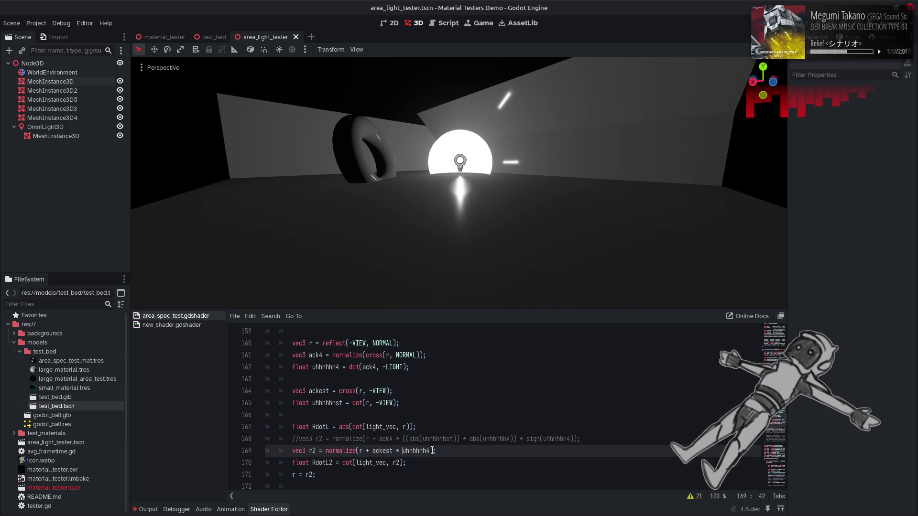
text(-)
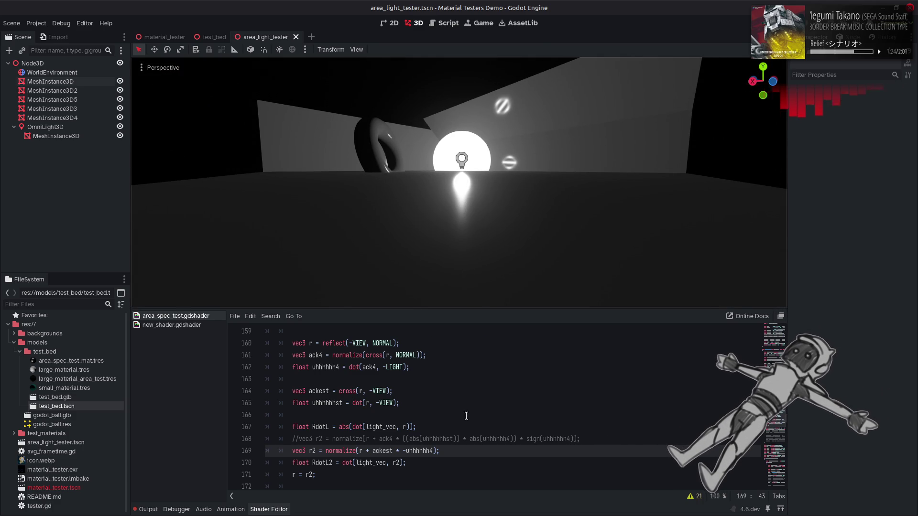
scroll(466, 416, up, 4)
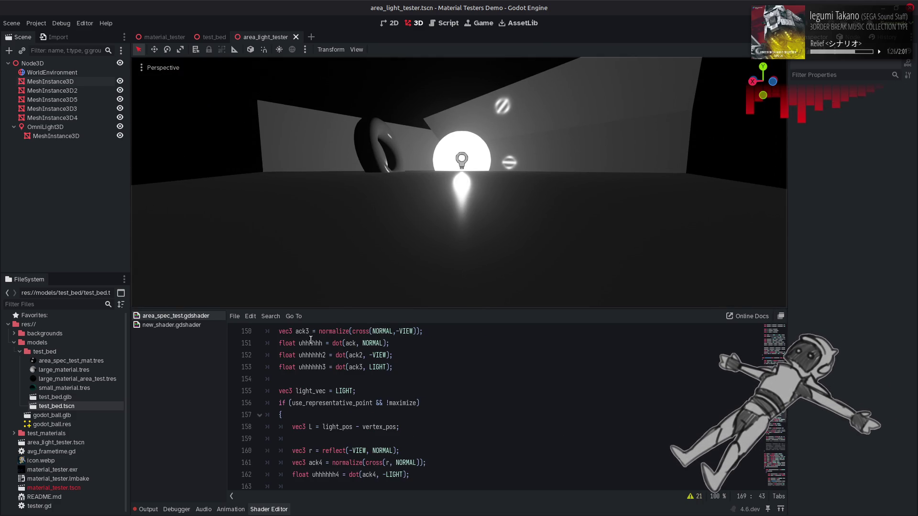
scroll(452, 442, down, 4)
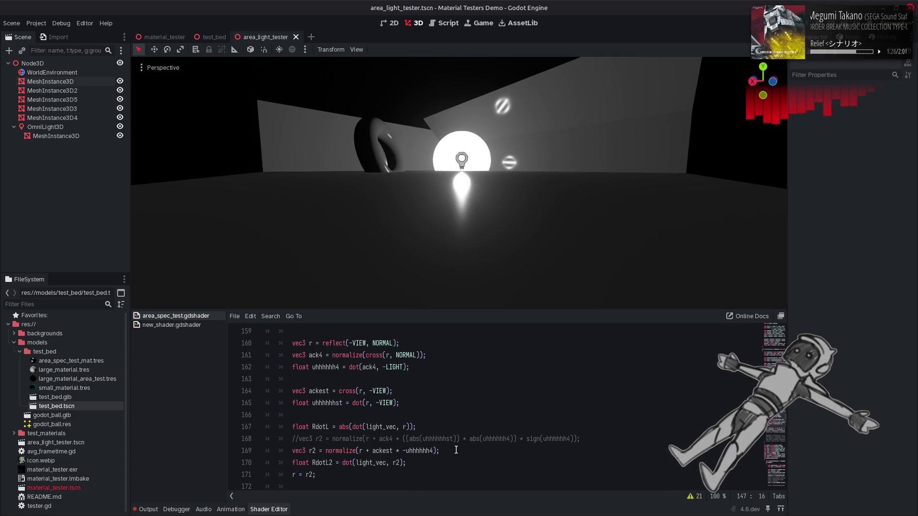
click(435, 450)
text(* ()
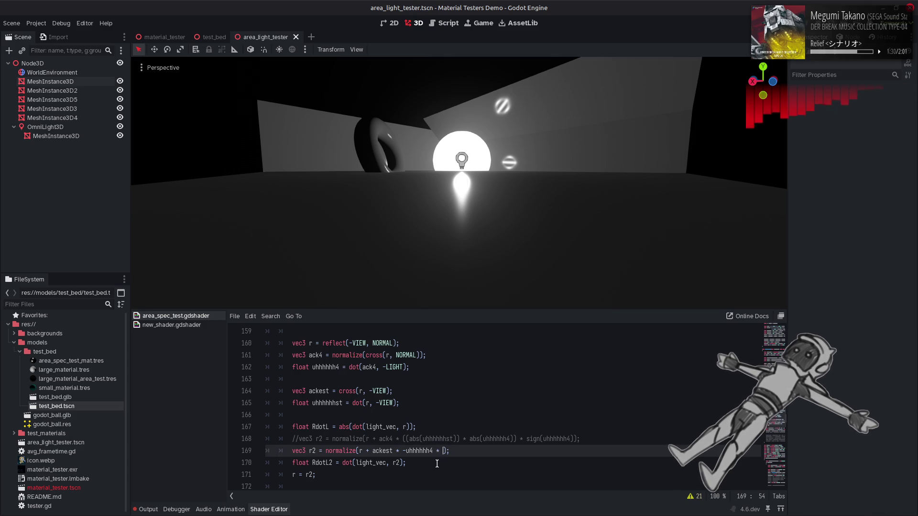
text(1.0)
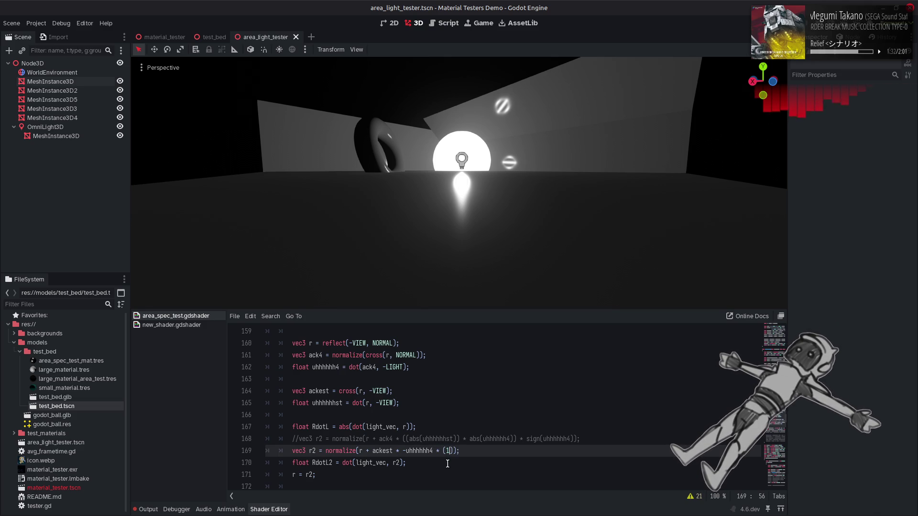
text( - NdotV)
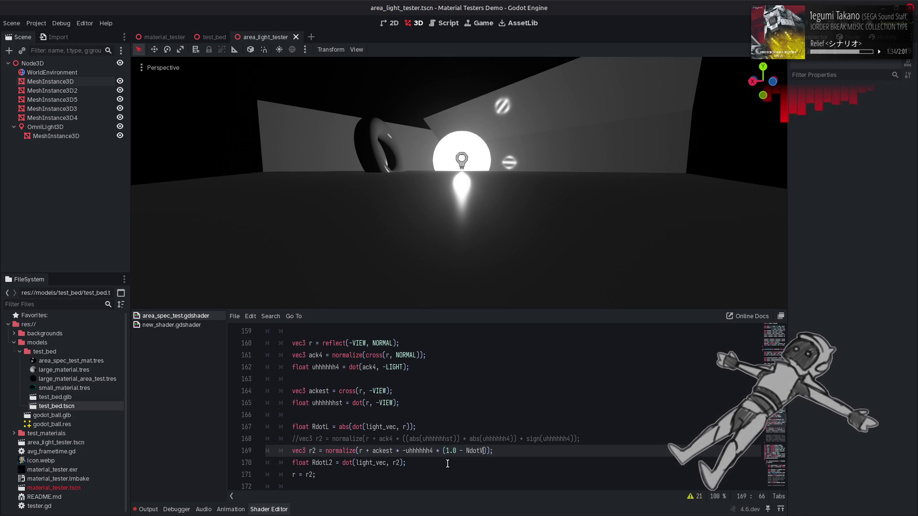
scroll(432, 236, up, 3)
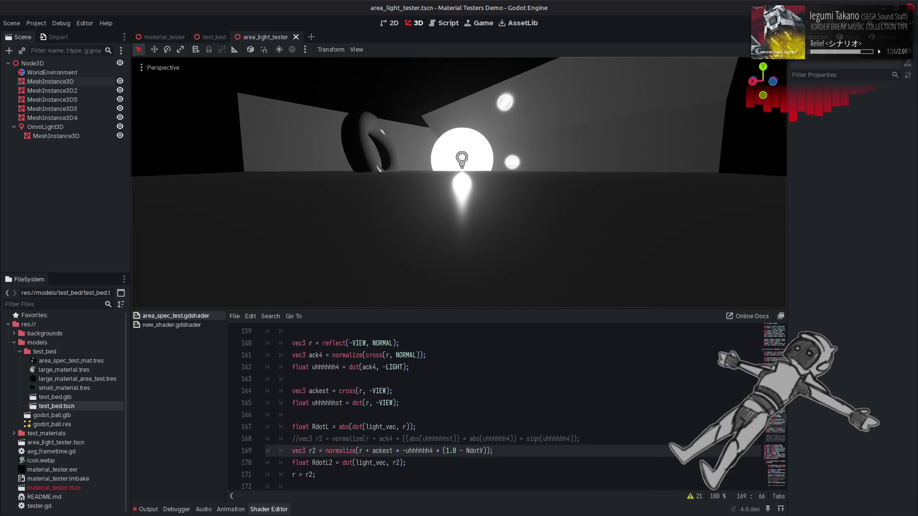
mouse_move(458, 181)
mouse_down()
mouse_move(459, 122)
mouse_move(458, 162)
mouse_move(440, 167)
mouse_move(456, 173)
mouse_up()
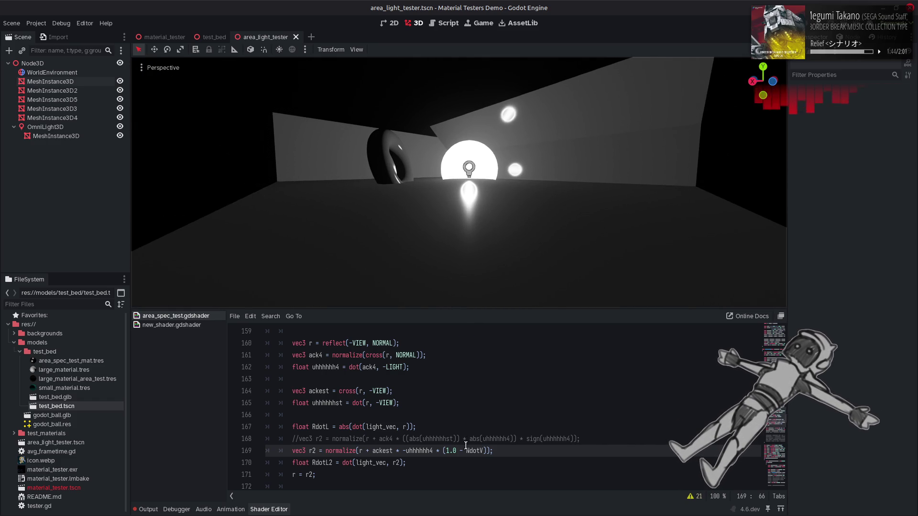
click(467, 453)
text(sqrt()
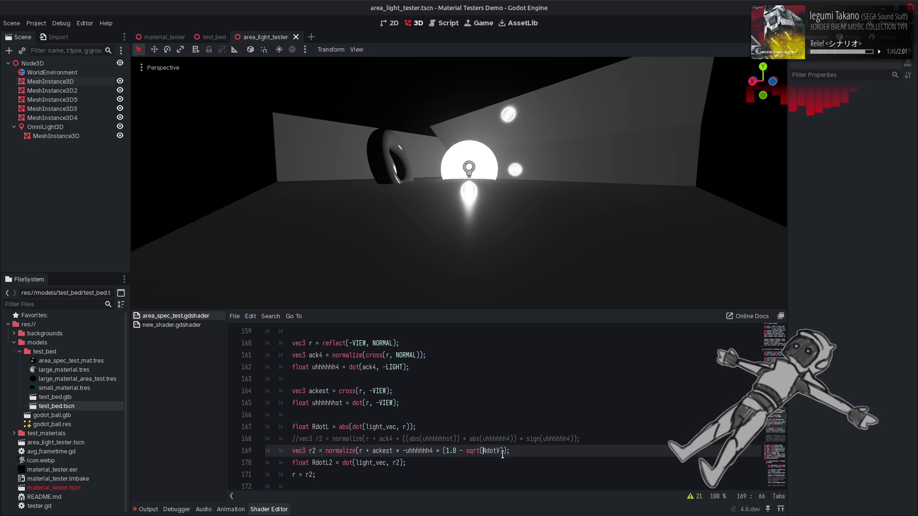
click(500, 450)
text())
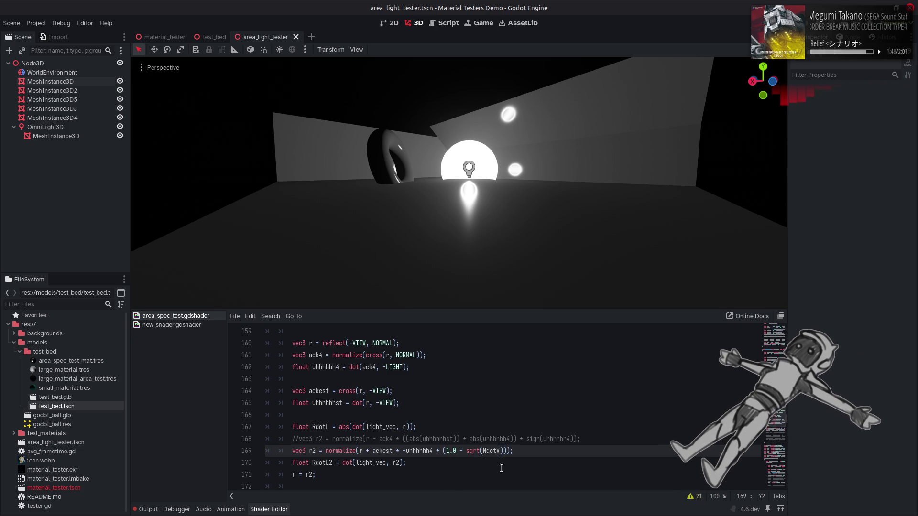
key(ctrl+s)
scroll(501, 248, up, 2)
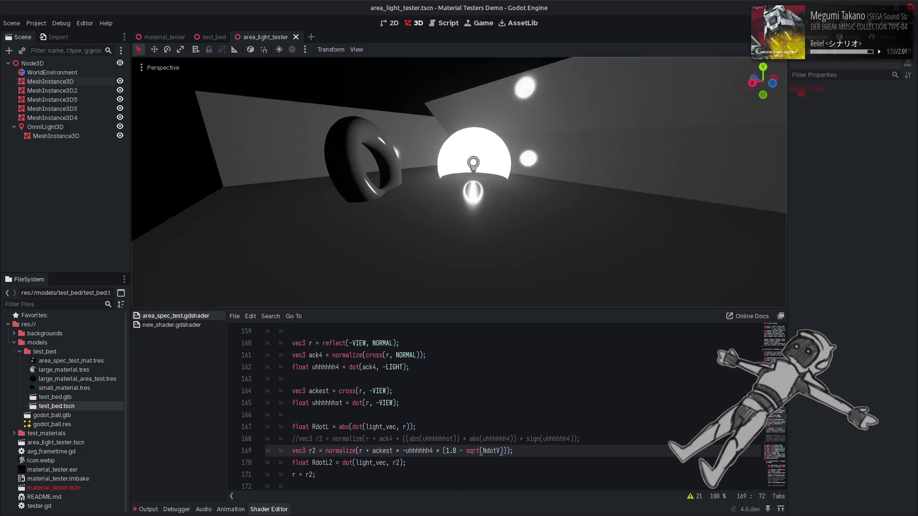
drag(501, 248, 505, 294)
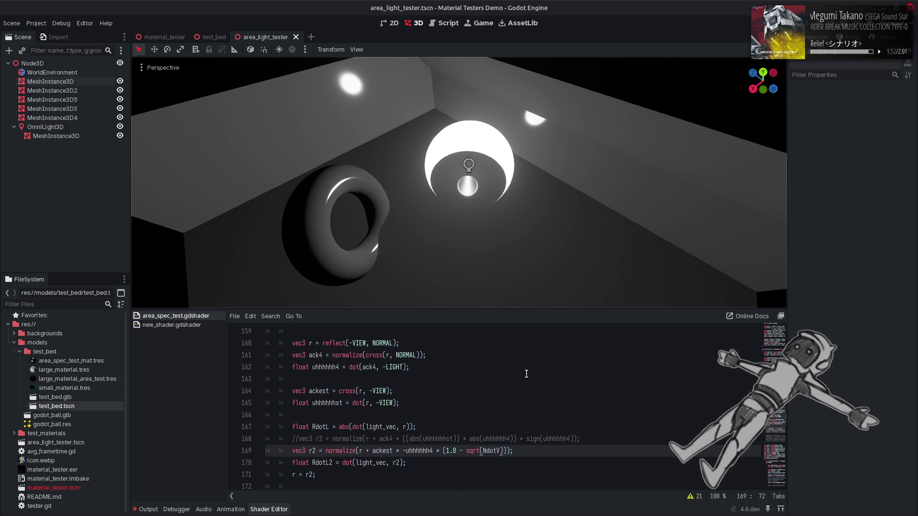
key(Up)
key(Down)
key(BackSpace)
key(ctrl+Left)
key(BackSpace)
key(BackSpace)
key(BackSpace)
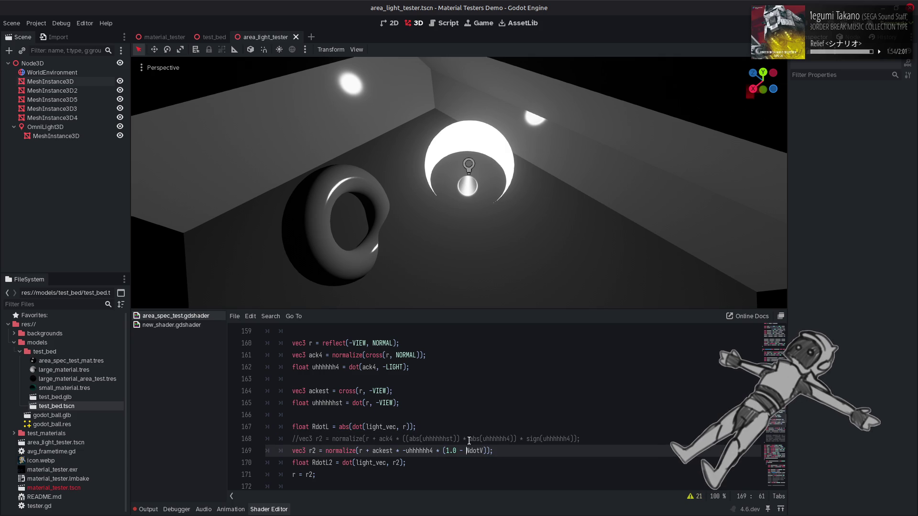
key(Left)
key(Left)
key(Left)
text(sqrt)
key(ctrl+s)
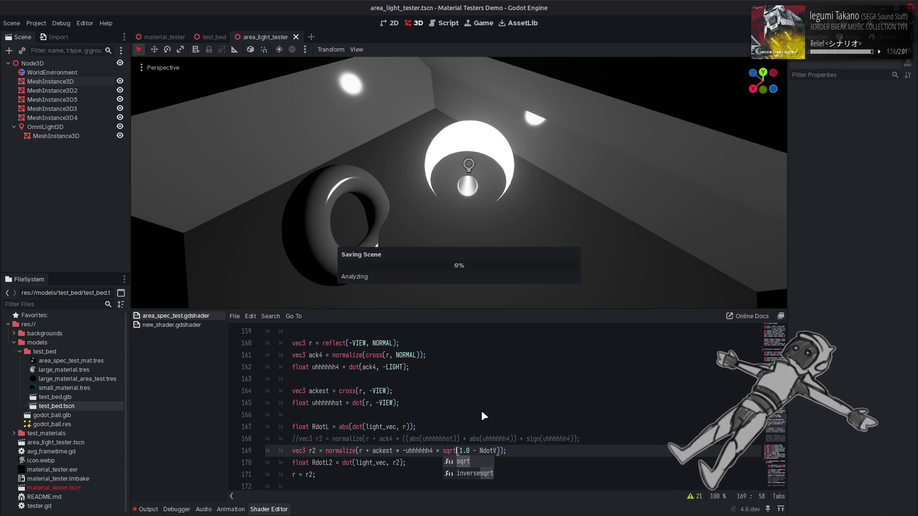
drag(468, 306, 468, 254)
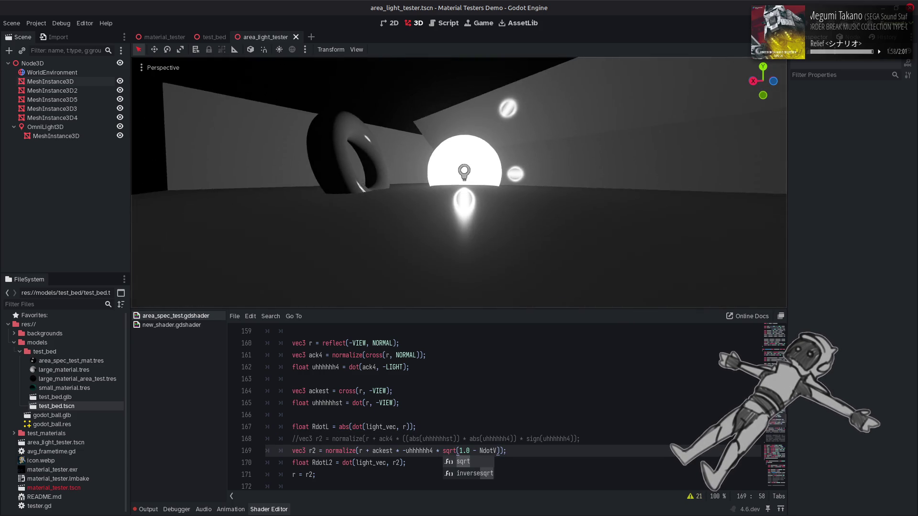
key(Escape)
key(Delete)
key(Delete)
key(Delete)
key(BackSpace)
key(BackSpace)
key(BackSpace)
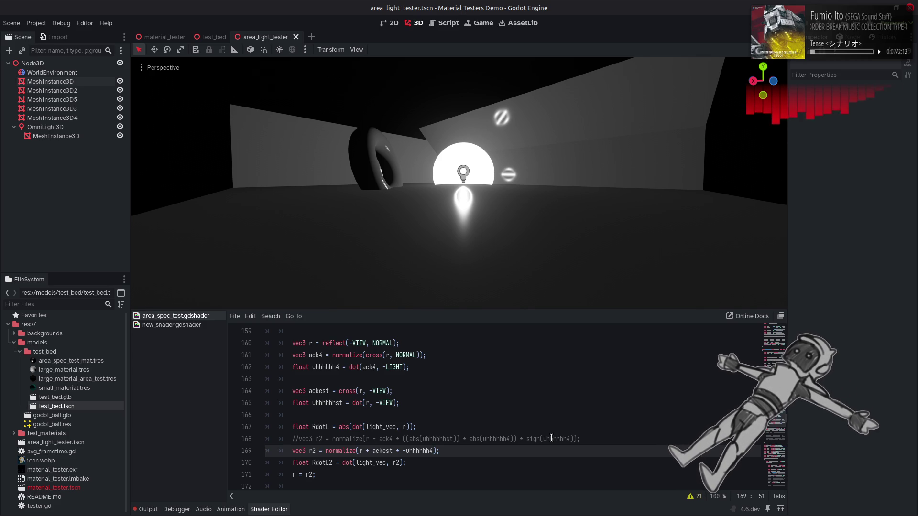
Revert line 169 to normalize(r + ackest * uhhhhhhst), with uhhhhhhst as dot(r, NORMAL) again.
click(503, 424)
key(ctrl+z)
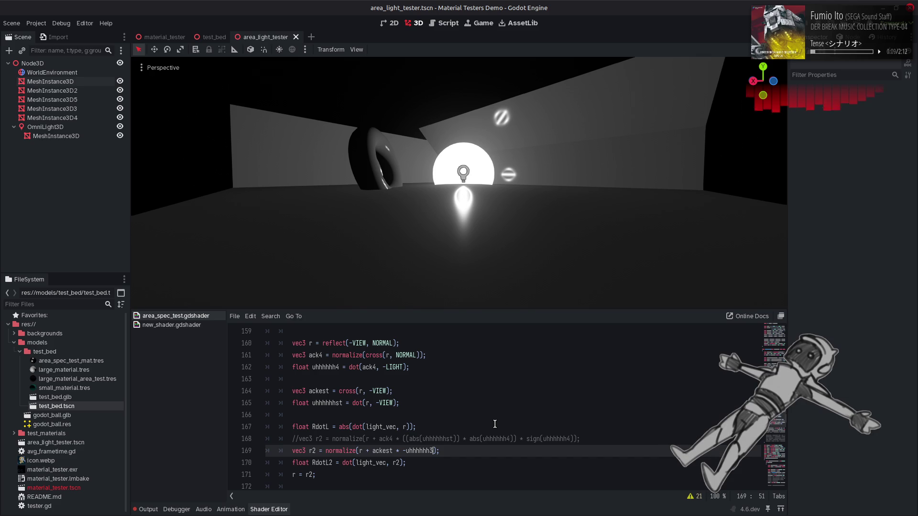
key(ctrl+z)
key(Delete)
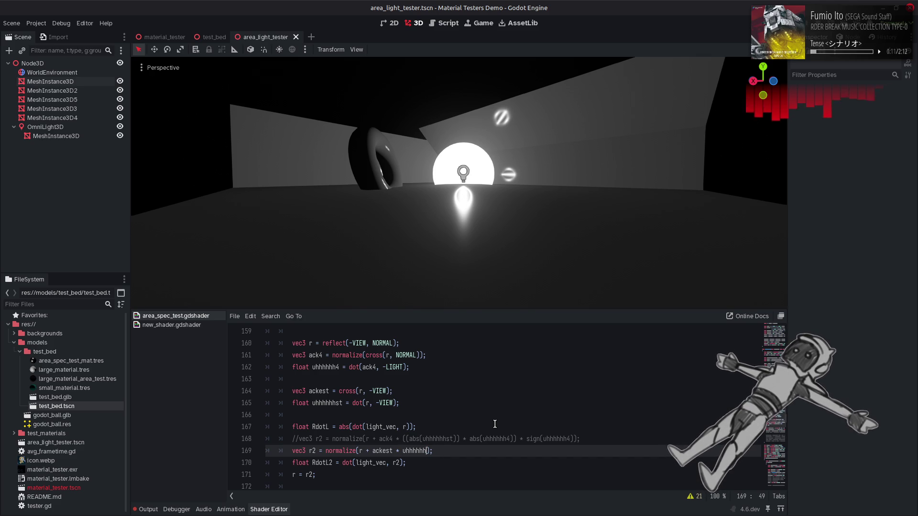
key(ctrl+Left)
text(-)
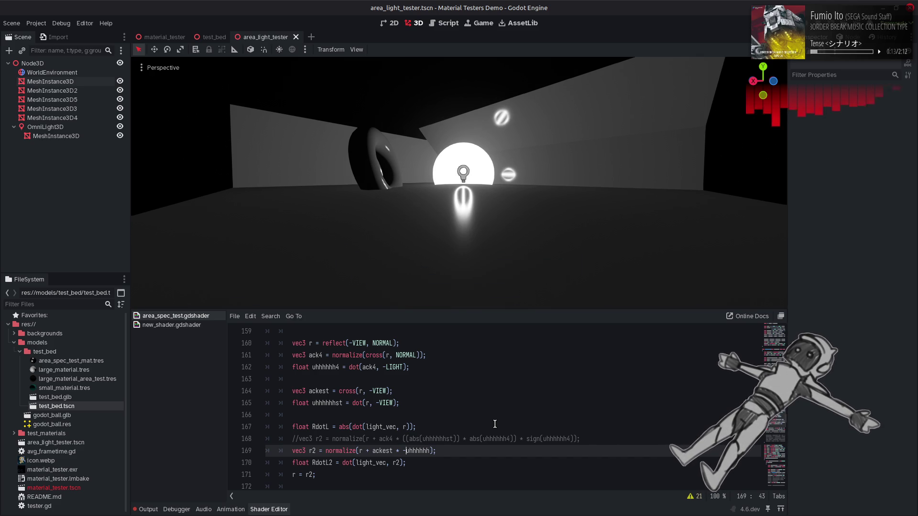
key(ctrl+z)
key(ctrl+z)
key(ctrl+z)
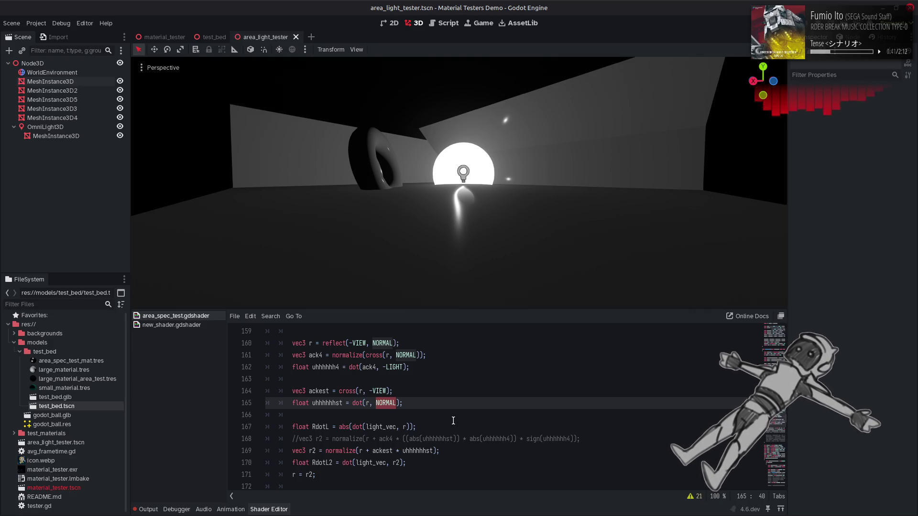
mouse_move(138, 509)
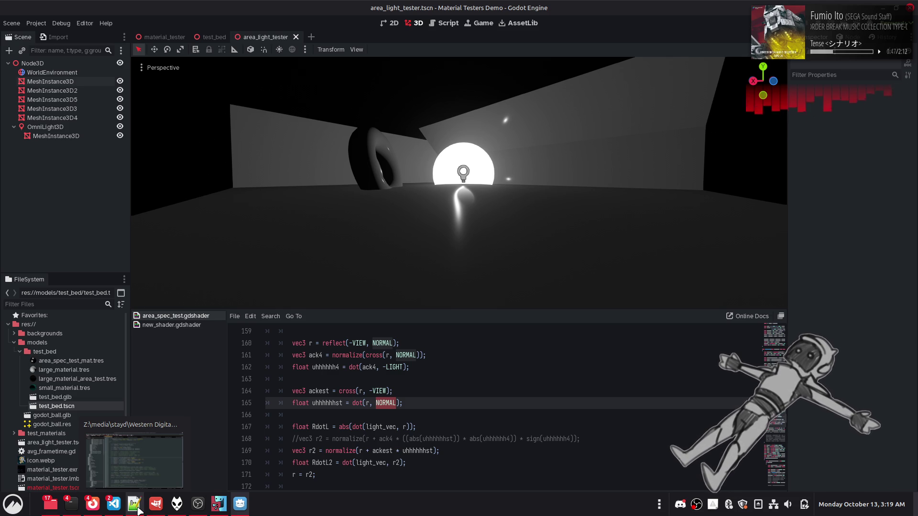
Open Dark Souls II's PrePass_ps.hlsl in Notepad++ and scroll to its tangent re-orthogonalization code.
click(138, 510)
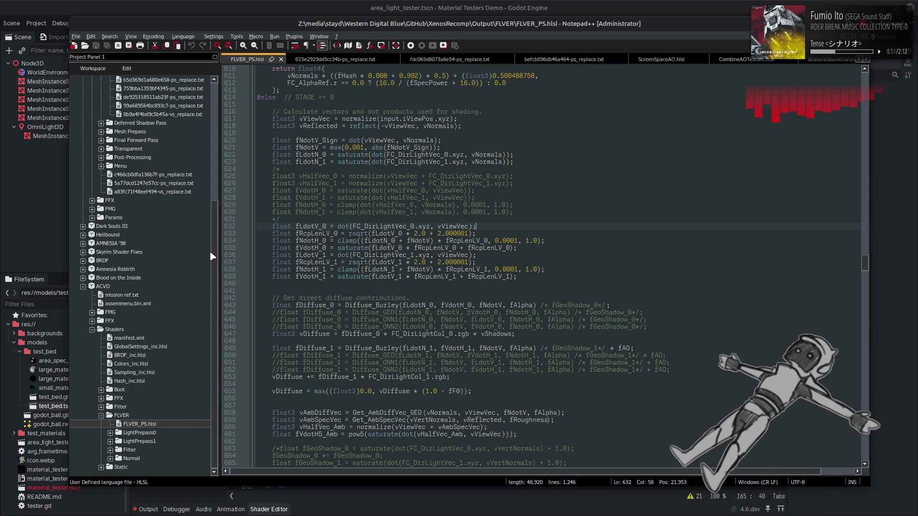
scroll(213, 253, up, 7)
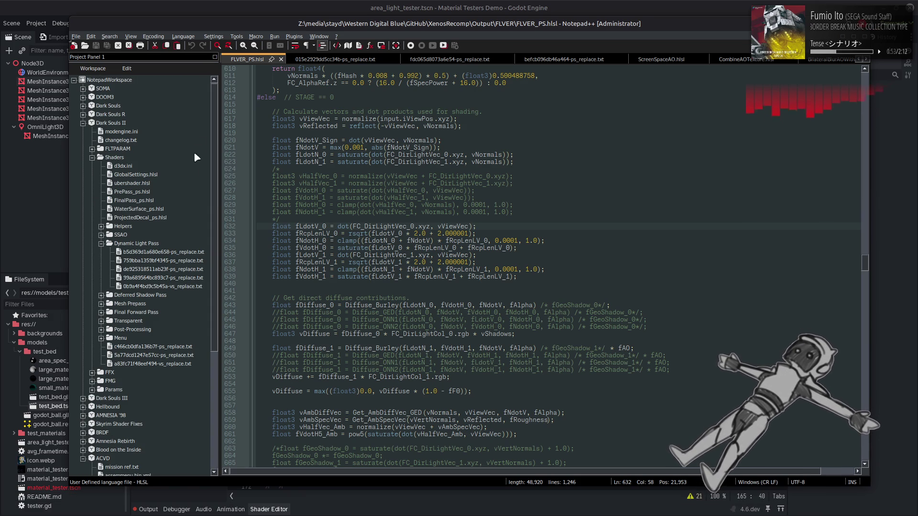
double_click(139, 192)
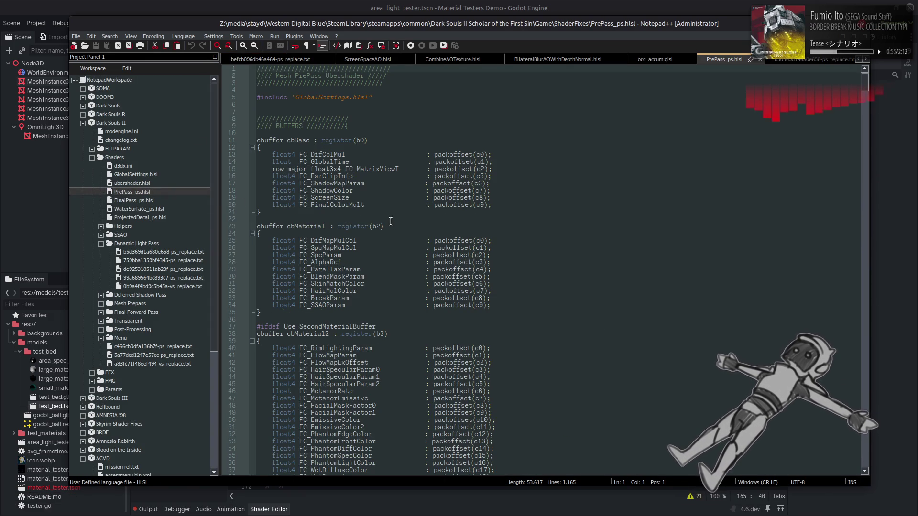
scroll(390, 221, down, 20)
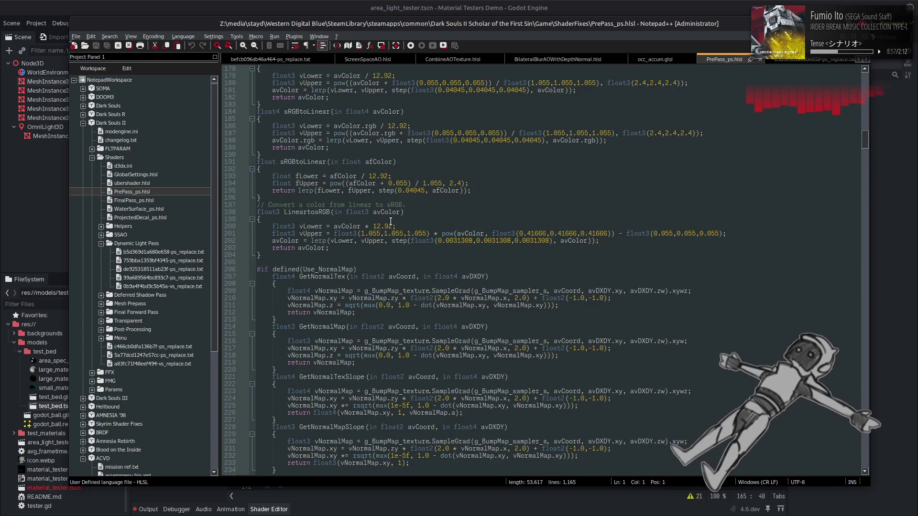
scroll(391, 222, down, 20)
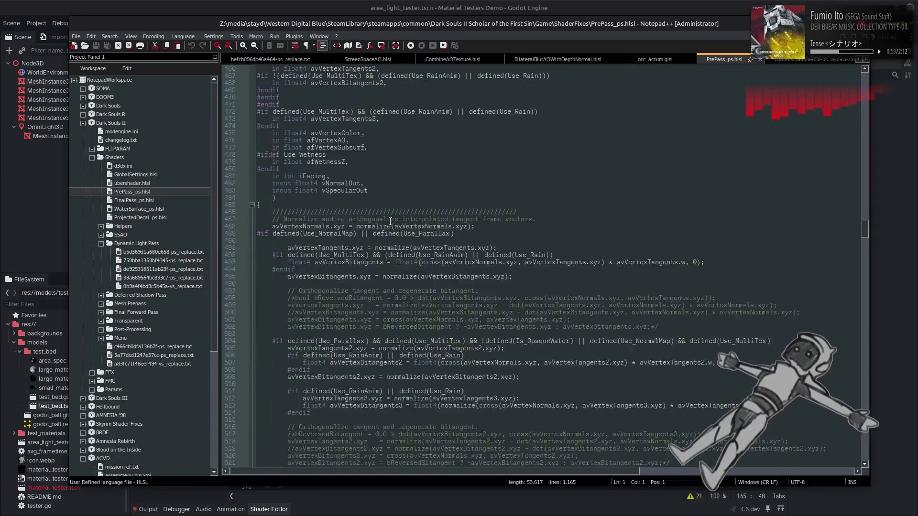
scroll(391, 221, down, 1)
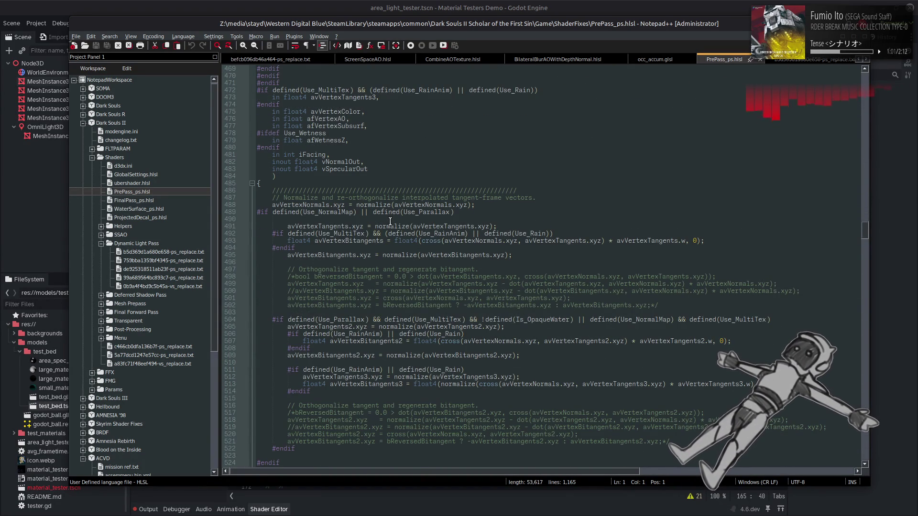
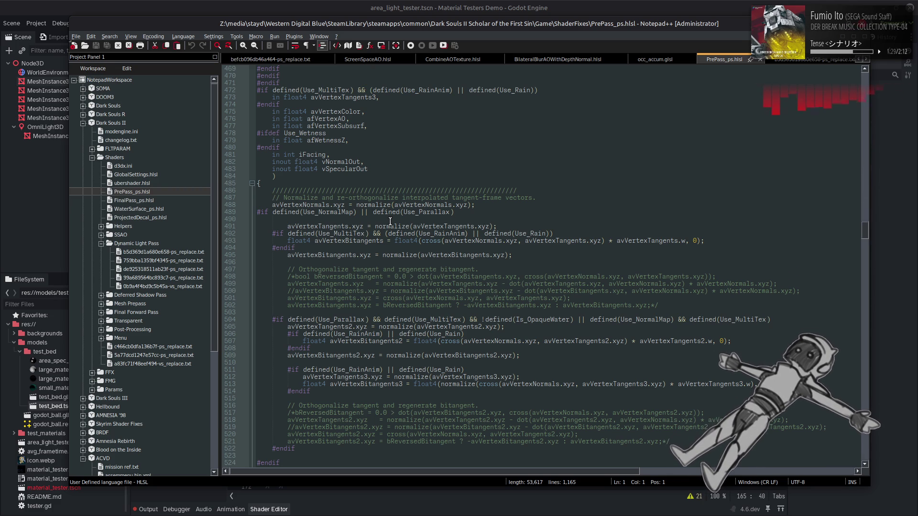
Bring the Godot editor, with area_spec_test.gdshader open, back in front of Notepad++'s PrePass_ps.hlsl.
scroll(390, 221, down, 2)
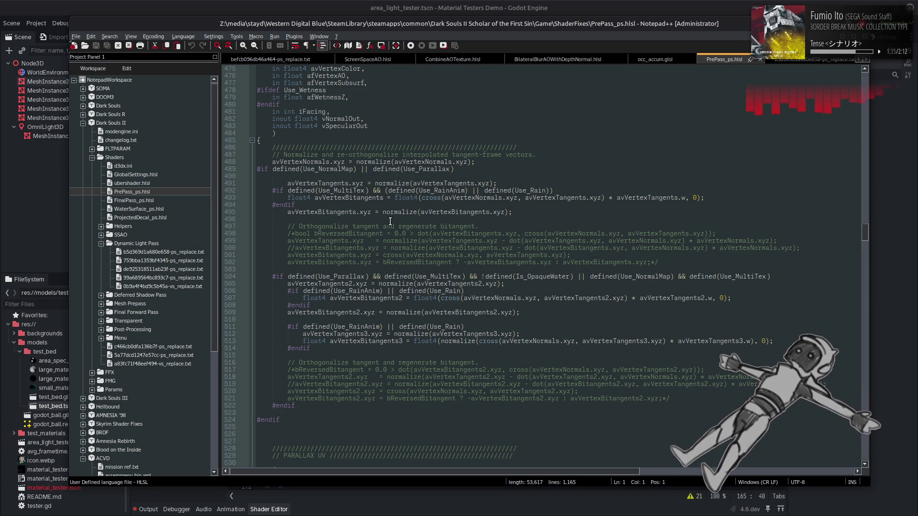
click(360, 5)
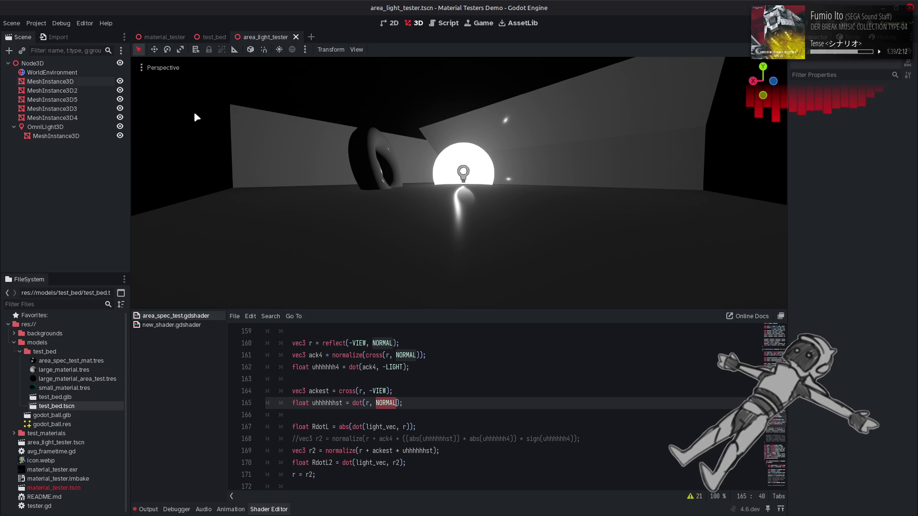
Reload the Material Testers Demo project, then quit to the project list.
click(30, 26)
click(78, 112)
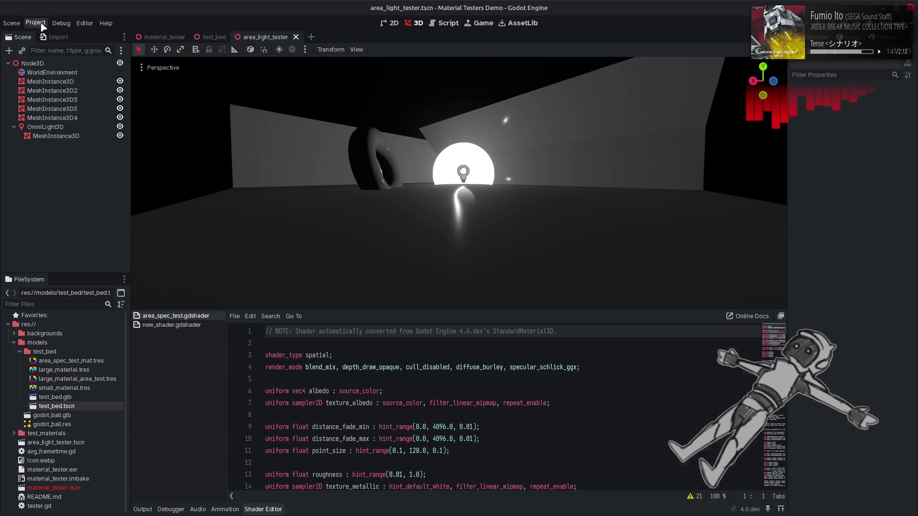
click(36, 23)
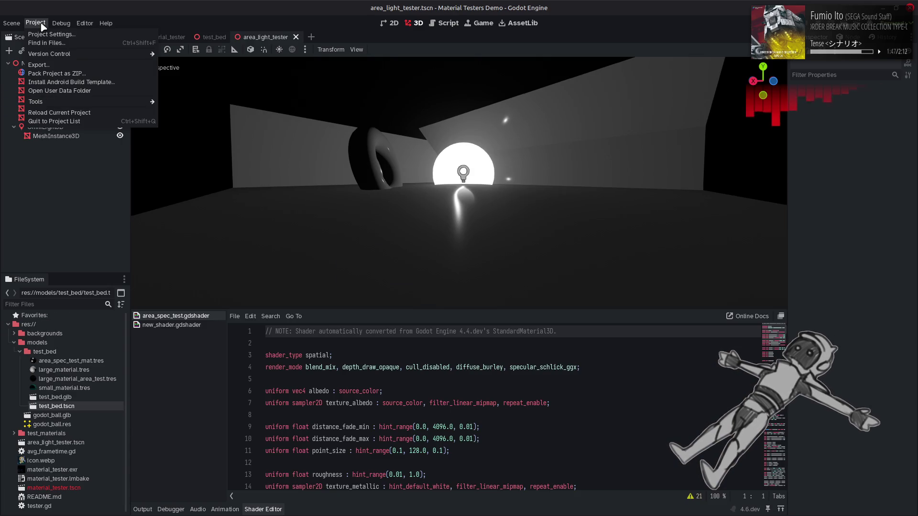
click(72, 122)
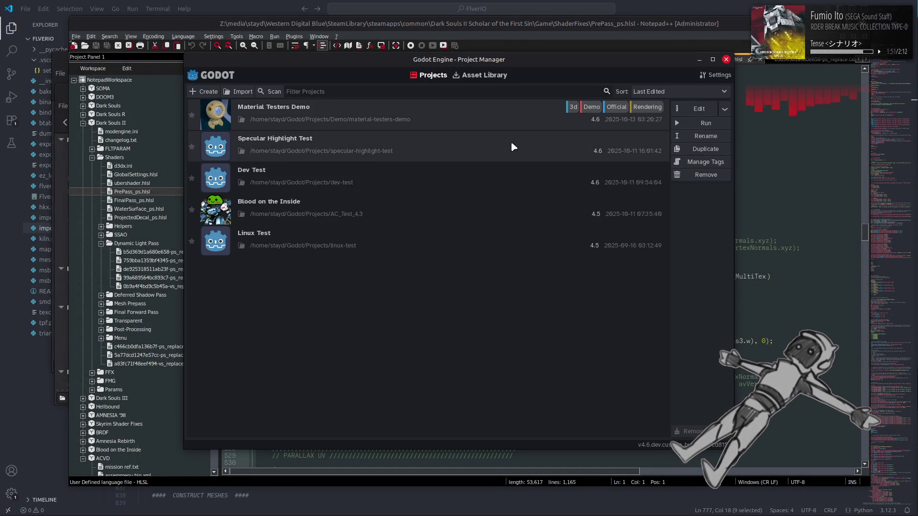
Try Blood on the Inside in Godot 4.6, cancel the upgrade, and close that project manager.
double_click(520, 198)
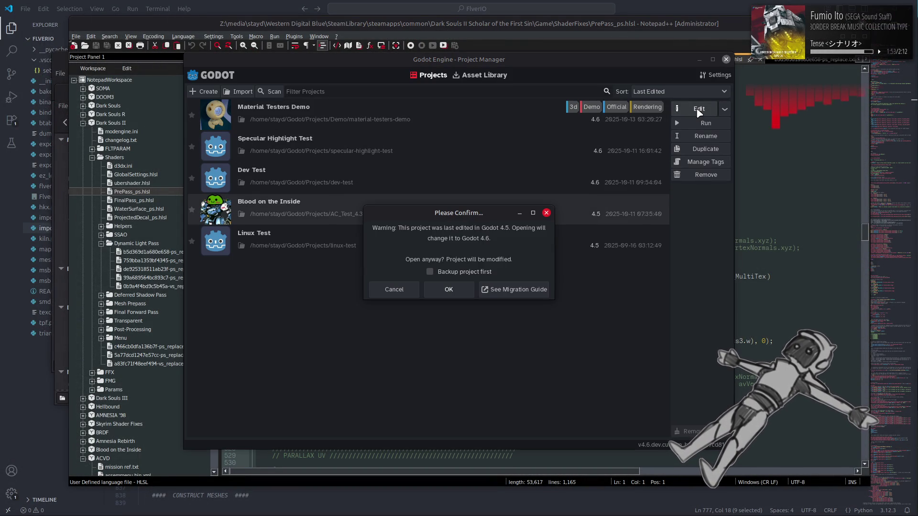
click(399, 292)
click(408, 108)
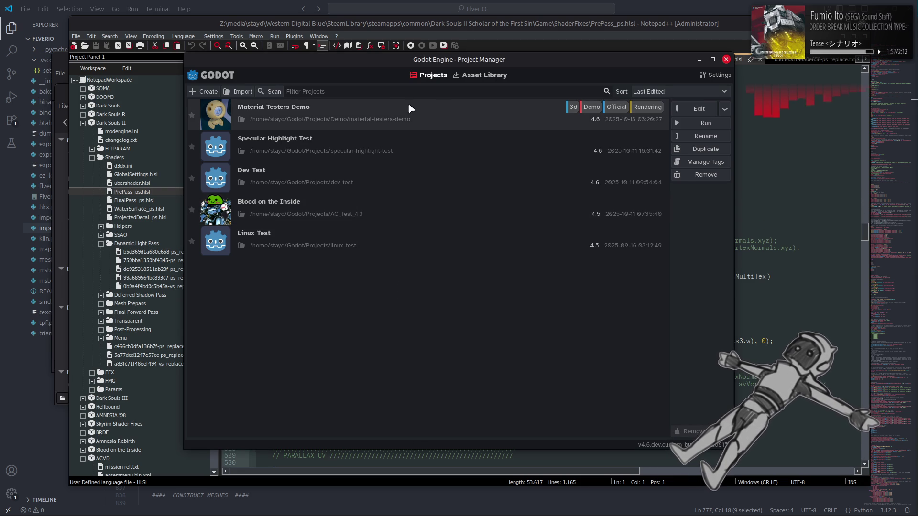
click(688, 110)
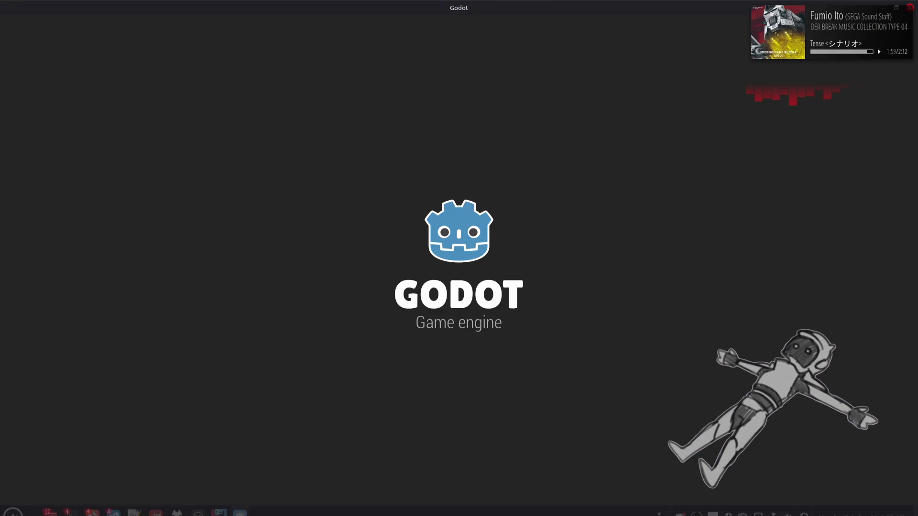
Launch Godot 4.5 and open the Blood on the Inside project for editing.
key(super)
click(724, 277)
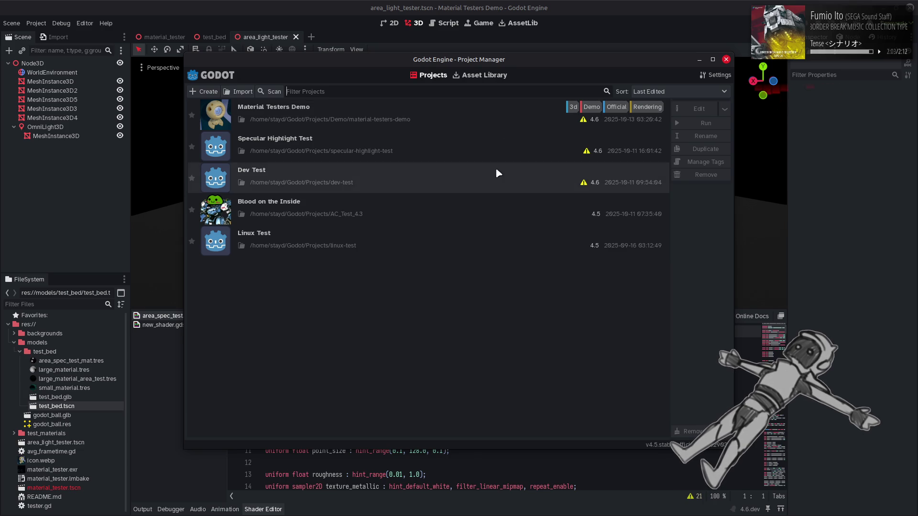
click(497, 198)
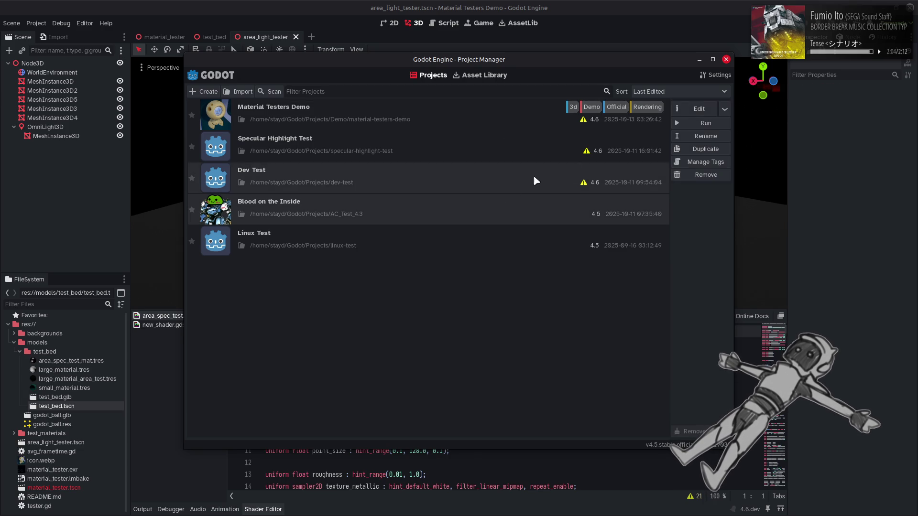
click(696, 110)
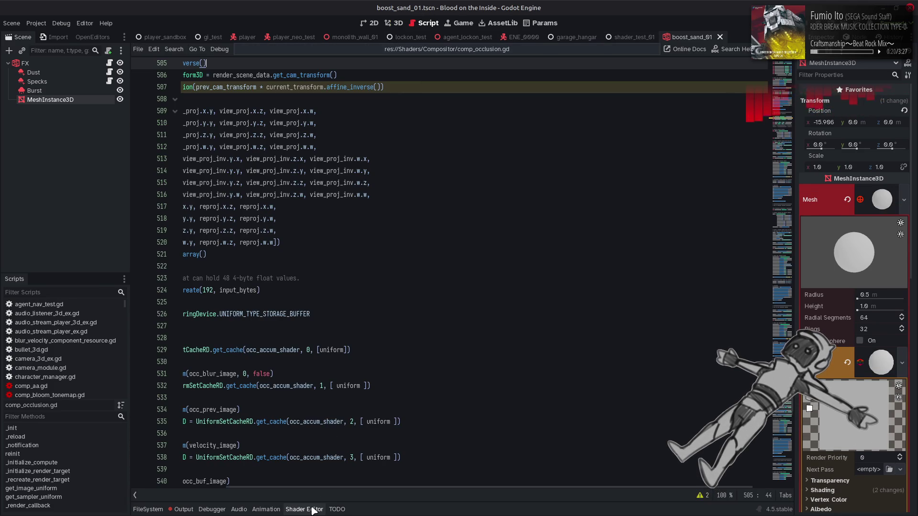
Open uber_particle_forward.gdshader in the bottom Shader Editor panel and enlarge the panel.
click(303, 509)
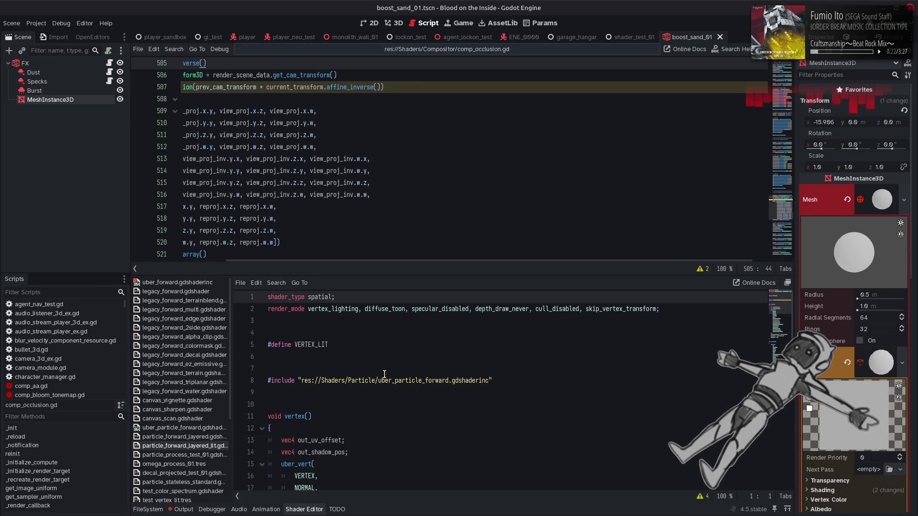
scroll(386, 369, down, 5)
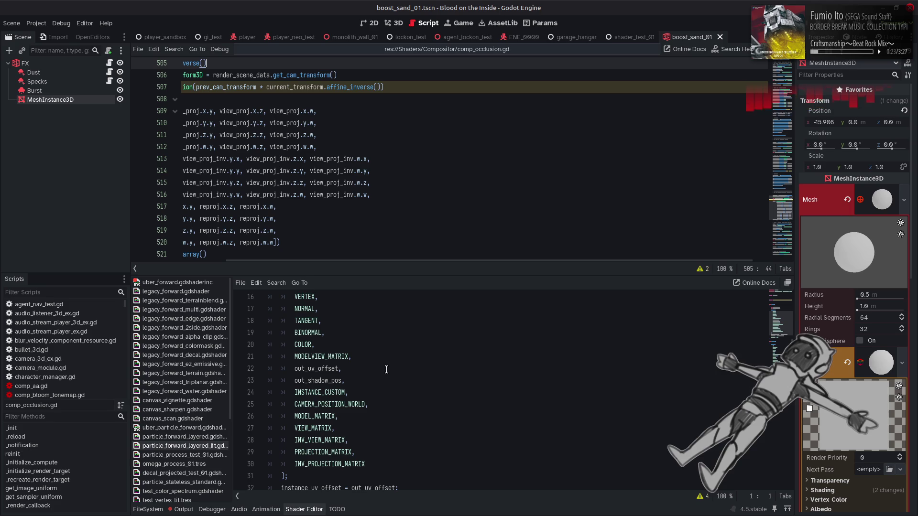
click(208, 428)
drag(785, 317, 773, 397)
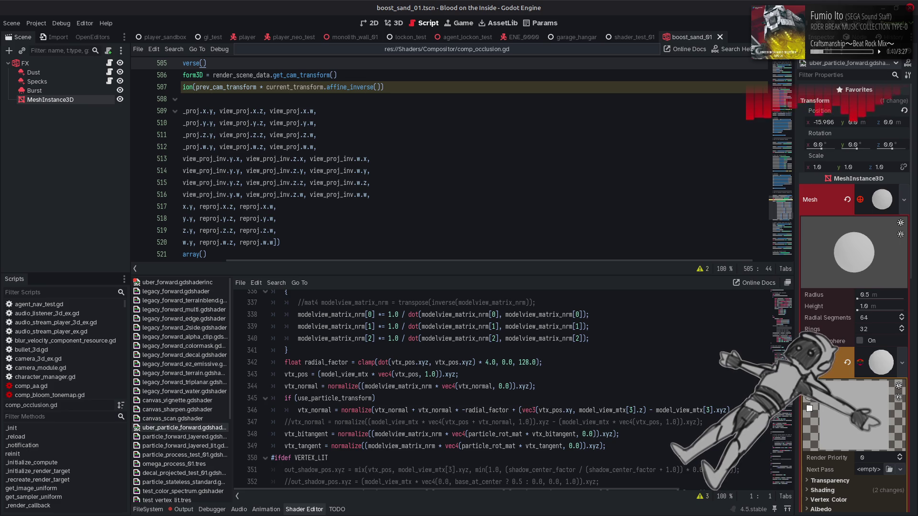
Scroll up and down through uber_particle_forward's billboard particle code.
scroll(774, 396, down, 2)
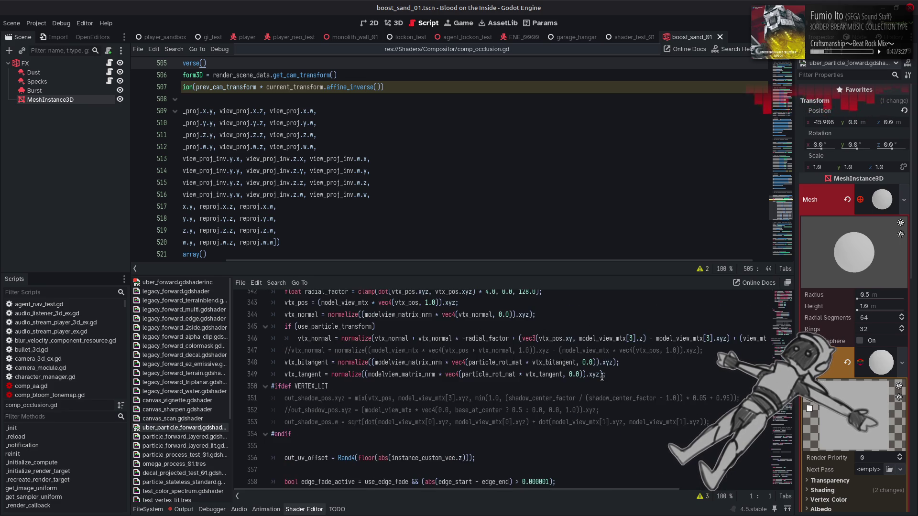
scroll(602, 377, down, 6)
scroll(601, 376, down, 6)
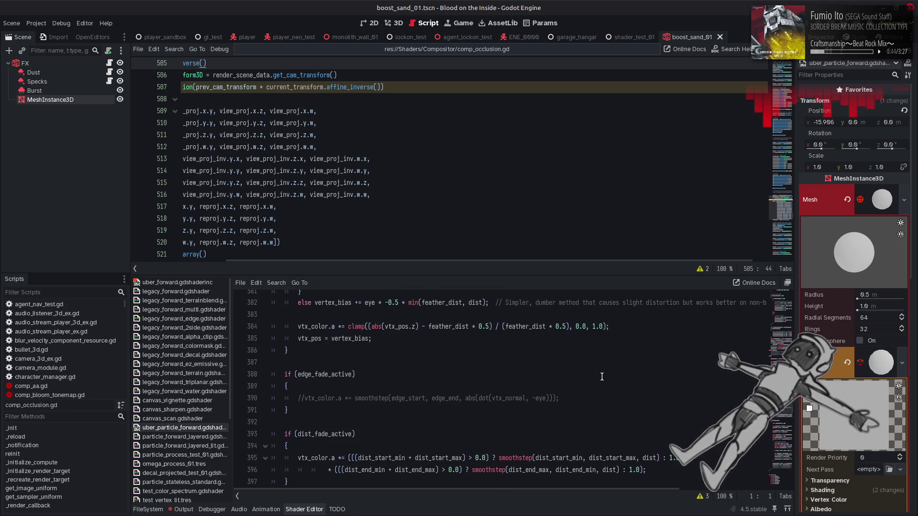
scroll(601, 376, up, 12)
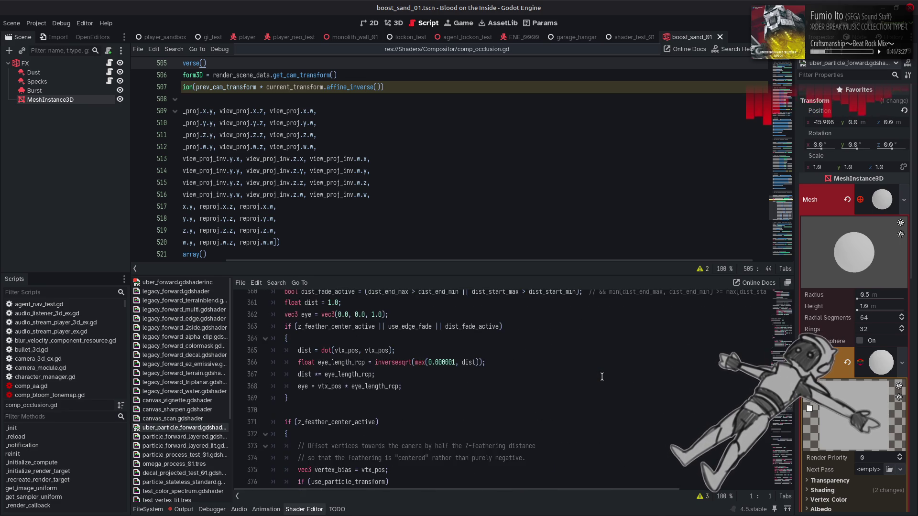
scroll(602, 377, up, 2)
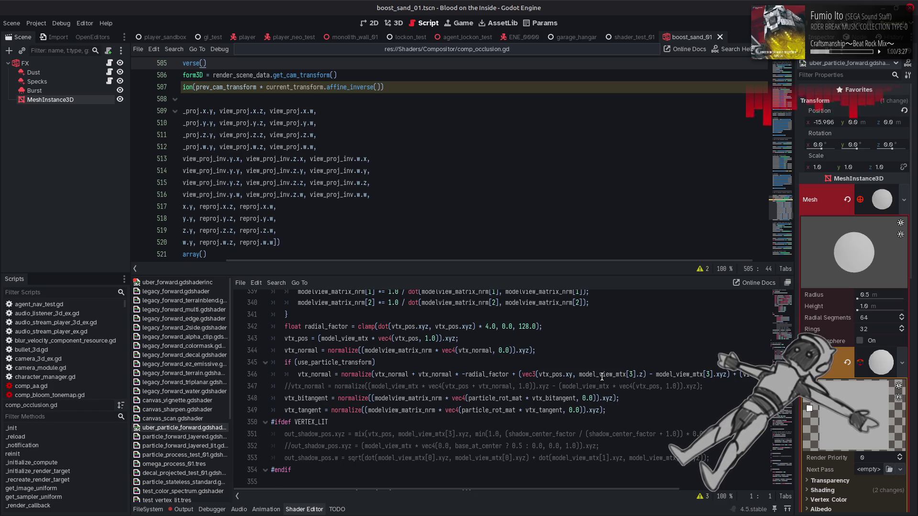
scroll(601, 377, up, 4)
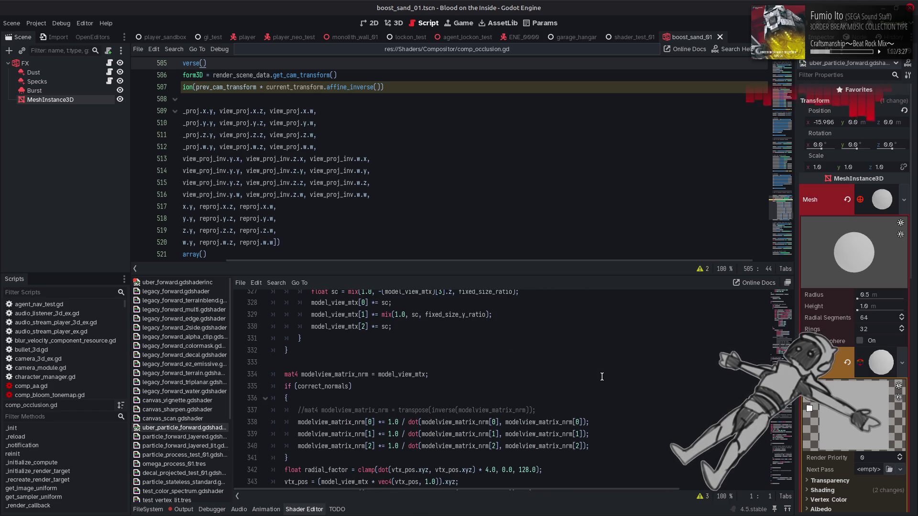
scroll(601, 377, up, 4)
scroll(601, 377, up, 7)
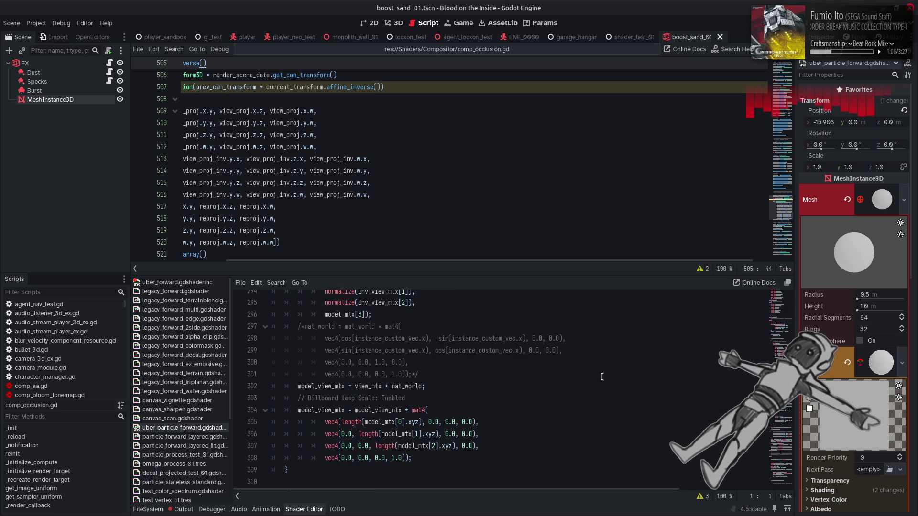
scroll(601, 376, up, 3)
scroll(601, 377, up, 4)
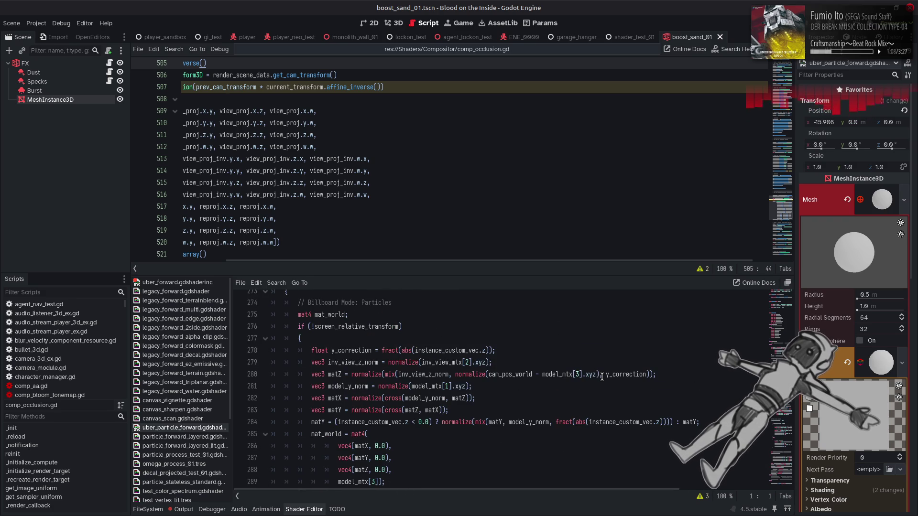
scroll(601, 377, up, 4)
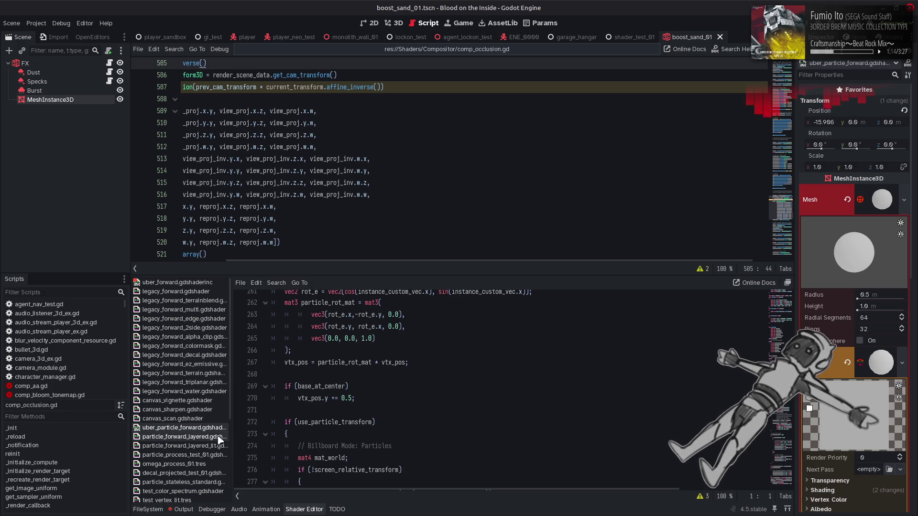
scroll(217, 439, down, 1)
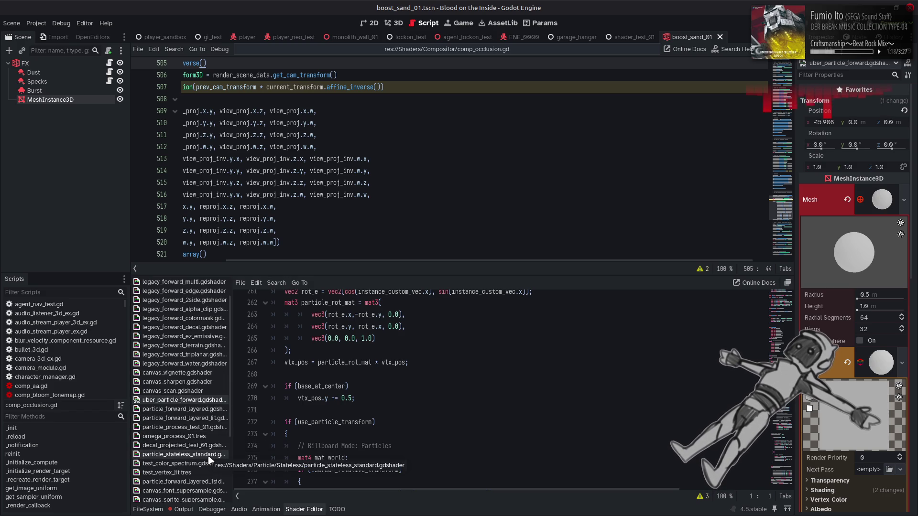
Open particle_process_test_01.gdshader in the shader editor and scroll through its code.
click(199, 428)
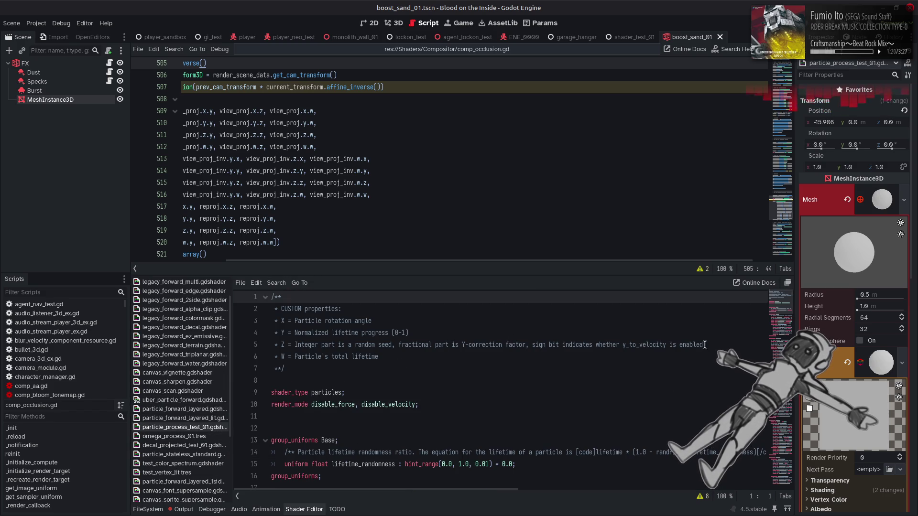
drag(775, 294, 771, 497)
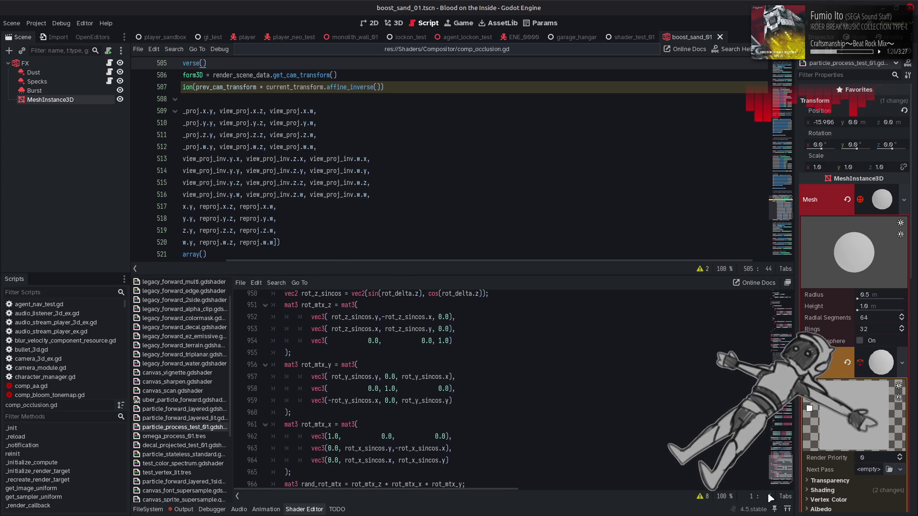
scroll(772, 498, down, 2)
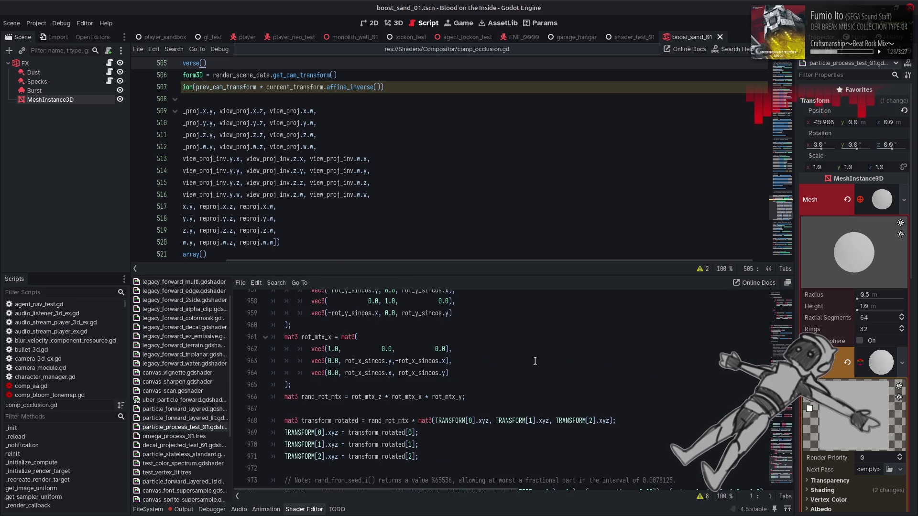
scroll(536, 361, down, 7)
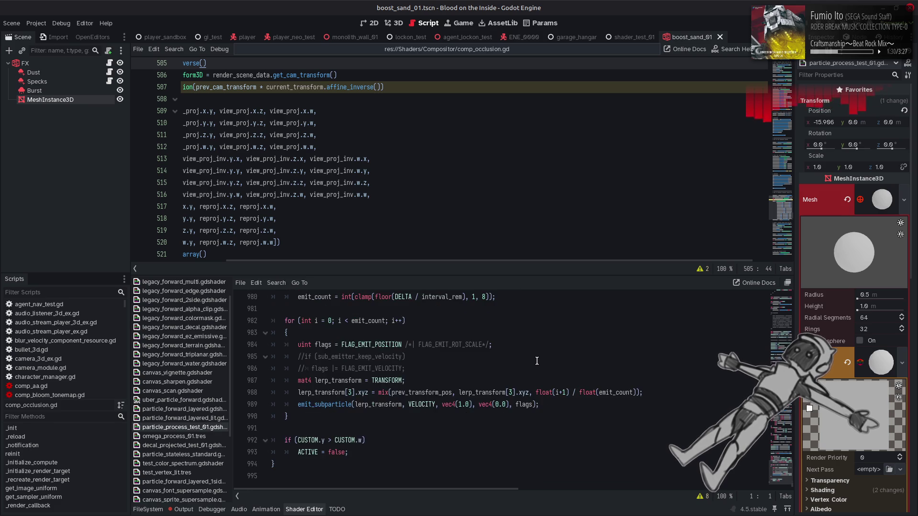
scroll(536, 360, up, 6)
scroll(537, 361, up, 3)
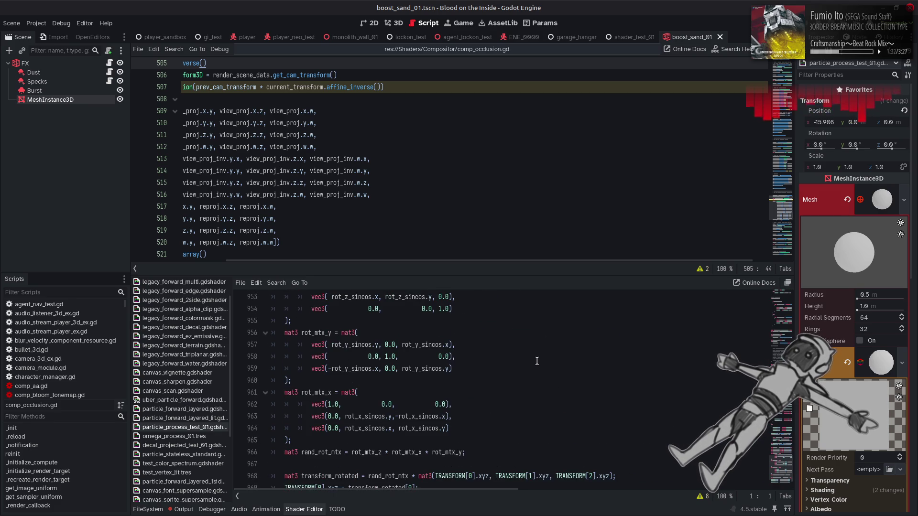
scroll(536, 361, down, 6)
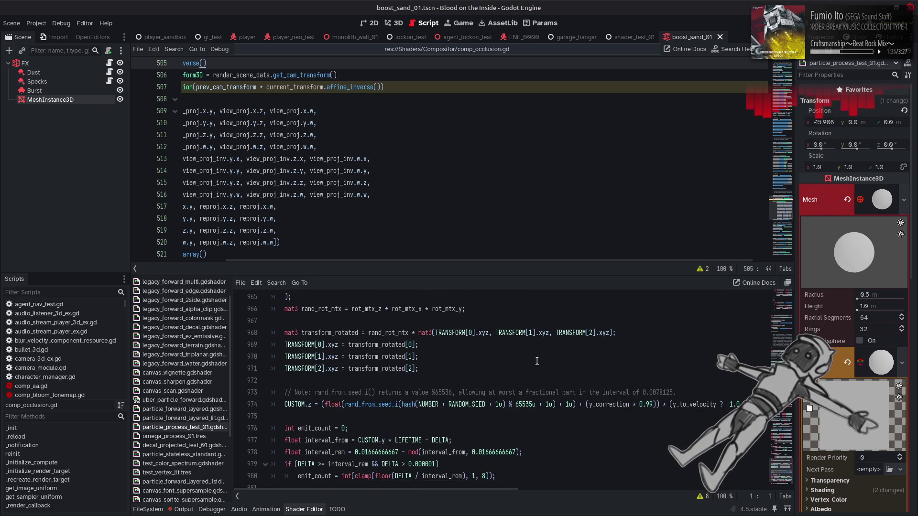
scroll(537, 360, down, 1)
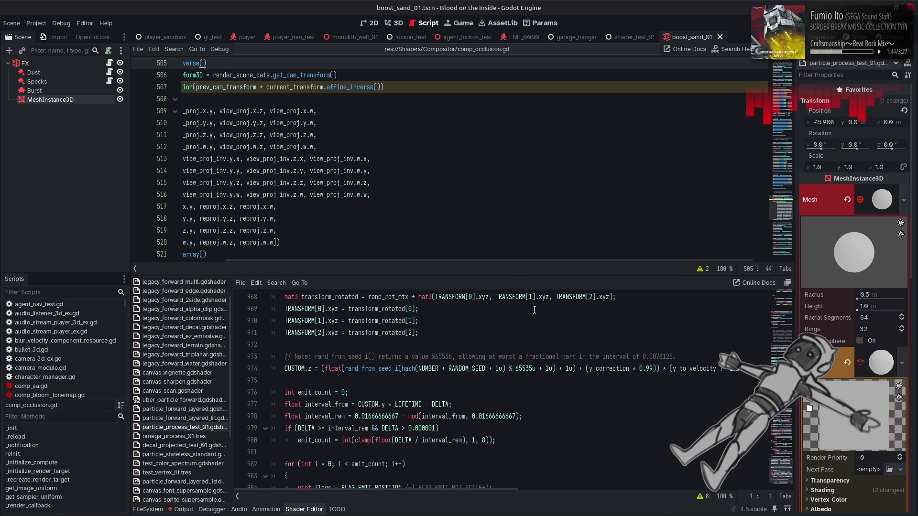
scroll(535, 309, up, 9)
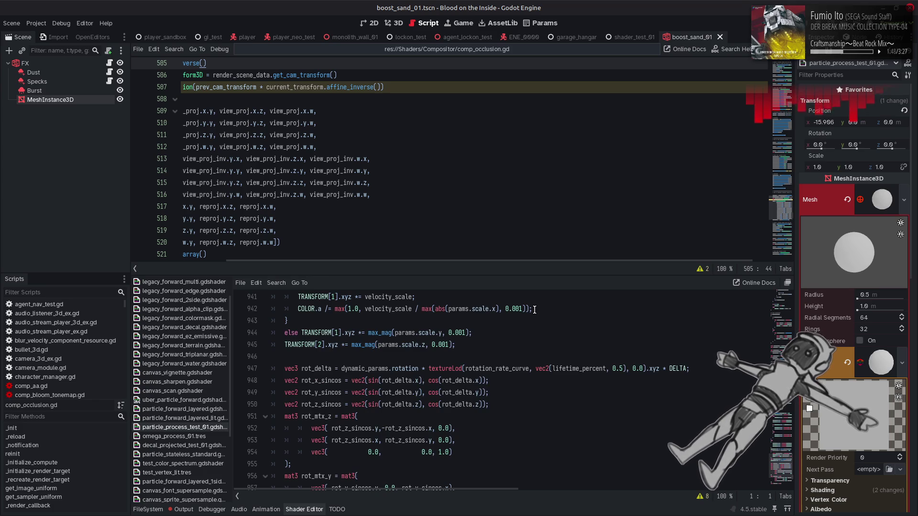
scroll(534, 310, up, 4)
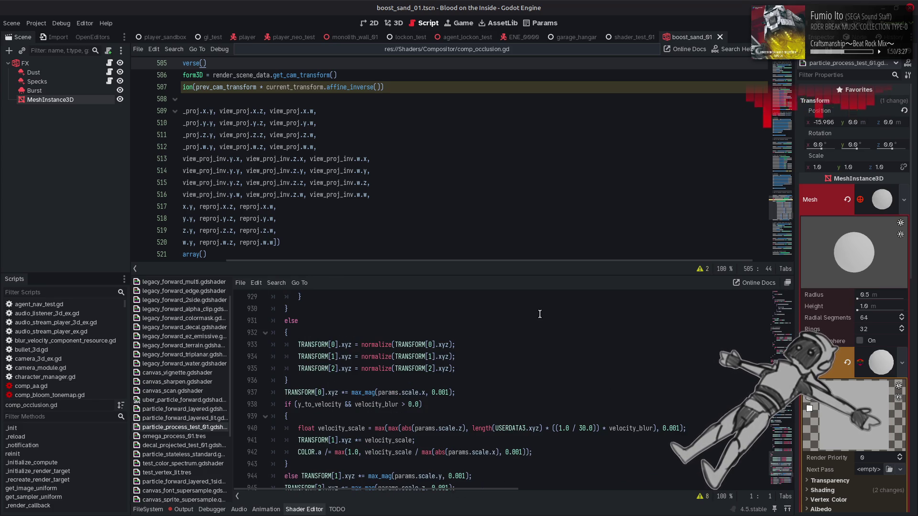
scroll(539, 314, up, 3)
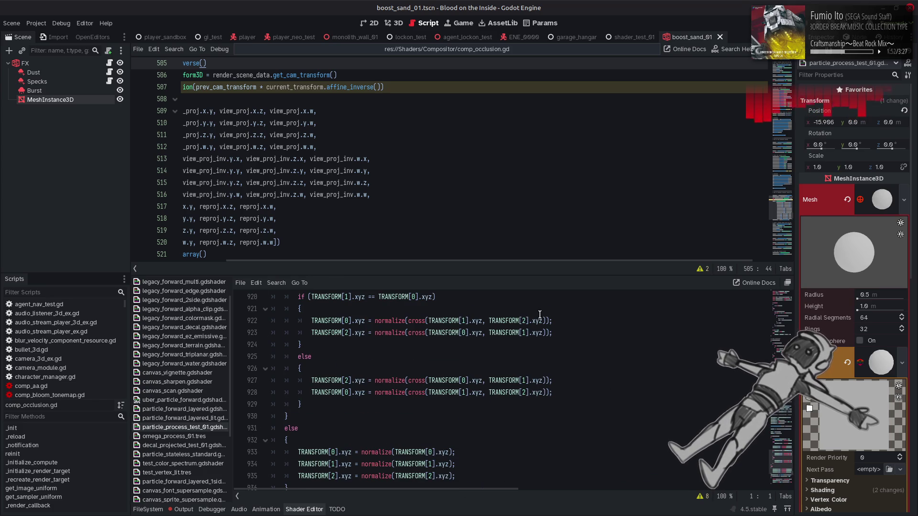
scroll(539, 314, up, 3)
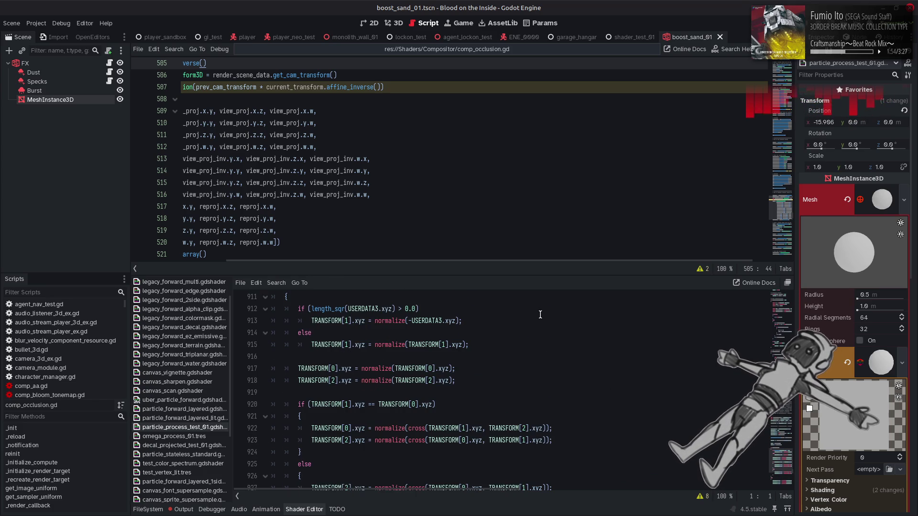
scroll(539, 314, up, 2)
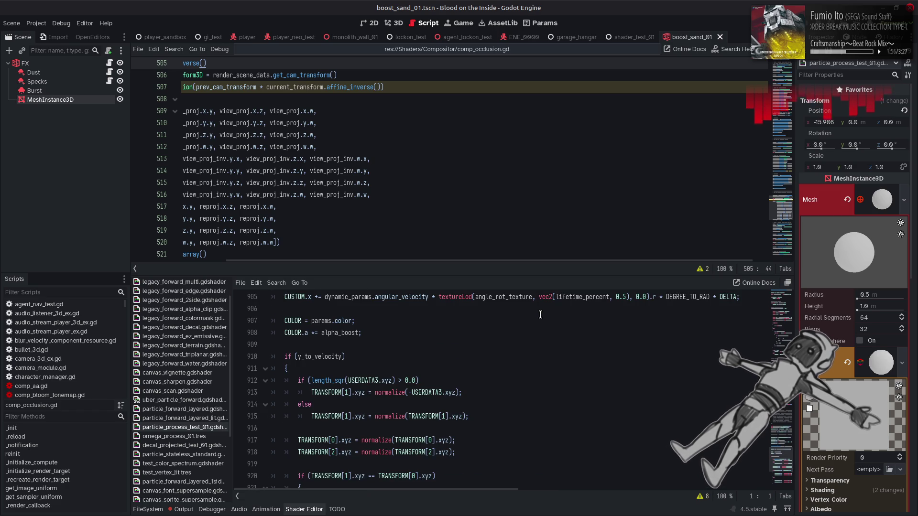
scroll(540, 314, down, 2)
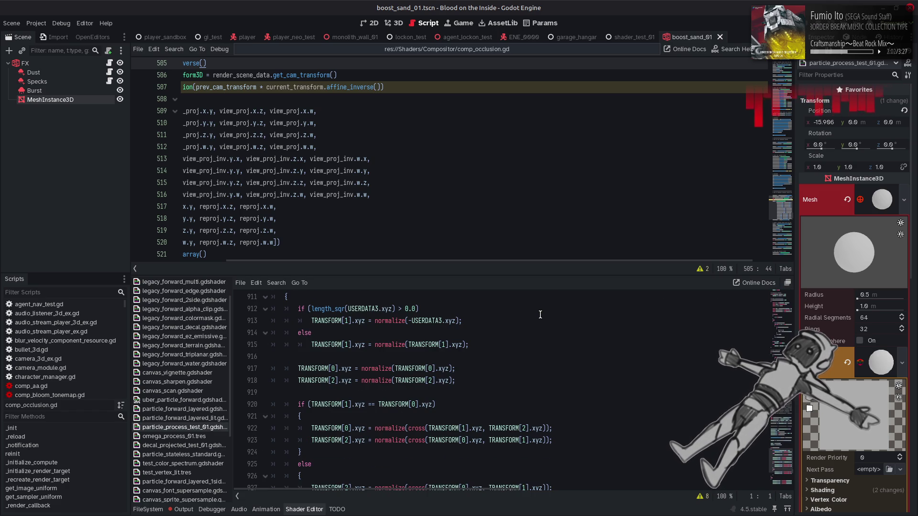
scroll(539, 315, down, 1)
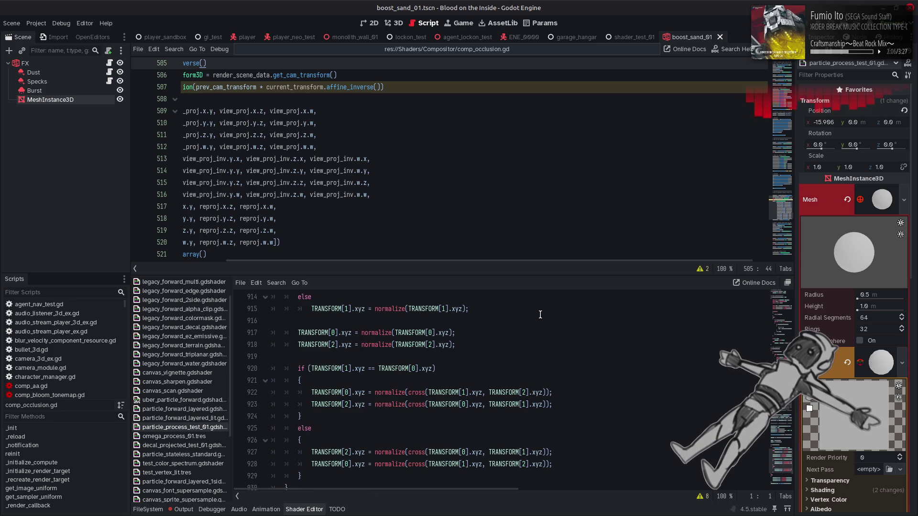
scroll(539, 315, up, 2)
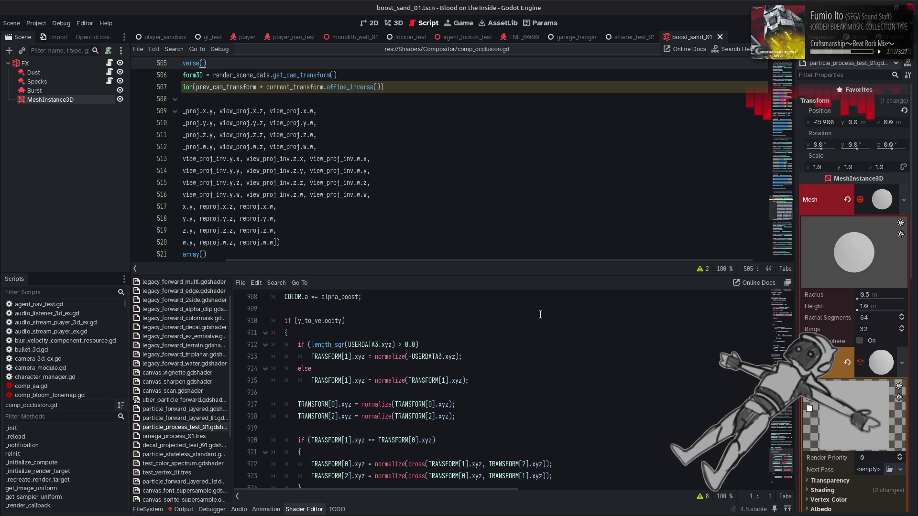
Review the y_to_velocity TRANSFORM normalization code, then bring up the Alt+Tab window switcher.
scroll(540, 314, up, 3)
scroll(539, 315, up, 2)
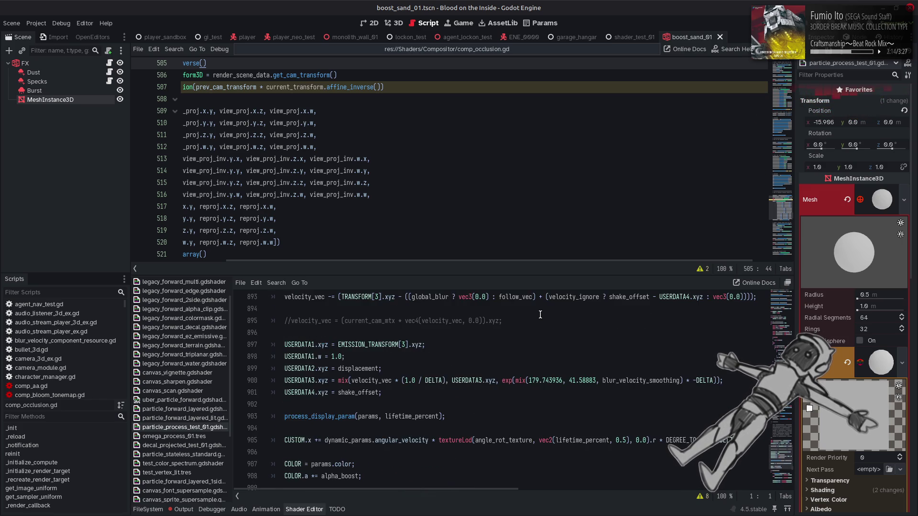
scroll(539, 314, up, 6)
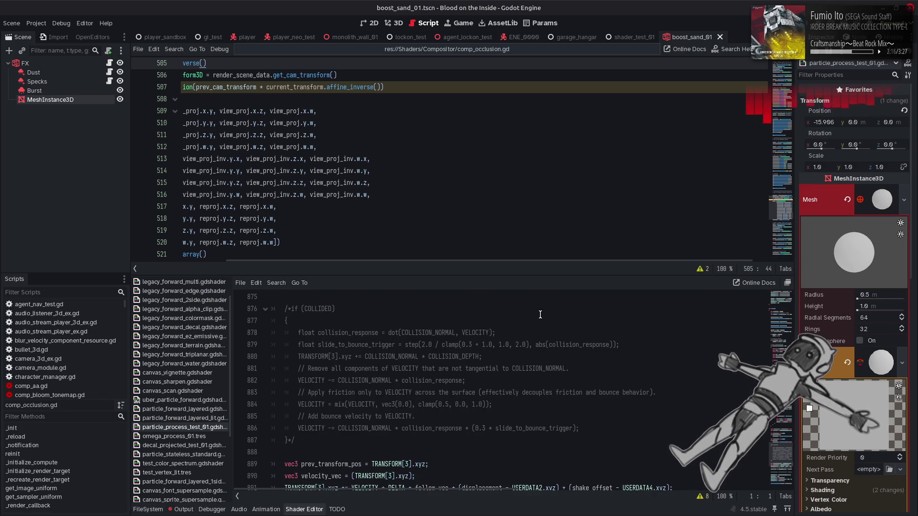
scroll(539, 314, up, 3)
scroll(539, 315, down, 20)
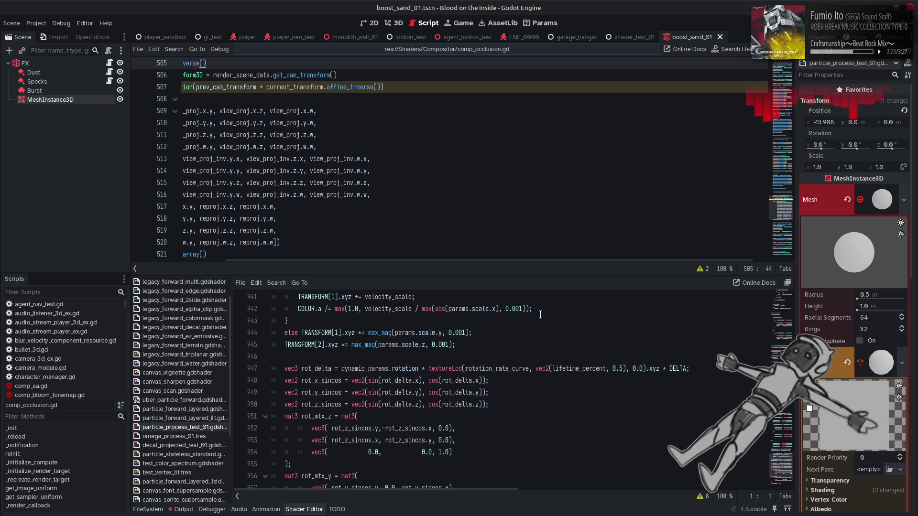
scroll(539, 314, down, 1)
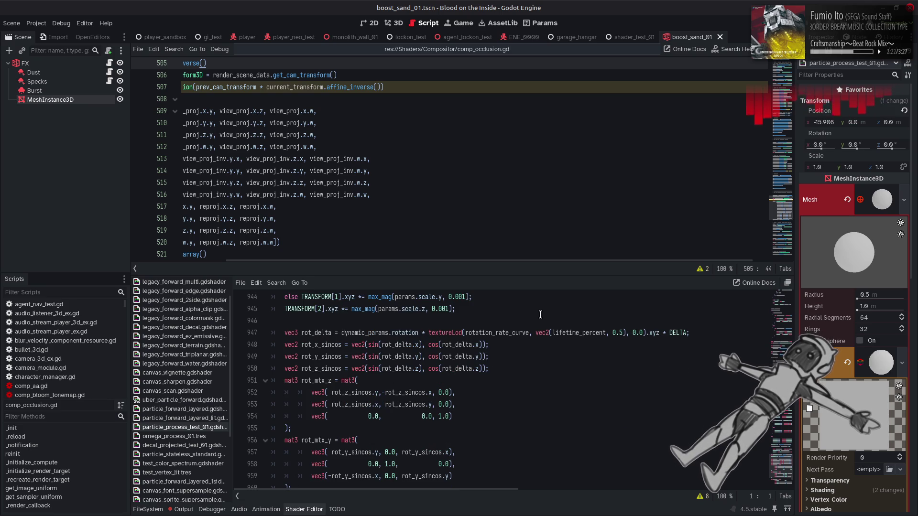
scroll(540, 315, down, 4)
scroll(539, 314, down, 2)
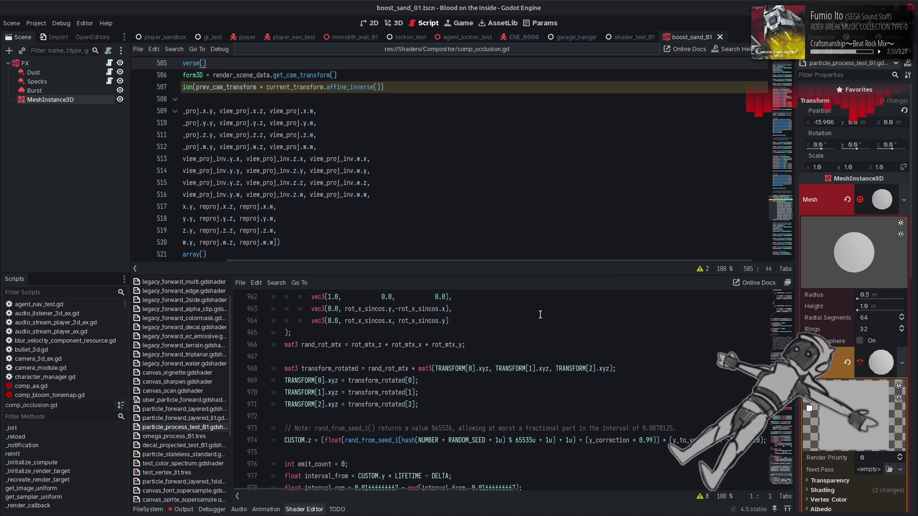
scroll(539, 314, up, 8)
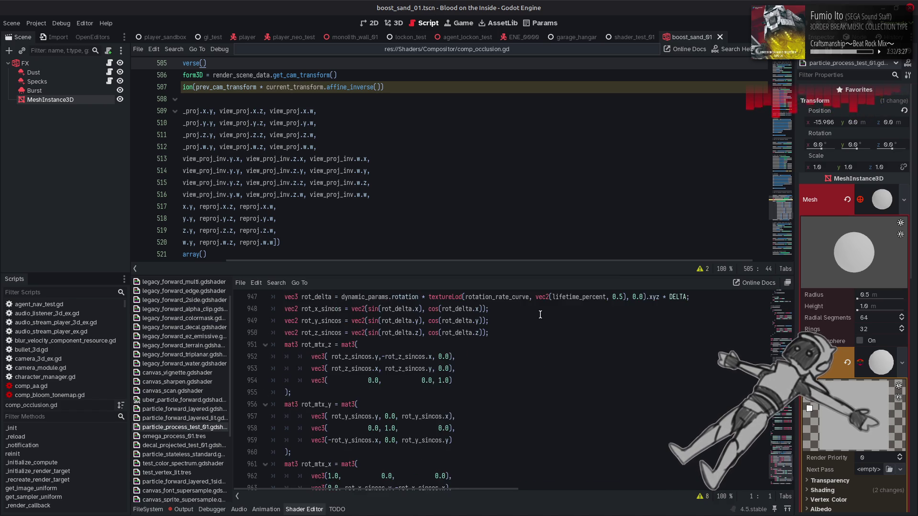
scroll(540, 315, up, 2)
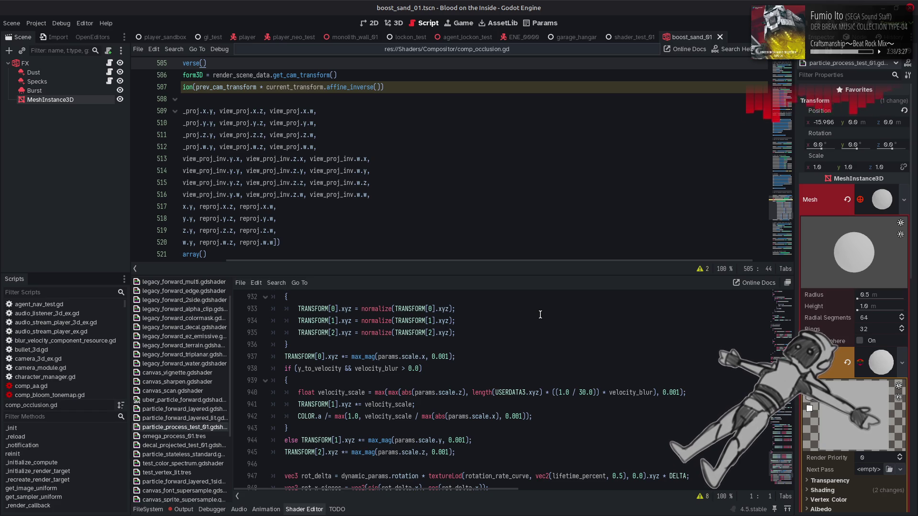
scroll(540, 314, up, 2)
scroll(540, 315, up, 1)
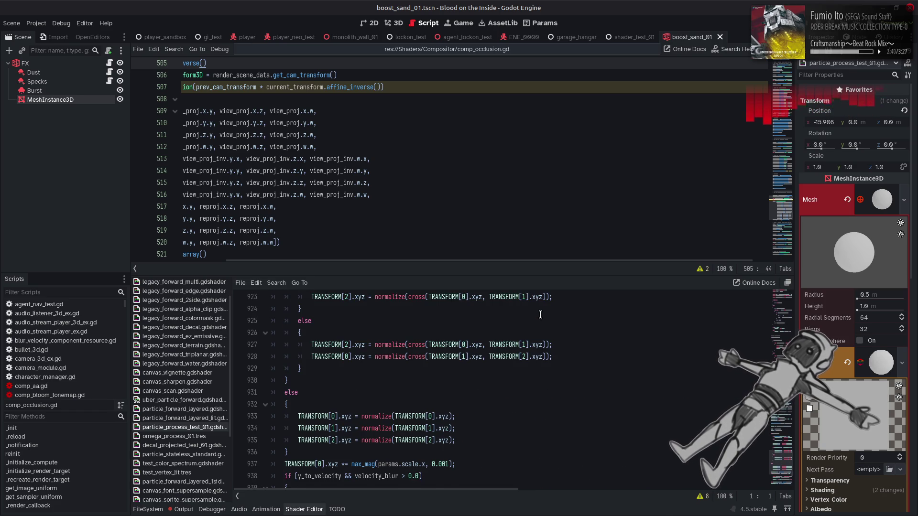
scroll(539, 314, up, 2)
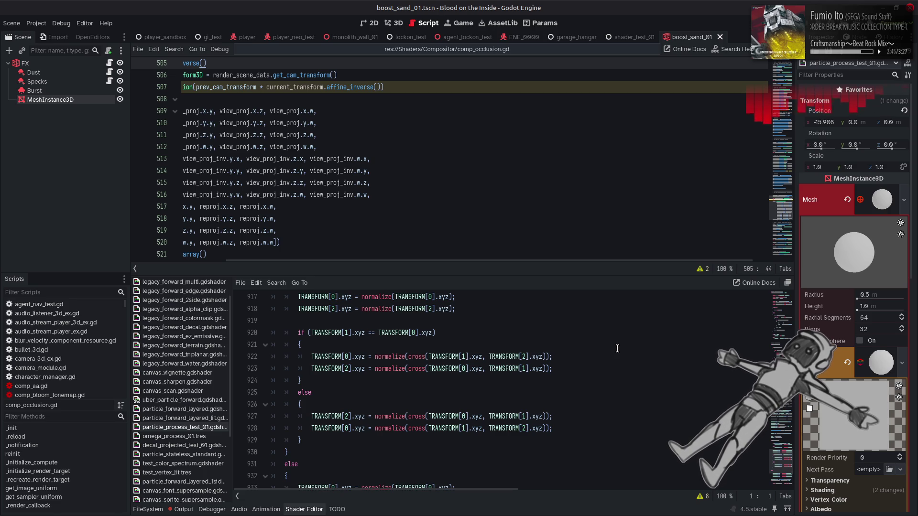
scroll(617, 348, up, 3)
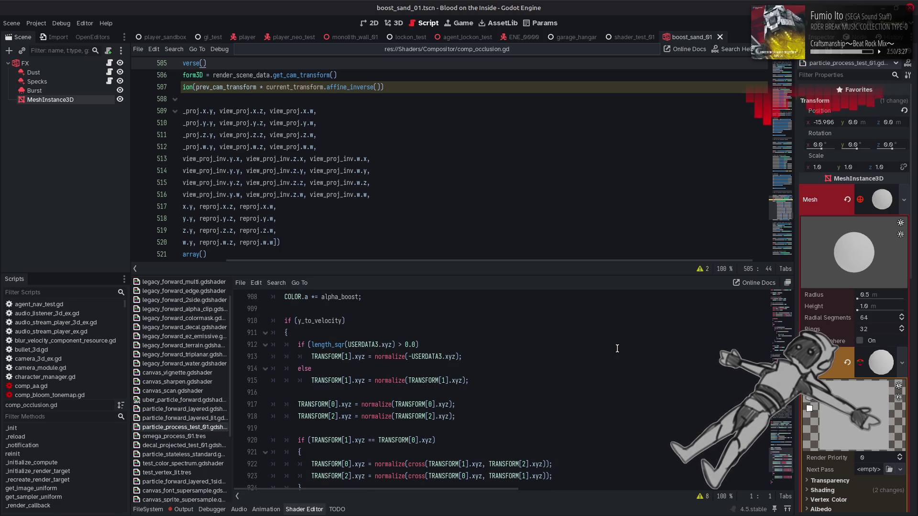
scroll(617, 348, down, 1)
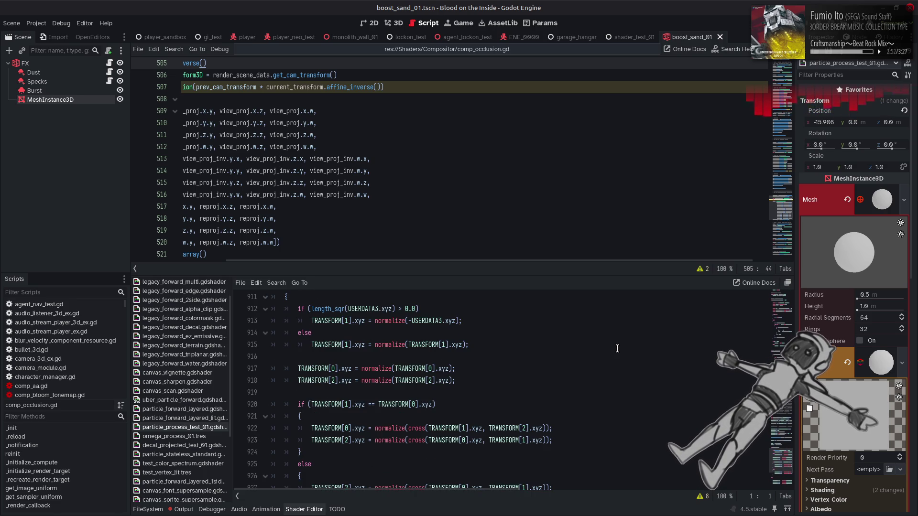
scroll(617, 349, down, 1)
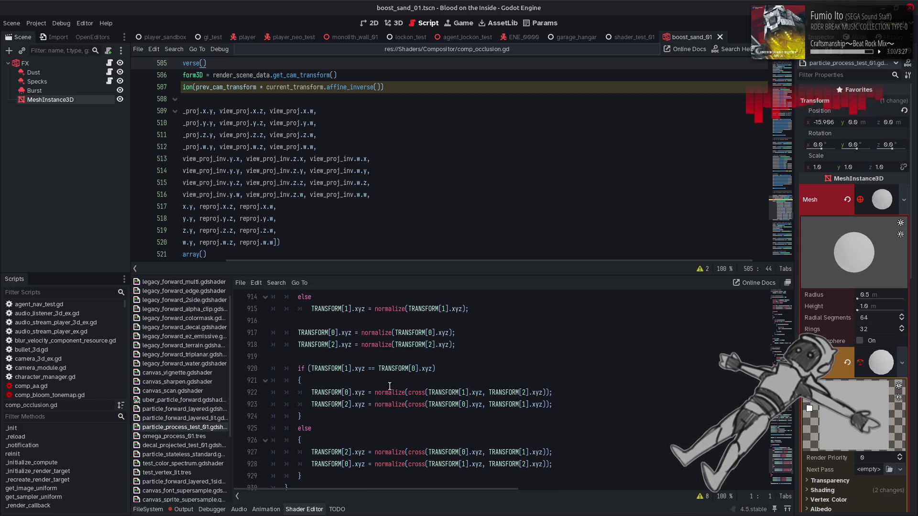
key(alt+Tab)
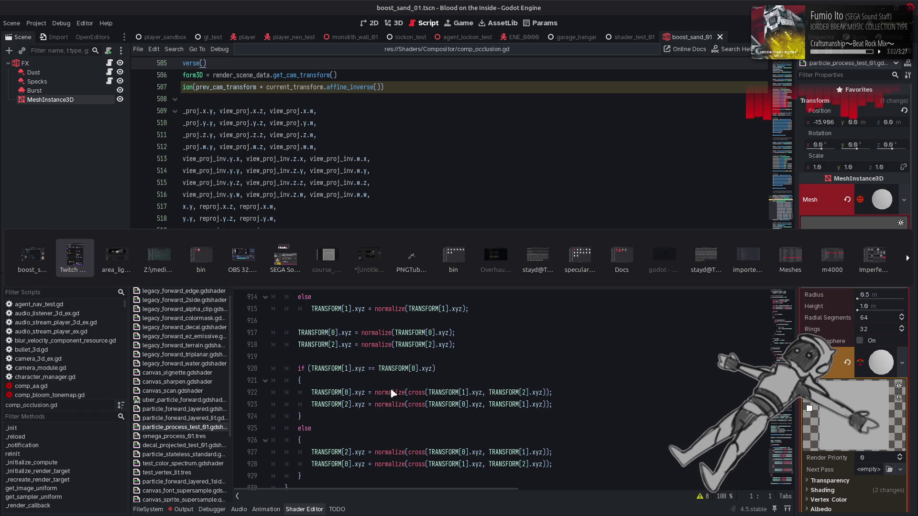
Return to area_spec_test.gdshader, scroll to line 165 and highlight every uhhhhhhst occurrence.
key(alt+Tab)
click(665, 380)
scroll(666, 383, down, 7)
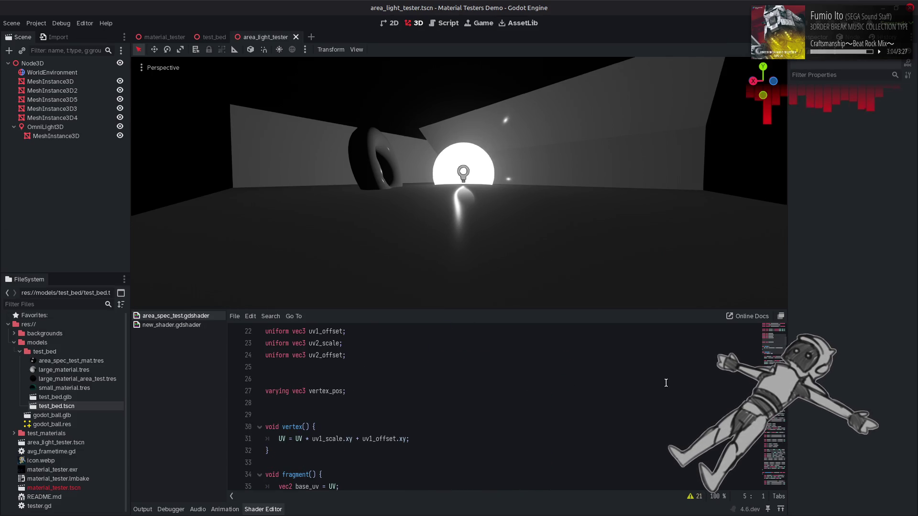
drag(777, 352, 768, 429)
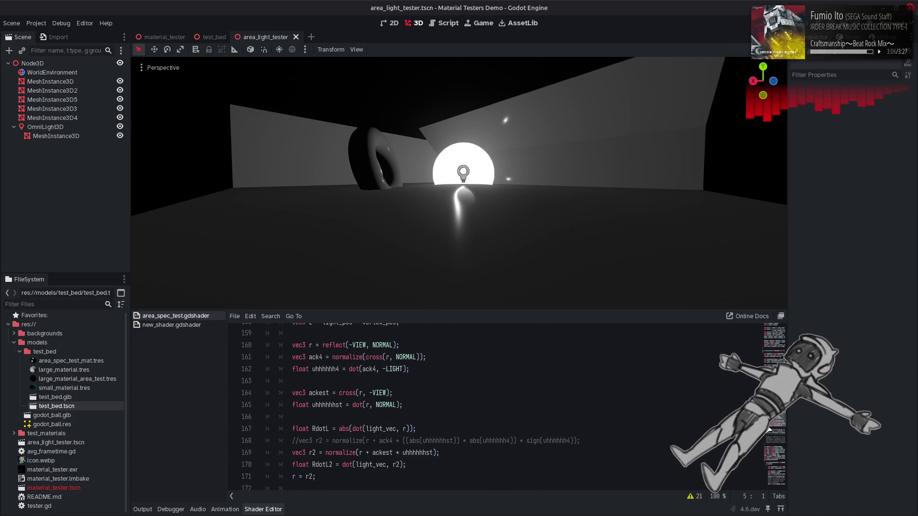
scroll(458, 418, down, 2)
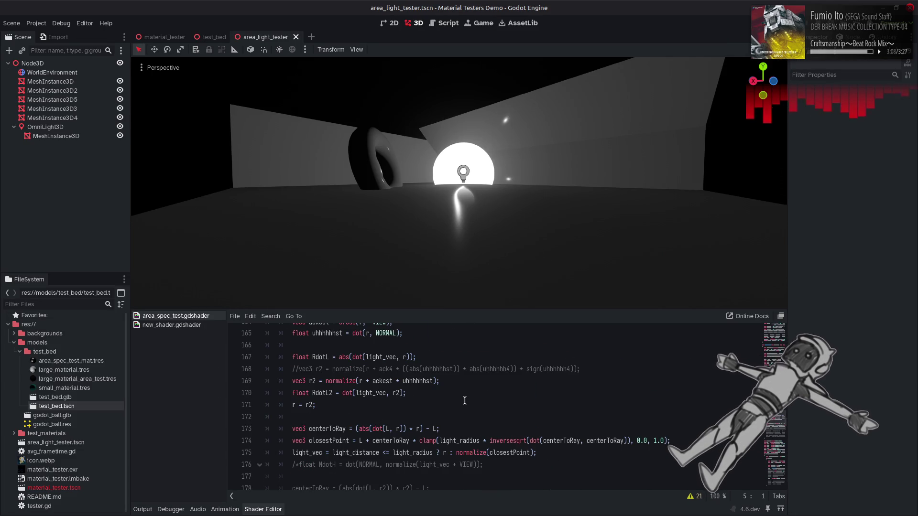
scroll(464, 400, up, 2)
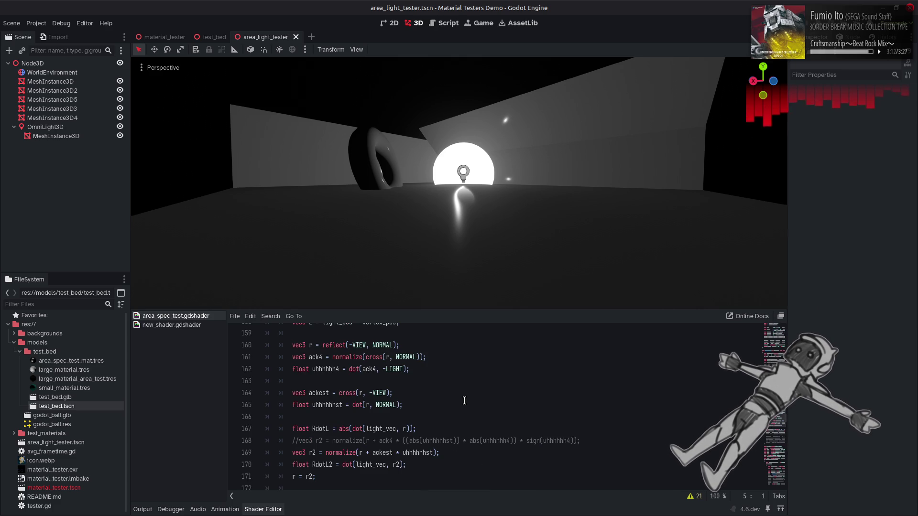
scroll(464, 401, up, 1)
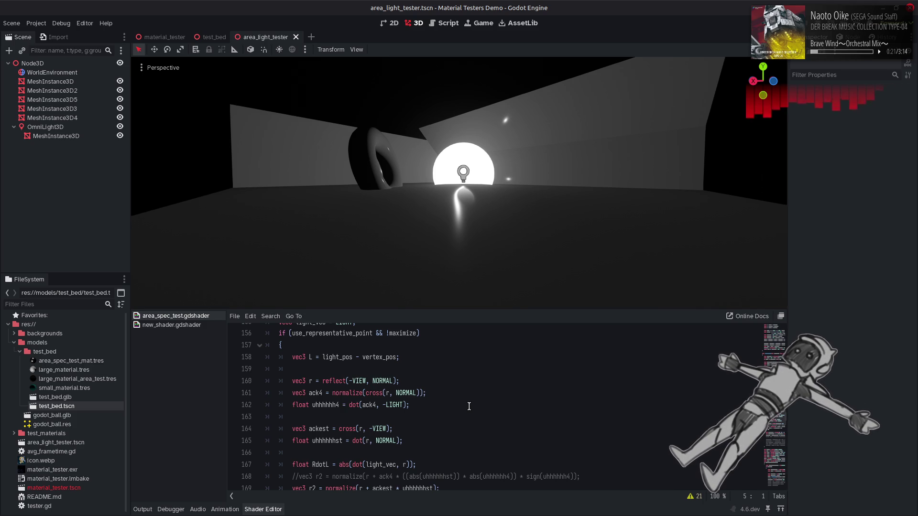
scroll(469, 406, down, 1)
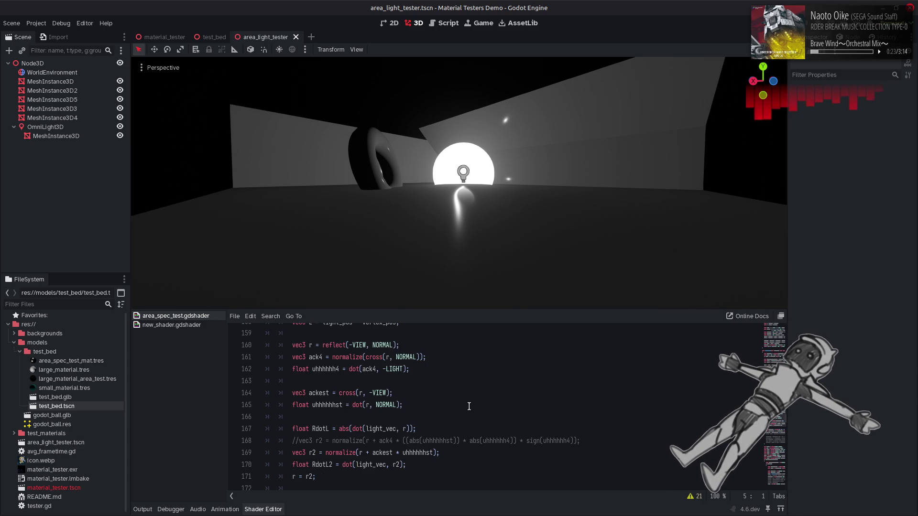
double_click(327, 405)
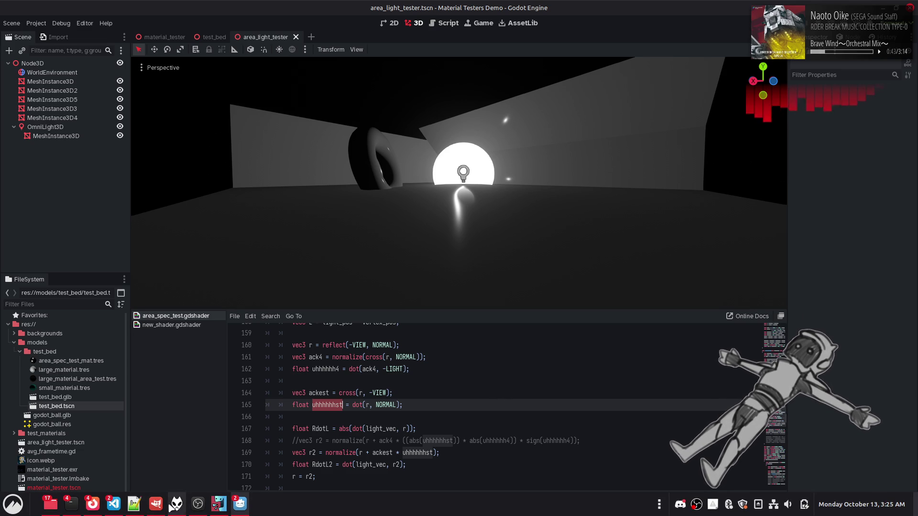
click(139, 506)
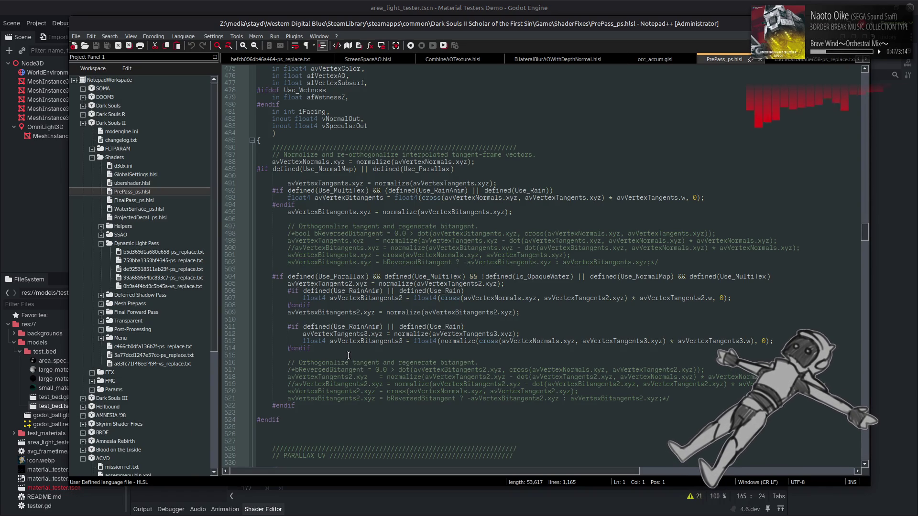
click(521, 4)
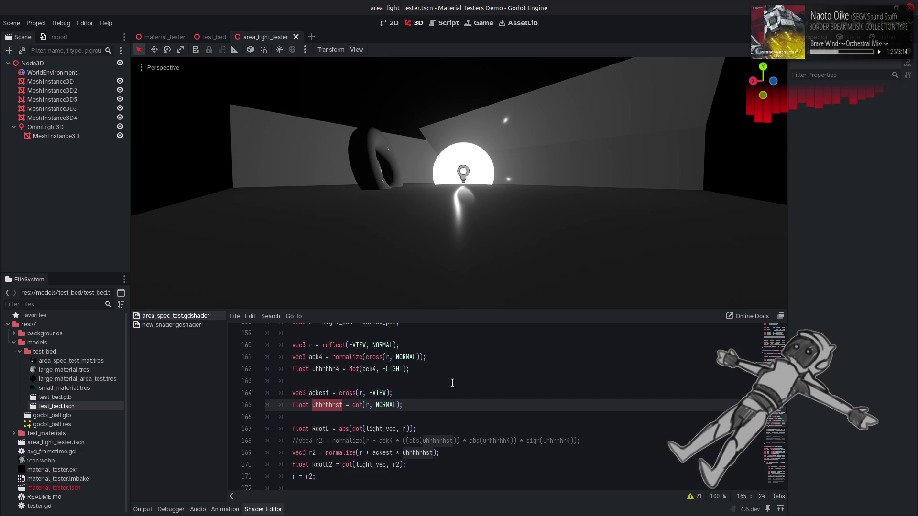
Add line 167 'float fuckin = dot(cross(-VIEW, NORMAL), ackest);' after line 165 and save.
scroll(445, 378, down, 1)
click(433, 372)
key(Return)
key(Return)
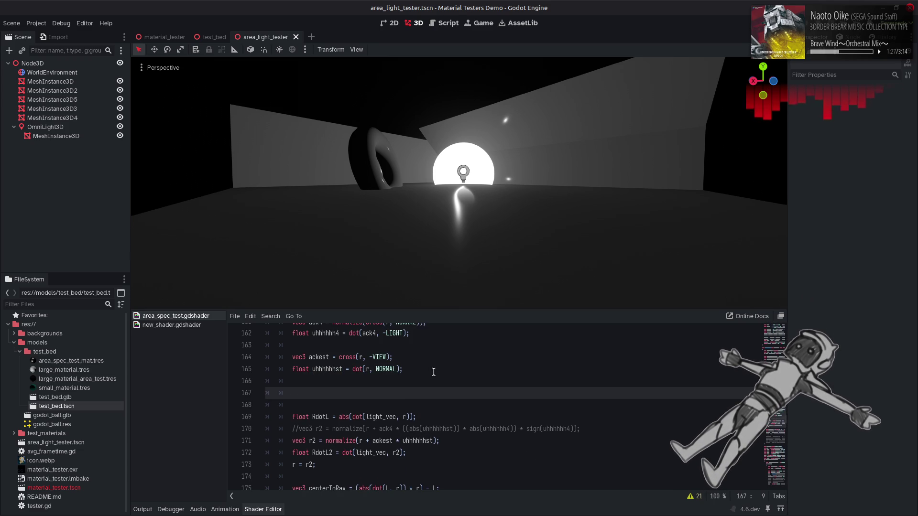
text(ve)
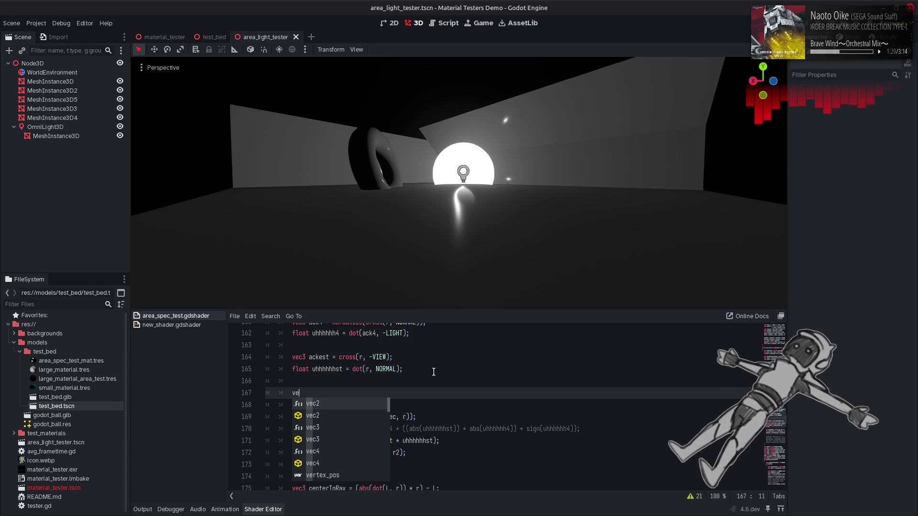
key(BackSpace)
key(BackSpace)
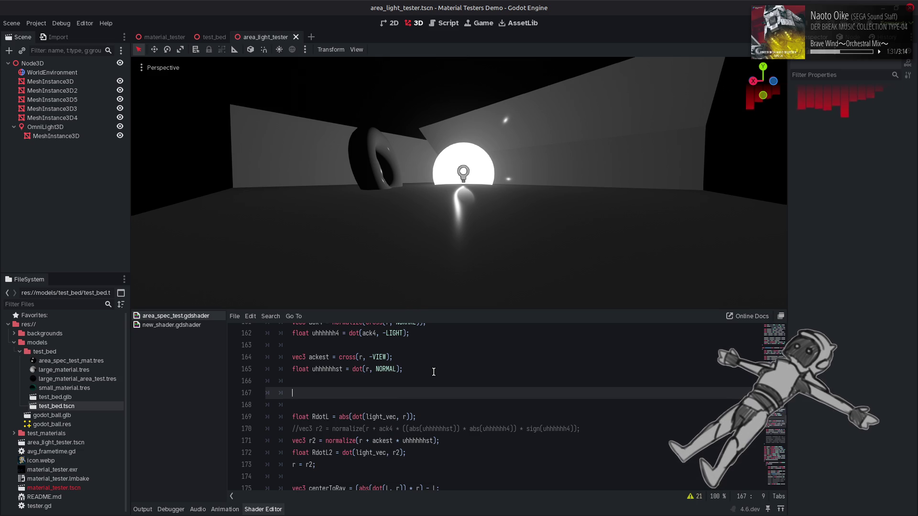
text(float fucki)
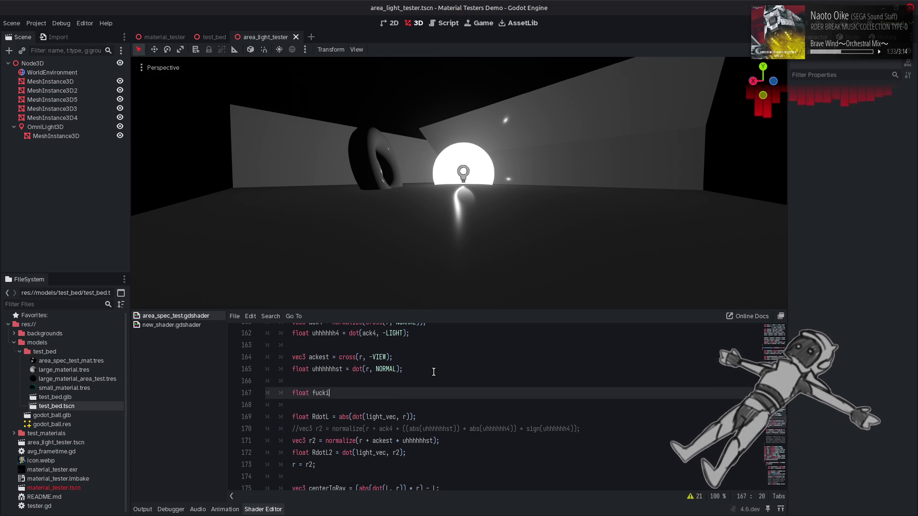
text(n = )
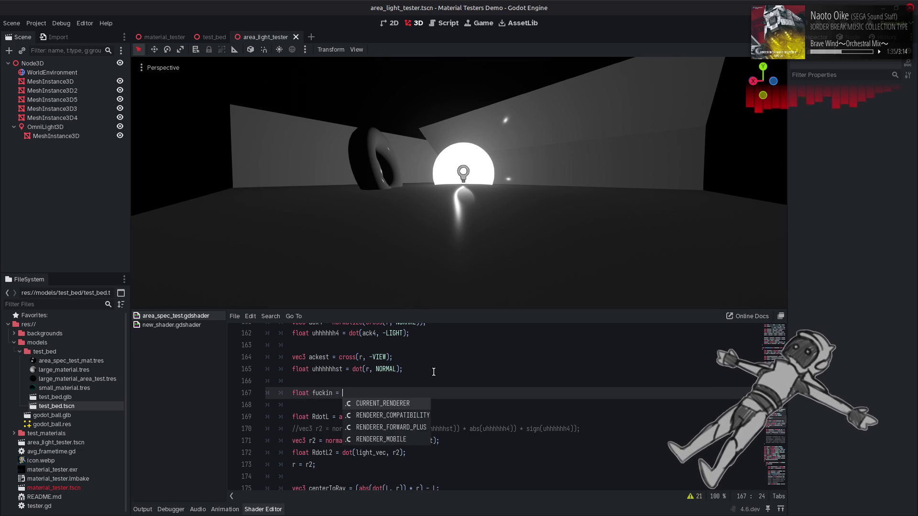
text(cross())
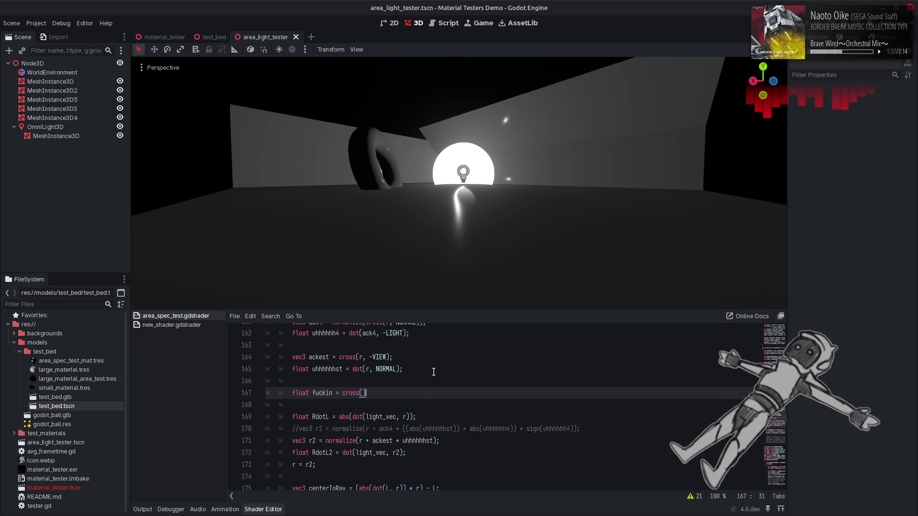
text(dot()
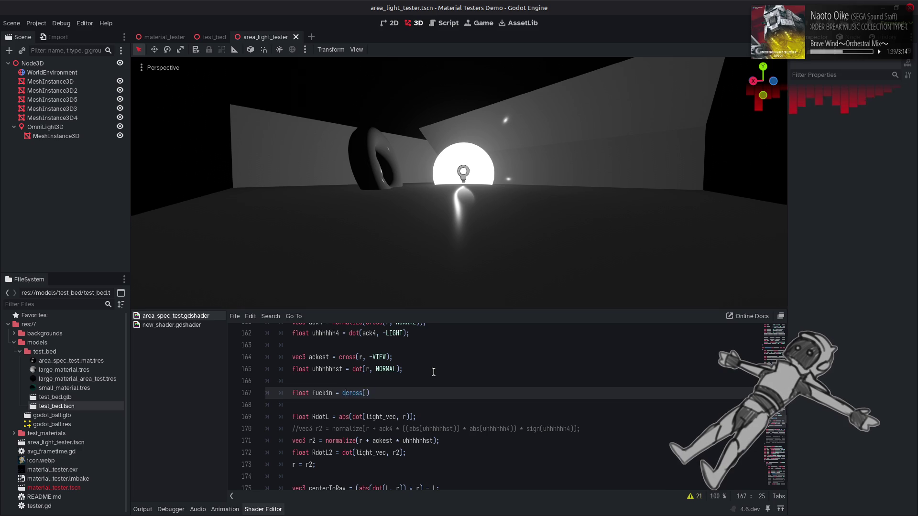
key(Right)
key(Escape)
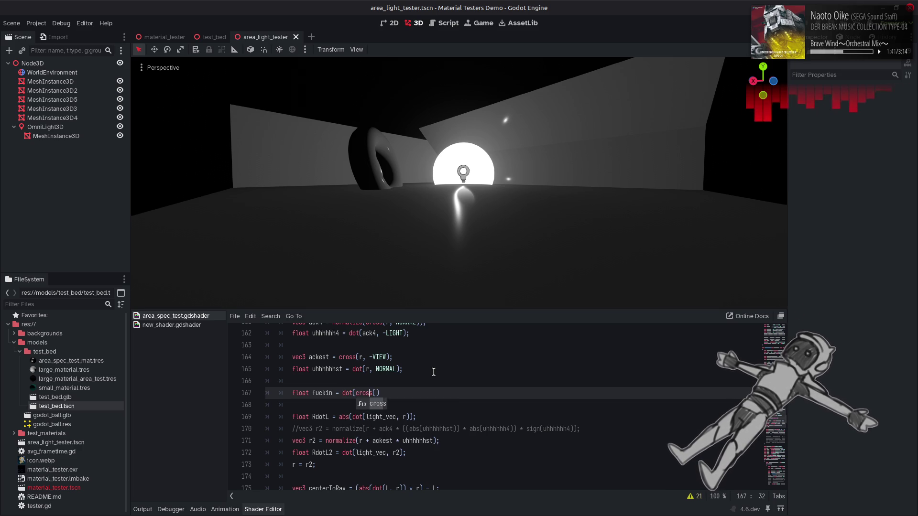
key(Right)
key(Right)
key(Right)
text())
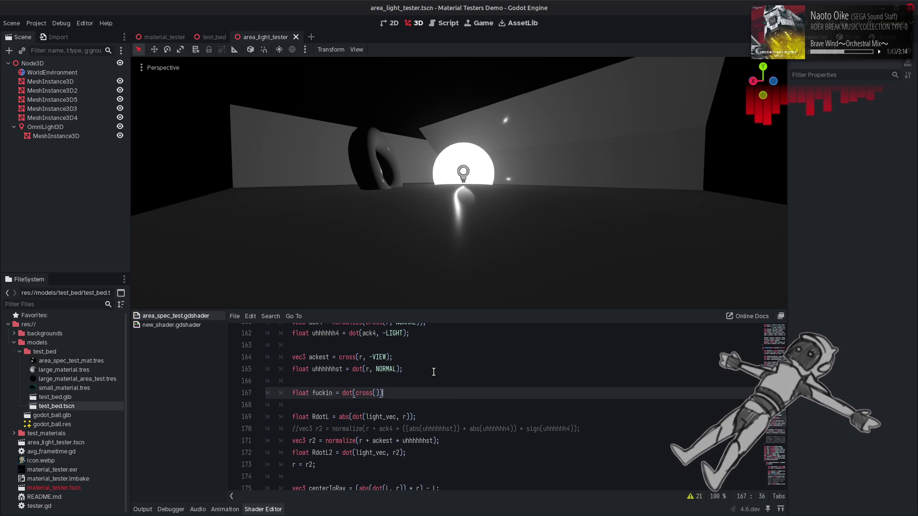
text(;)
key(Left)
key(Left)
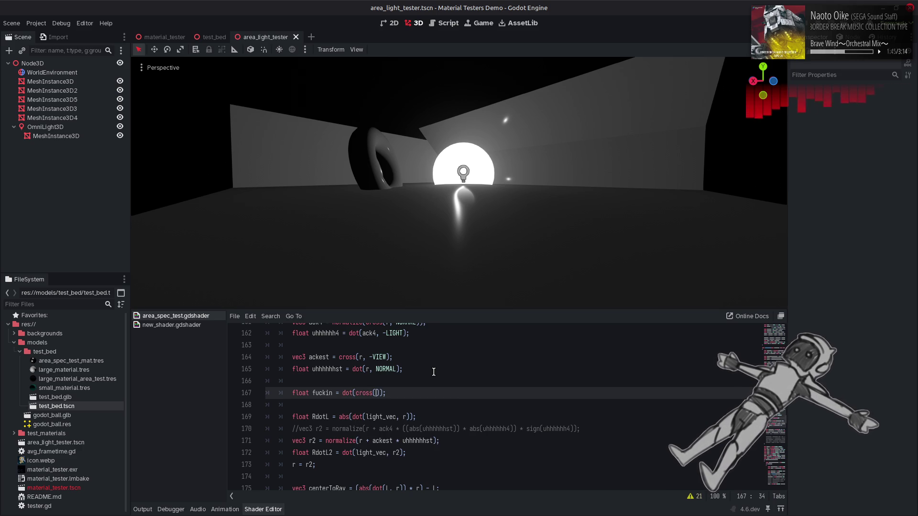
text(, ackest)
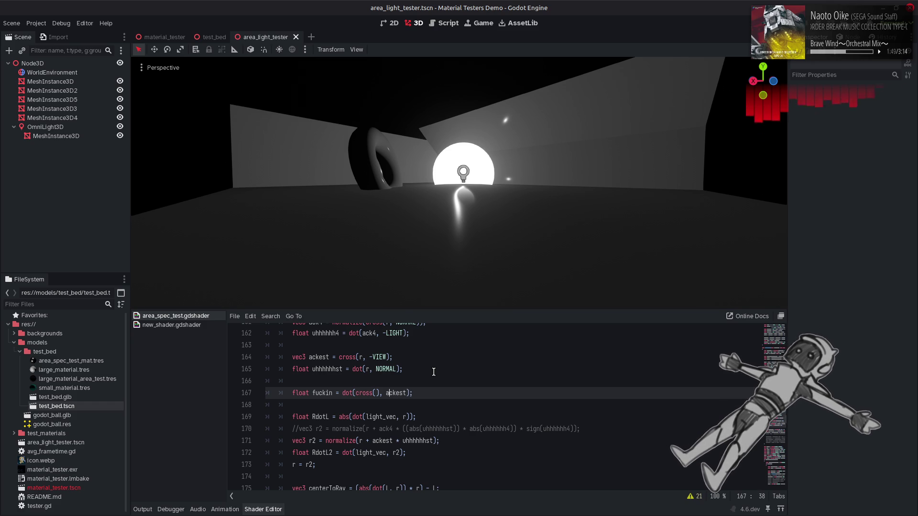
key(Left)
key(Left)
text(-VIEW)
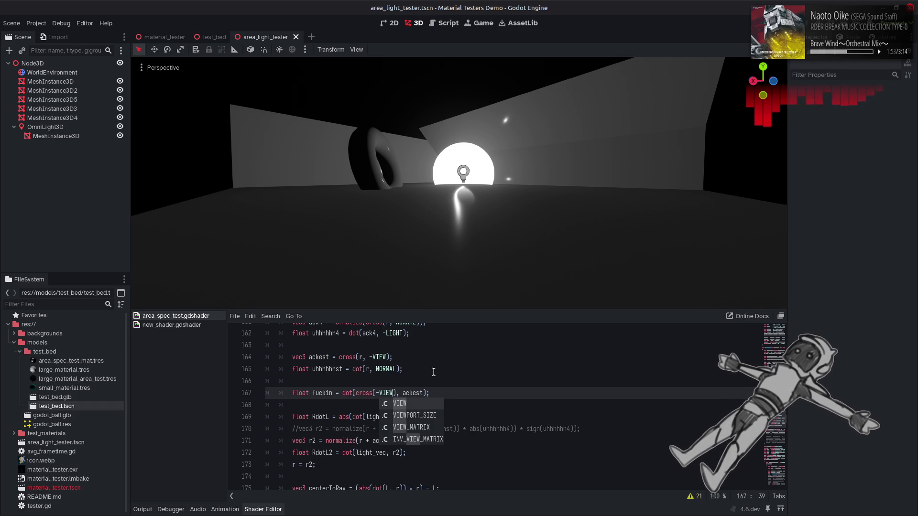
text(,)
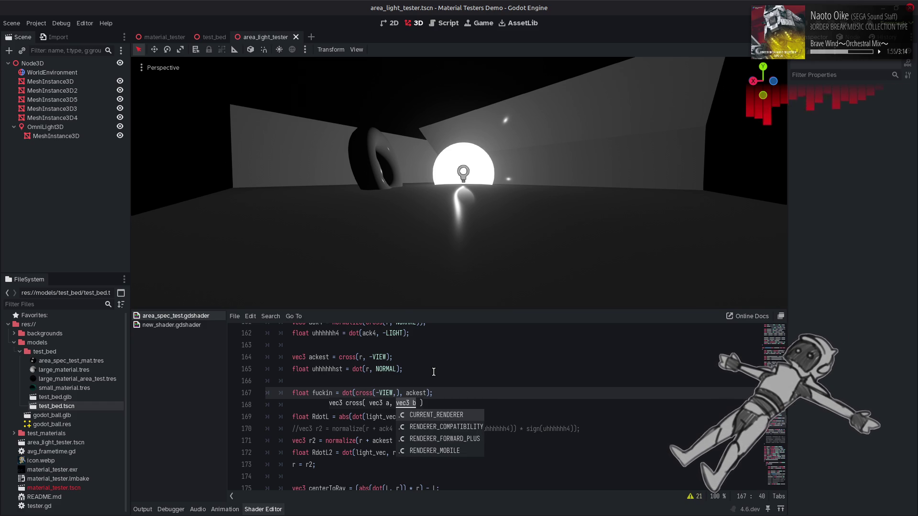
text( NORMAL)
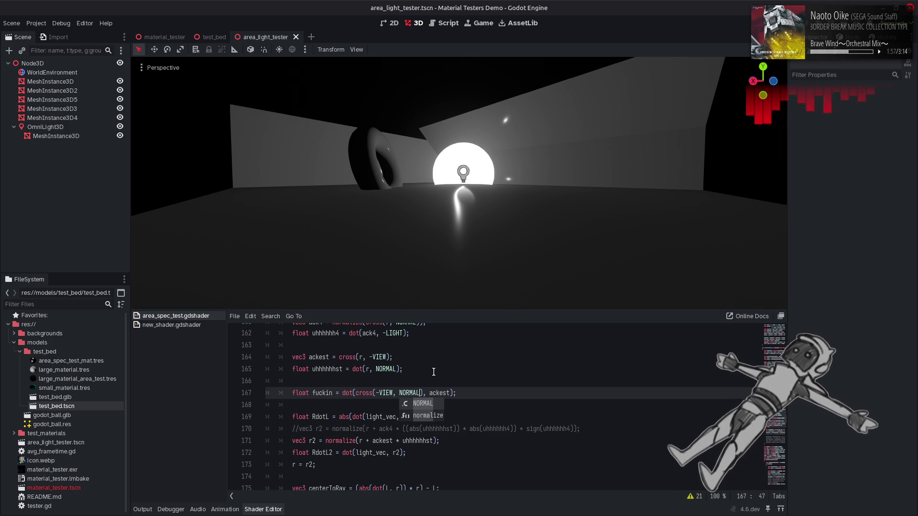
key(ctrl+s)
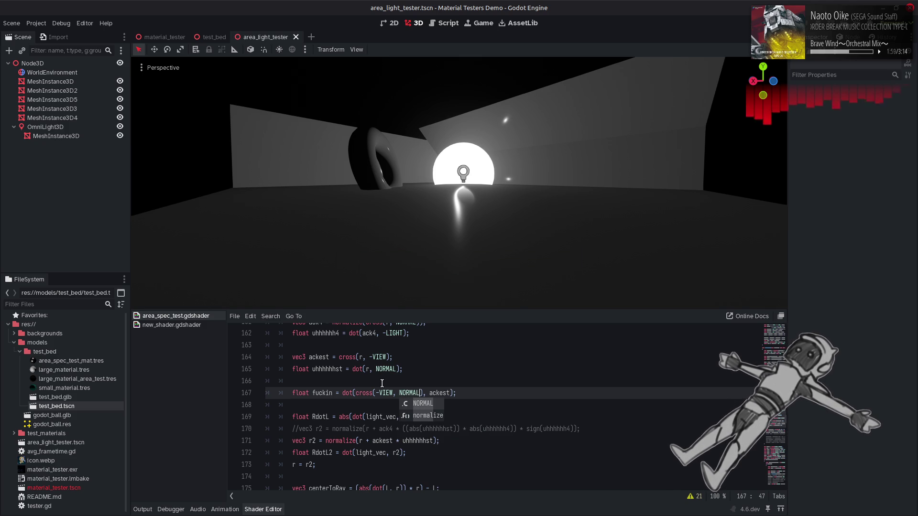
Multiply the r2 offset by sign(fuckin) after uhhhhhhst and recompile.
double_click(321, 393)
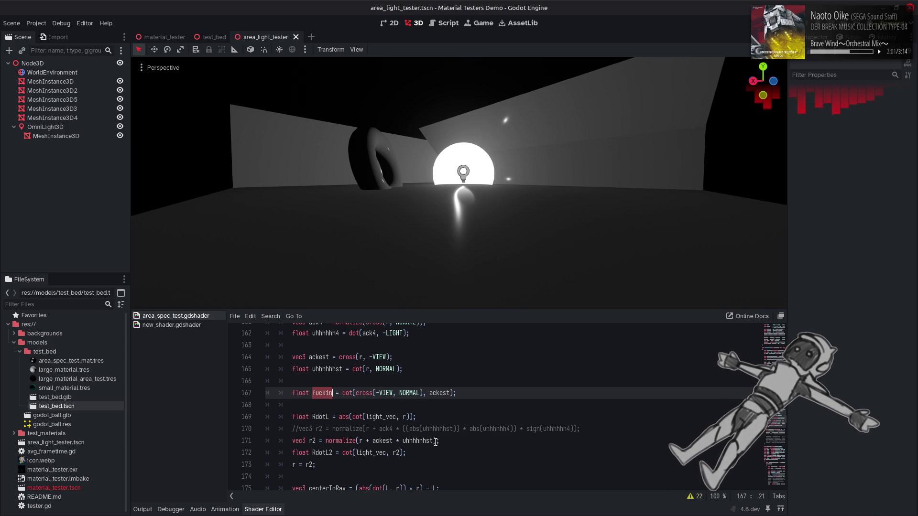
click(435, 441)
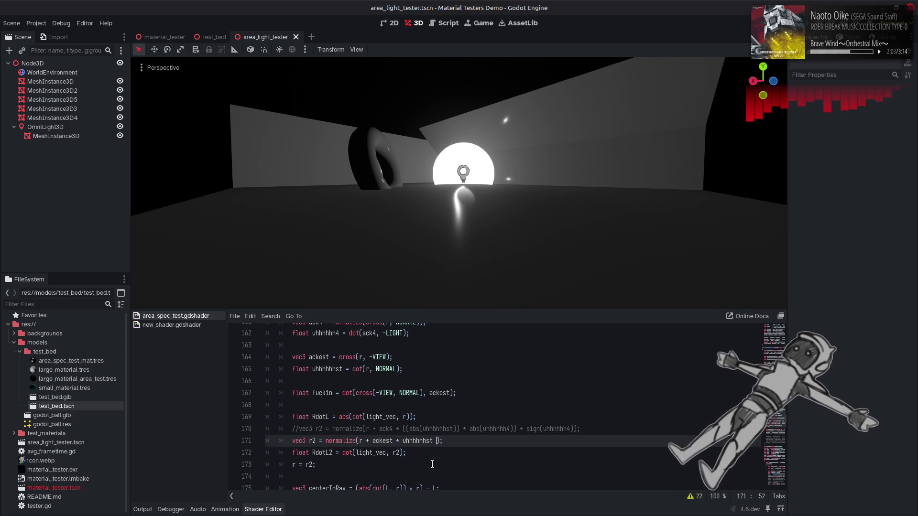
text(* si)
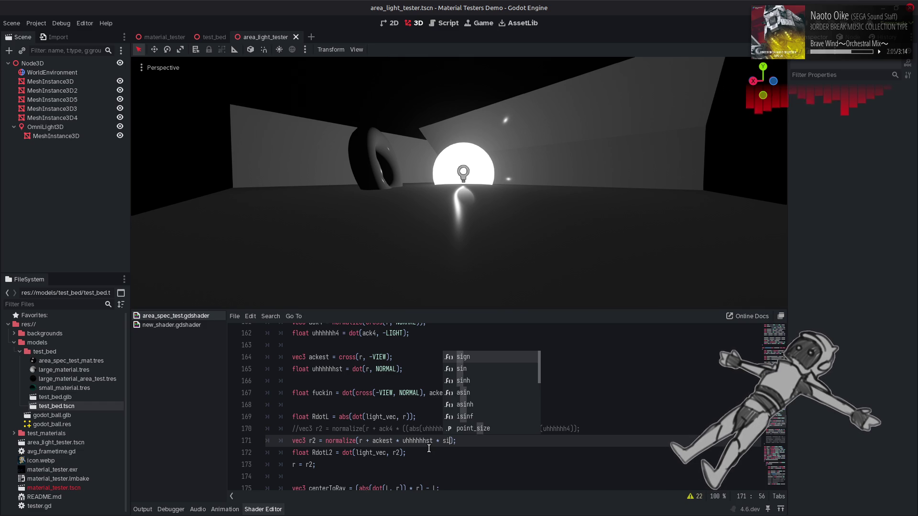
key(Return)
text(fuckin)
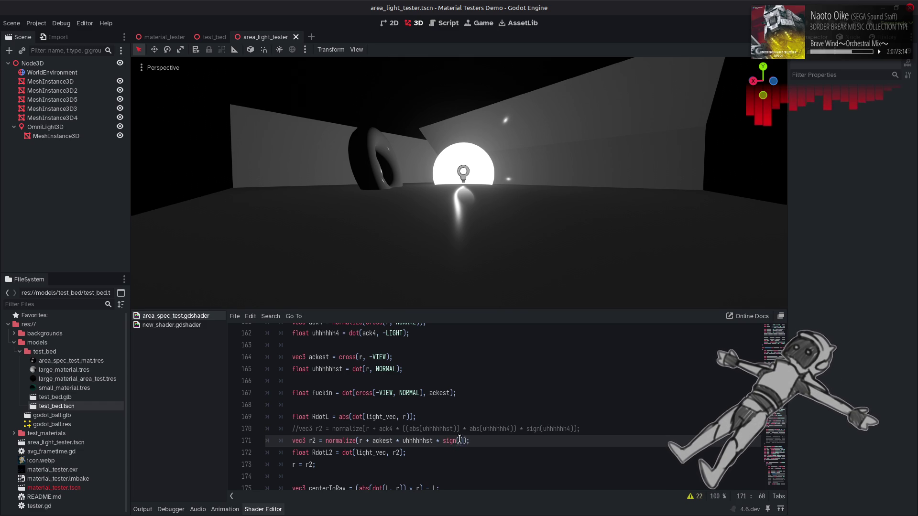
key(ctrl+s)
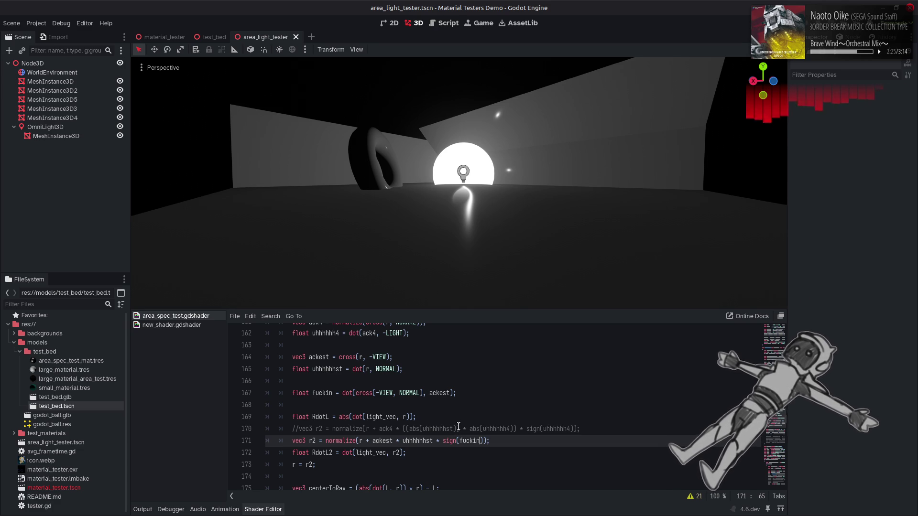
Revert the sign(fuckin) term and delete the new float declaration line.
key(BackSpace)
key(BackSpace)
key(BackSpace)
key(ctrl+s)
drag(465, 393, 198, 393)
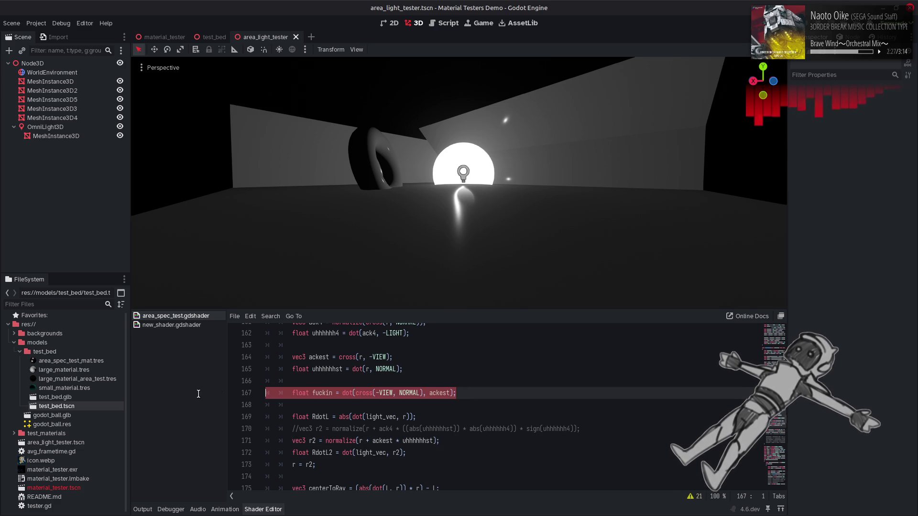
key(BackSpace)
key(BackSpace)
key(BackSpace)
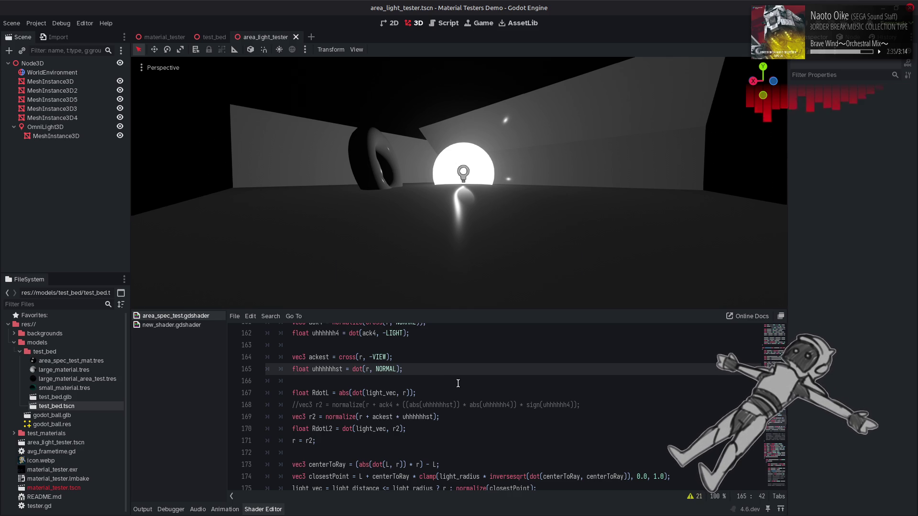
Remove and re-add the uhhhhhhst factor after ackest in the r2 offset.
double_click(408, 416)
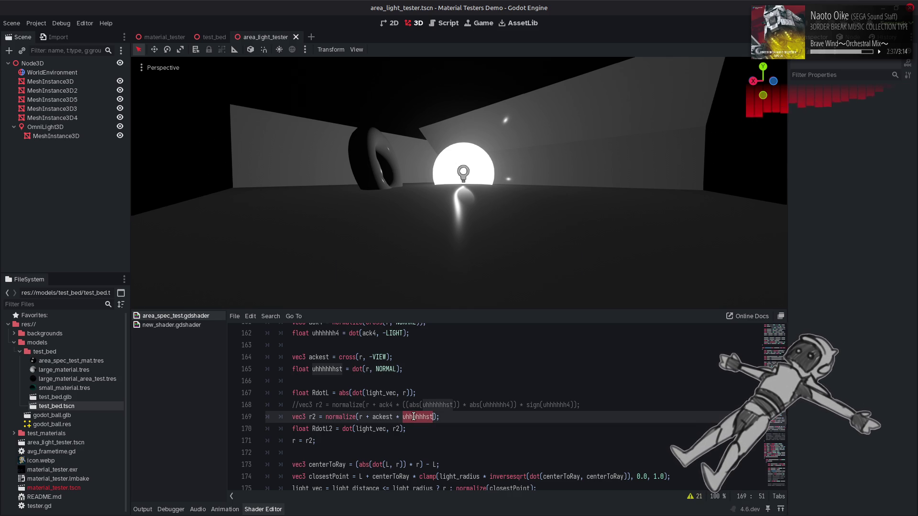
key(BackSpace)
key(BackSpace)
key(BackSpace)
key(BackSpace)
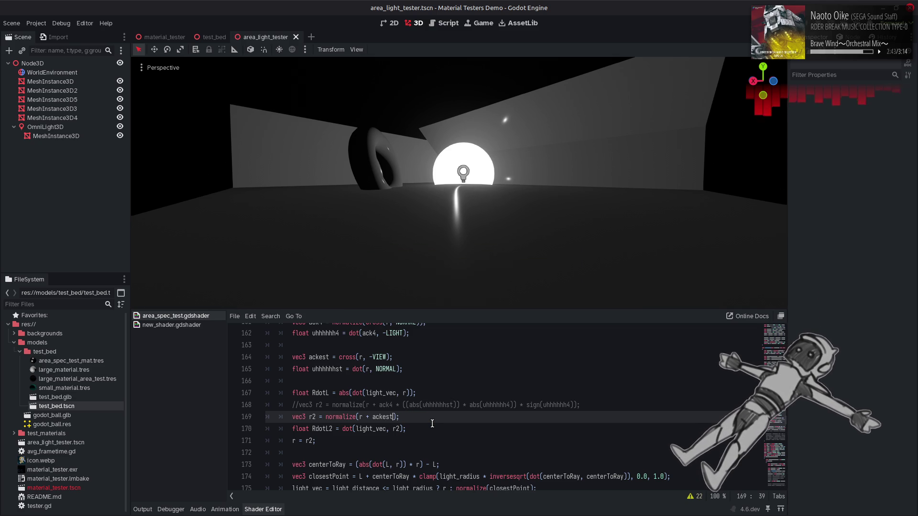
double_click(382, 417)
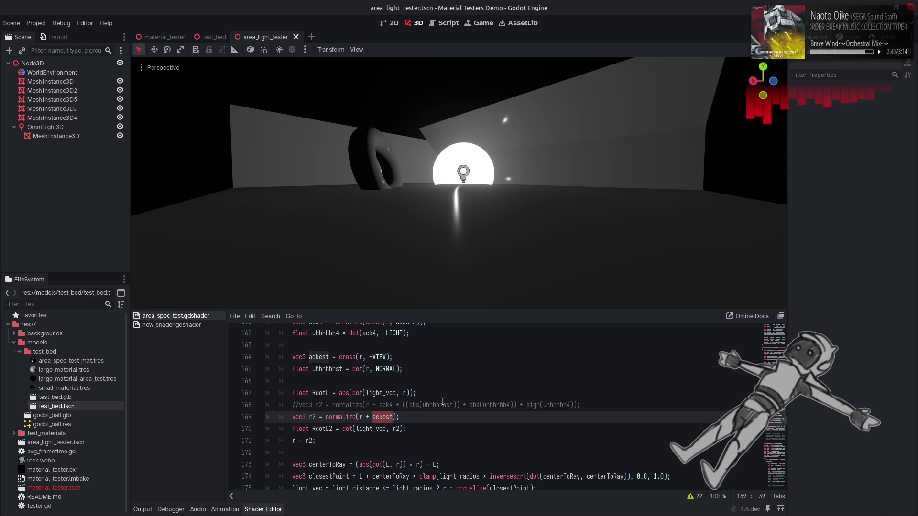
key(Right)
text(* uhhhhhhst)
key(Up)
key(Up)
key(Up)
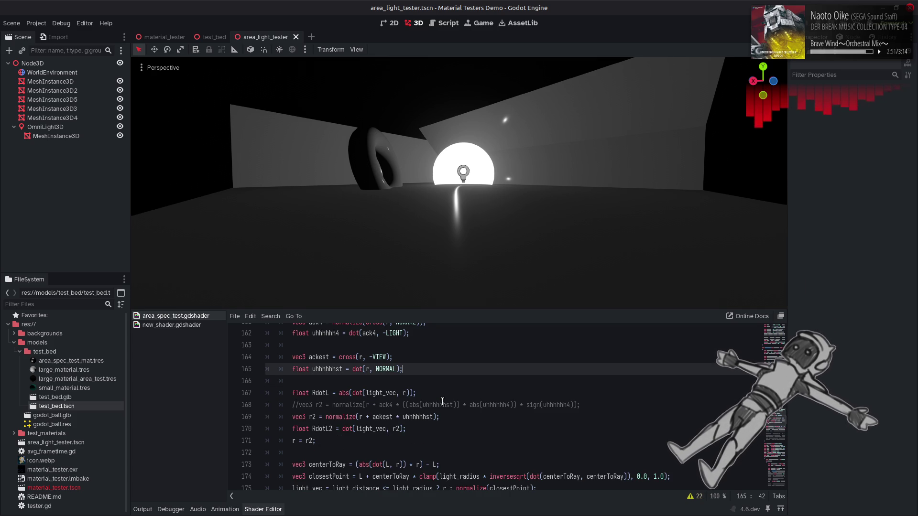
Change the r2 offset factor to sign(uhhhhhh) and recompile.
click(429, 416)
key(BackSpace)
key(BackSpace)
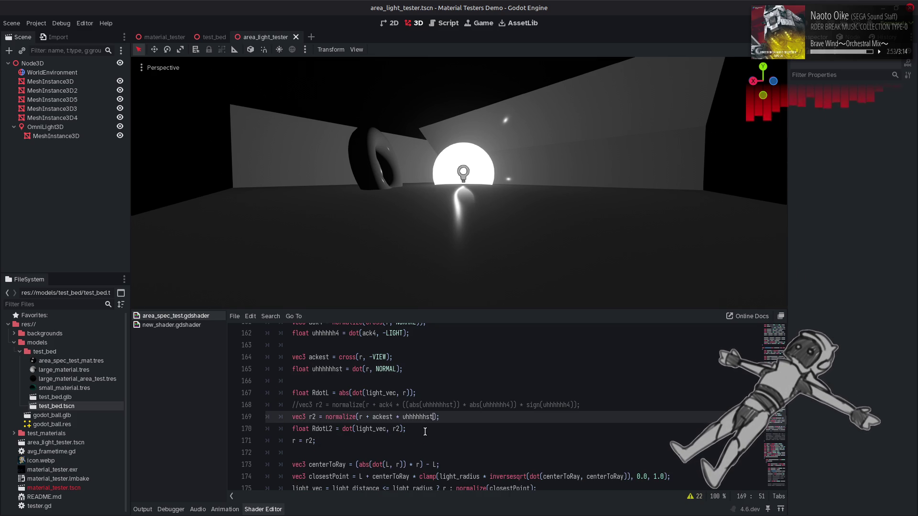
key(ctrl+s)
click(403, 419)
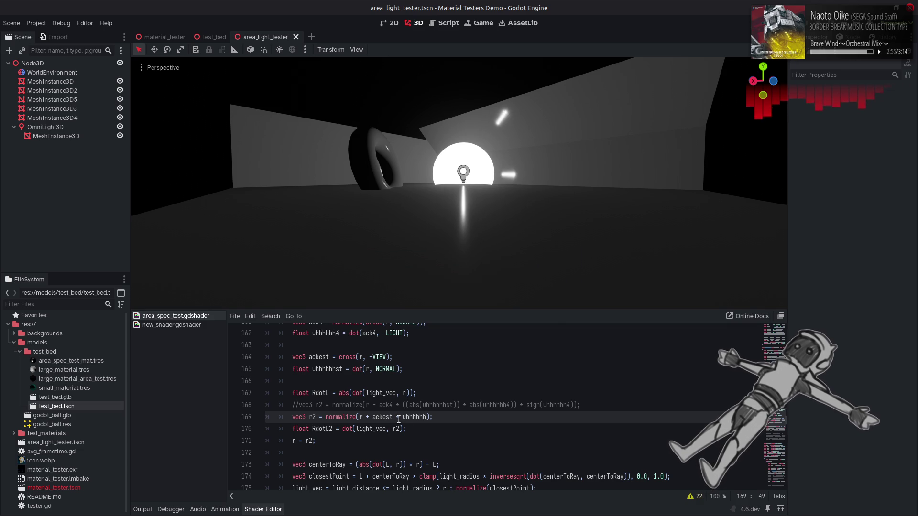
text(sign)
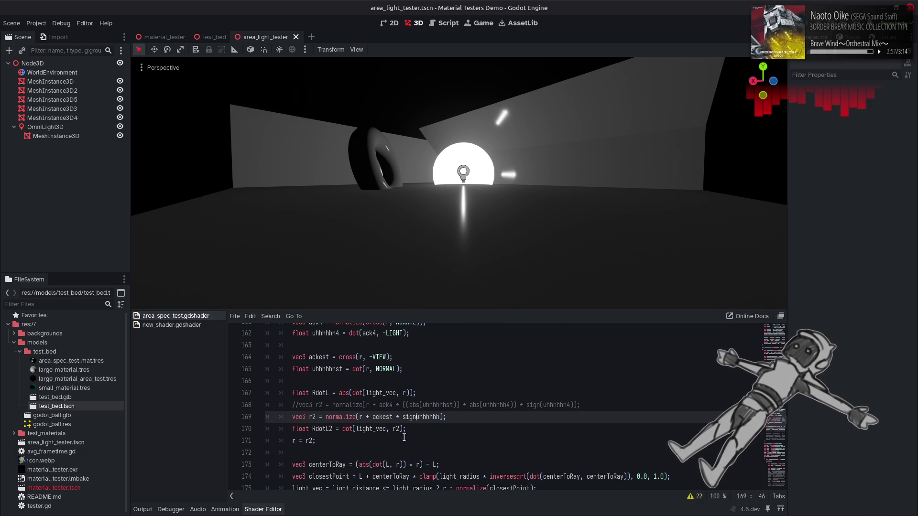
text(()
key(ctrl+Right)
text())
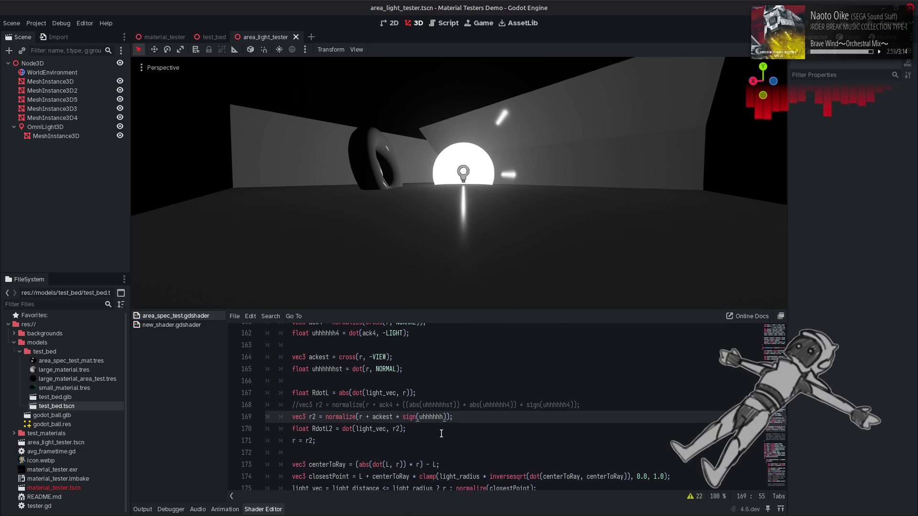
key(ctrl+s)
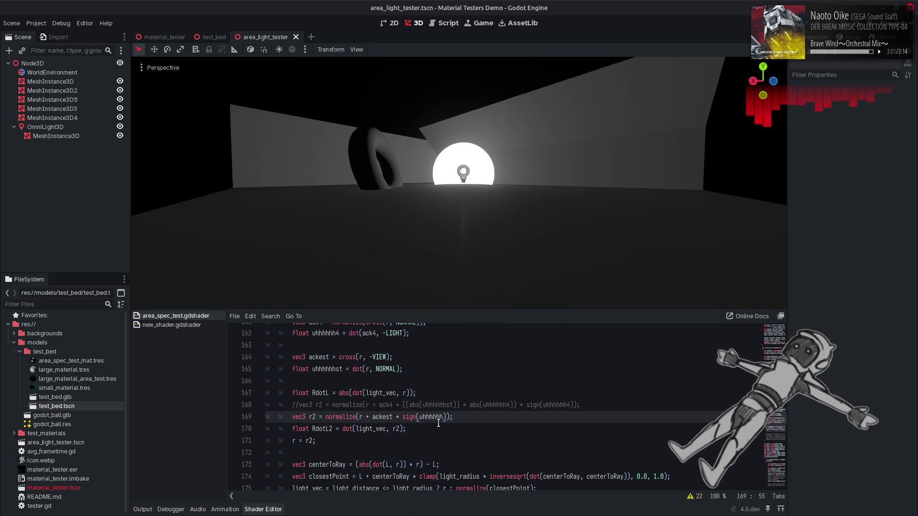
Insert an abs(uhhhhhhst) factor before sign(uhhhhhh) in the r2 offset and recompile.
click(403, 416)
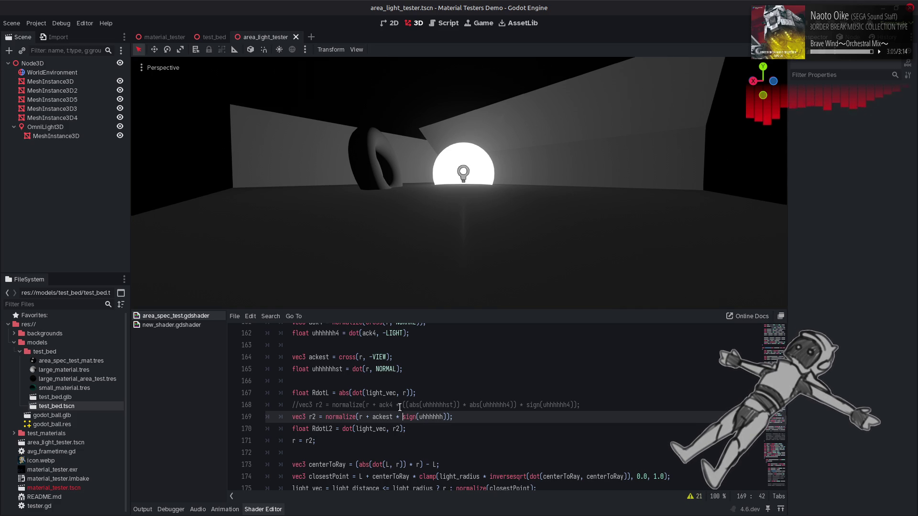
key(Up)
key(Up)
key(Up)
key(Down)
key(Down)
key(Down)
text(uhhhhhhst *)
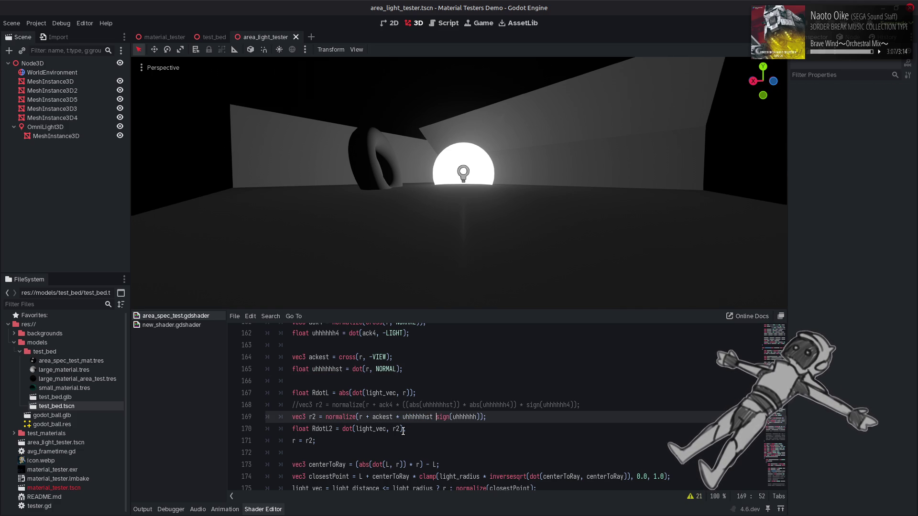
key(ctrl+s)
key(Left)
key(Left)
key(Left)
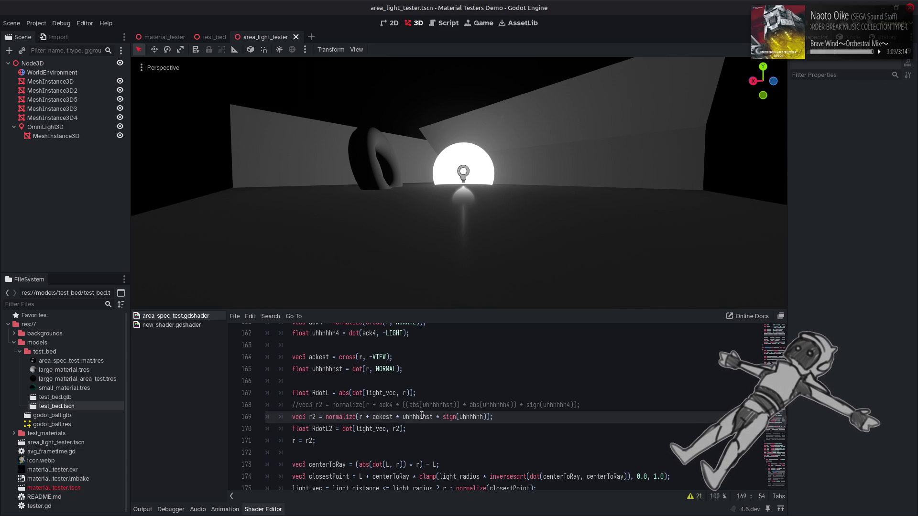
key(ctrl+Left)
key(ctrl+Left)
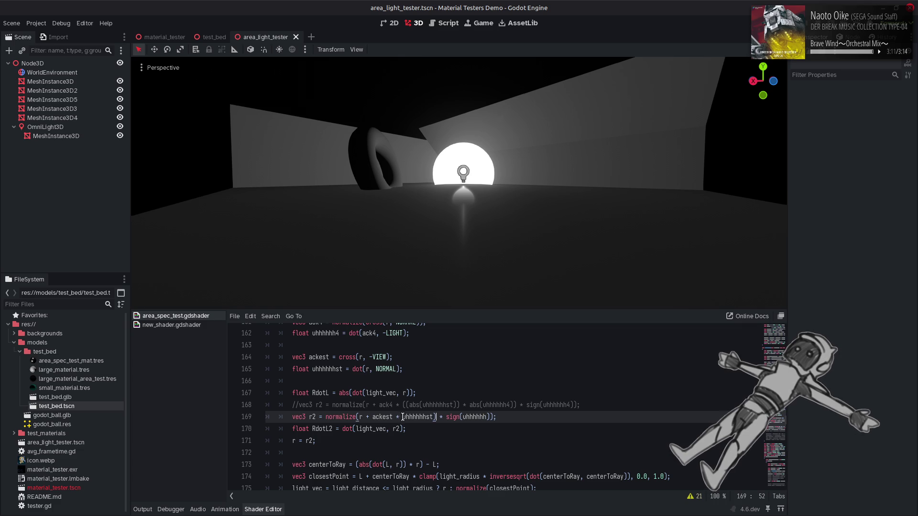
key(ctrl+shift+Right)
text(()
text(abs)
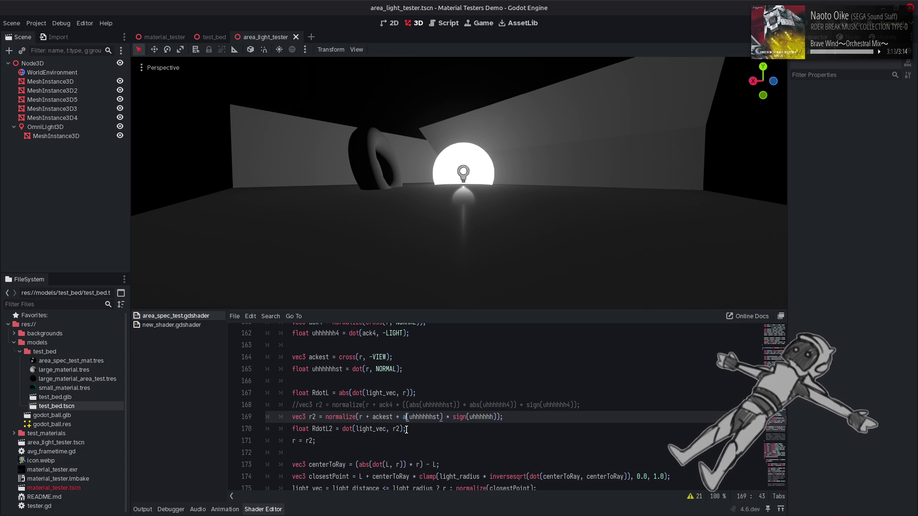
click(496, 417)
key(ctrl+s)
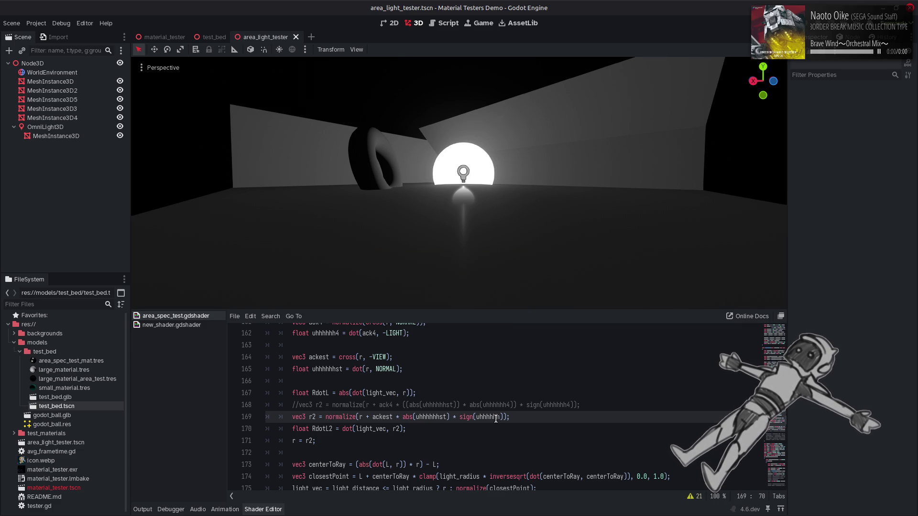
Replace NORMAL with VIEW in line 165's uhhhhhhst dot product and save.
double_click(436, 417)
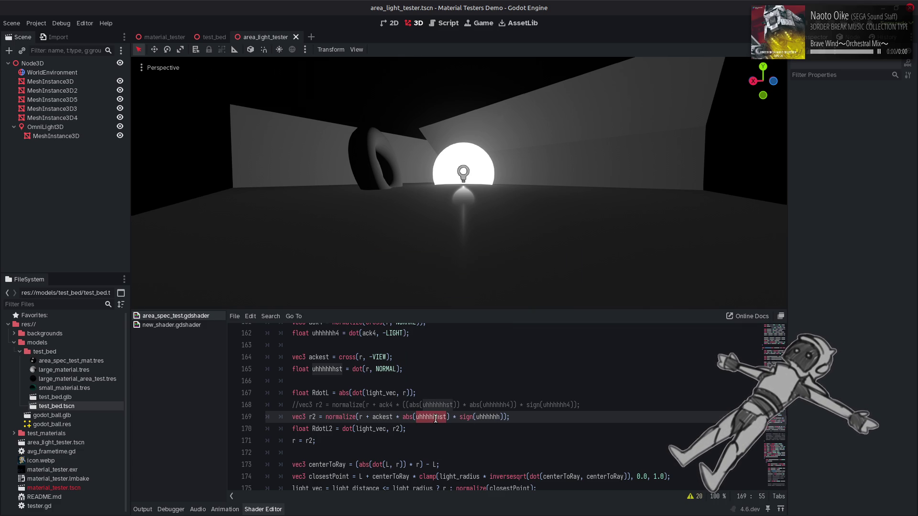
double_click(380, 357)
key(ctrl+c)
double_click(383, 369)
key(ctrl+v)
key(ctrl+s)
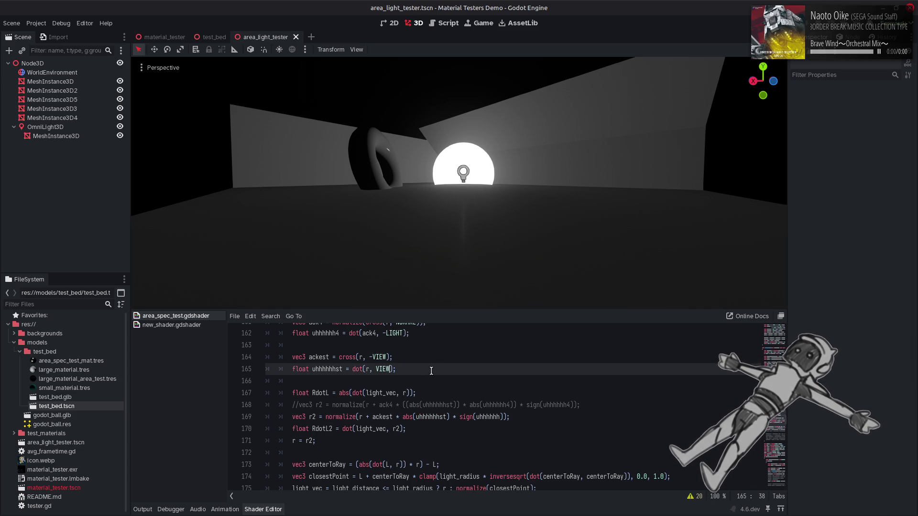
Negate VIEW to -VIEW on line 165 and recompile.
click(376, 369)
text(-)
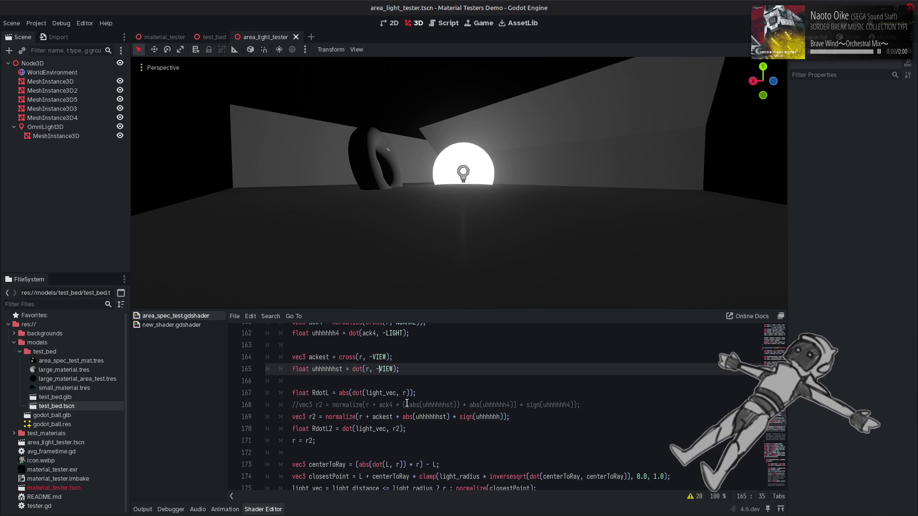
key(ctrl+s)
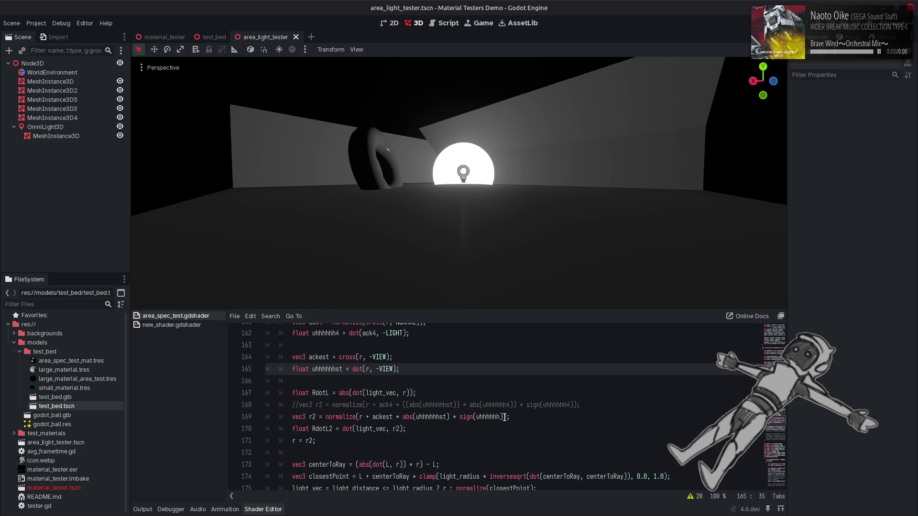
Scale the r2 offset by 0.1, then 0.01, recompiling each time.
click(504, 417)
text(* 0.1)
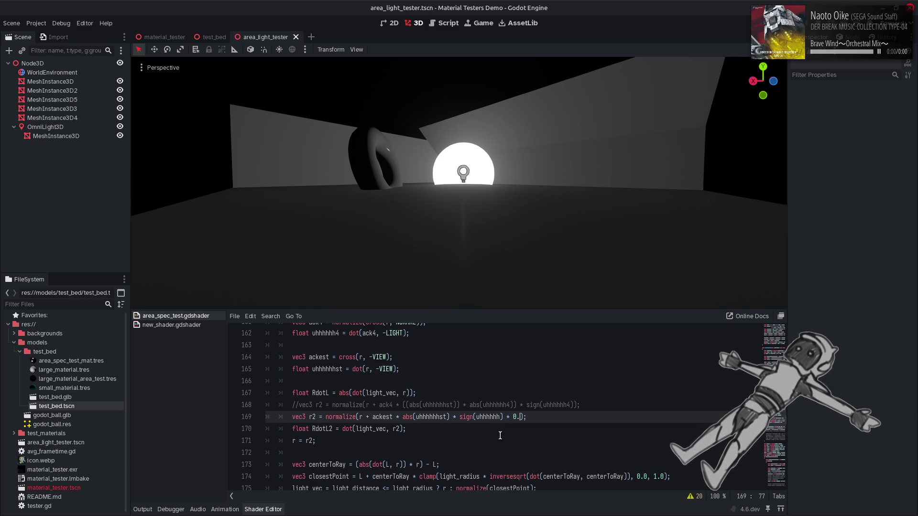
key(ctrl+s)
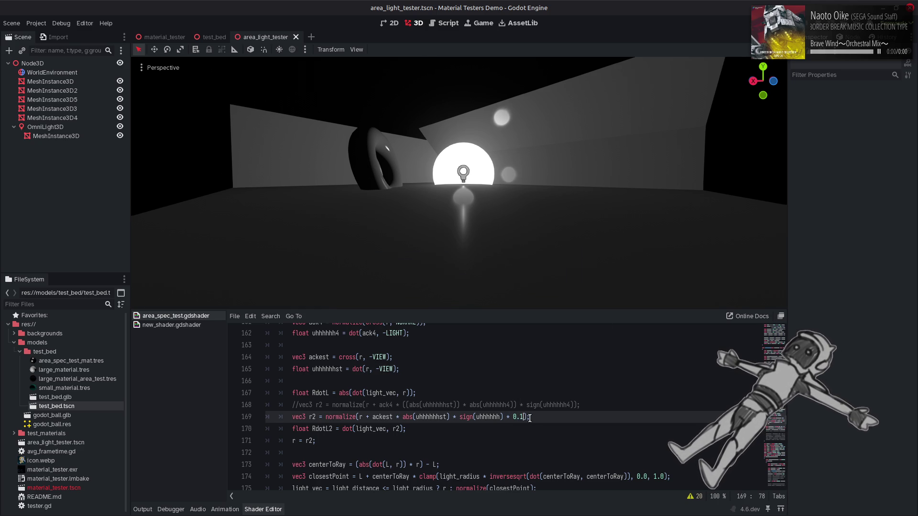
text(0)
key(ctrl+s)
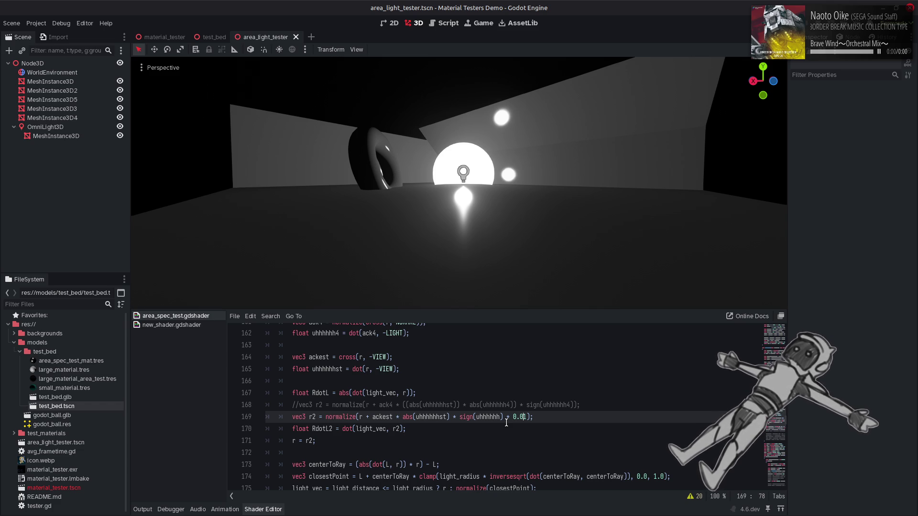
scroll(507, 423, up, 6)
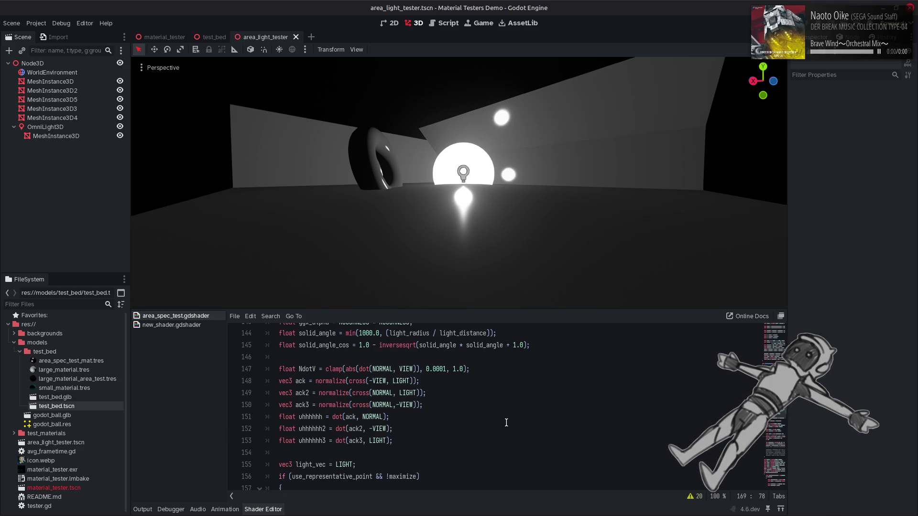
scroll(506, 423, down, 4)
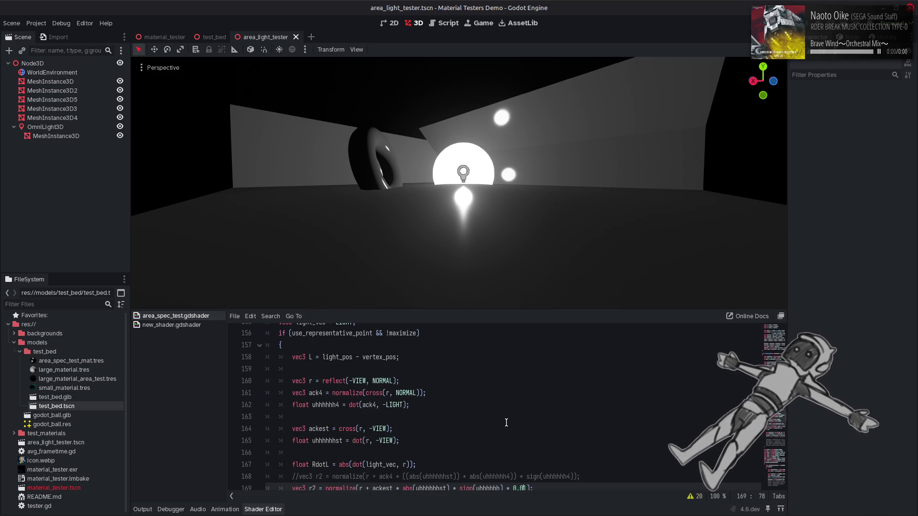
scroll(506, 423, down, 1)
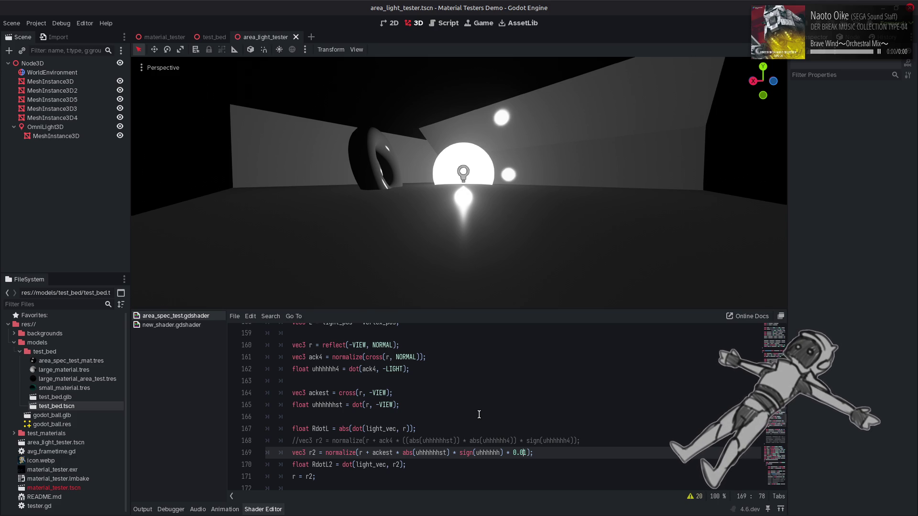
Undo the 0.01 scale and negated VIEW, then change NORMAL to LIGHT on line 165 and save.
click(383, 405)
key(ctrl+z)
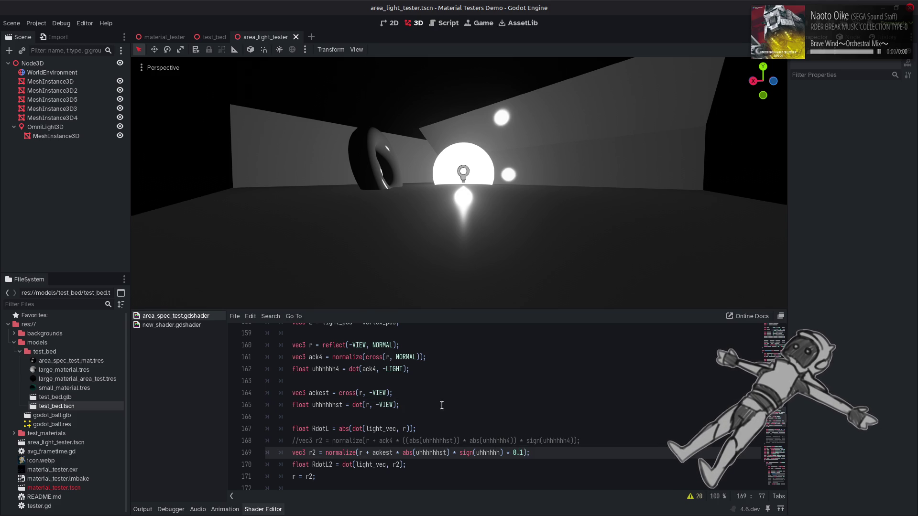
click(442, 405)
key(ctrl+z)
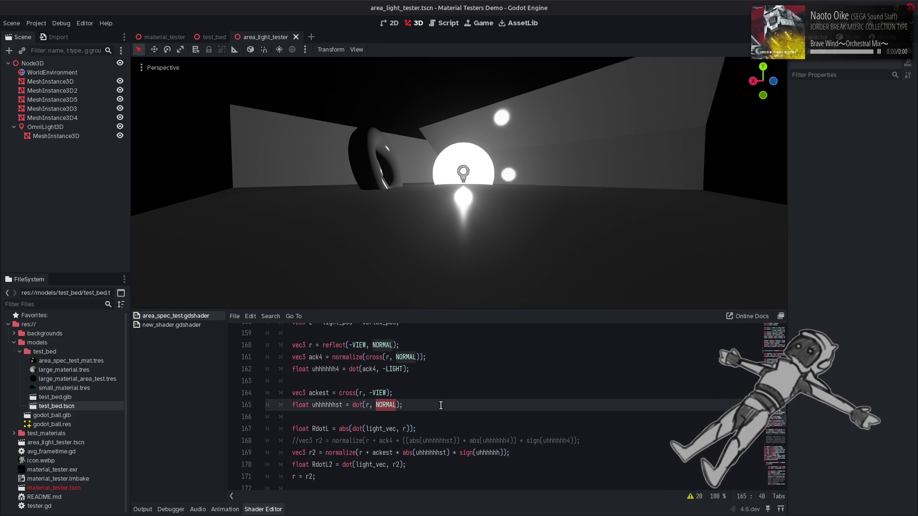
double_click(385, 405)
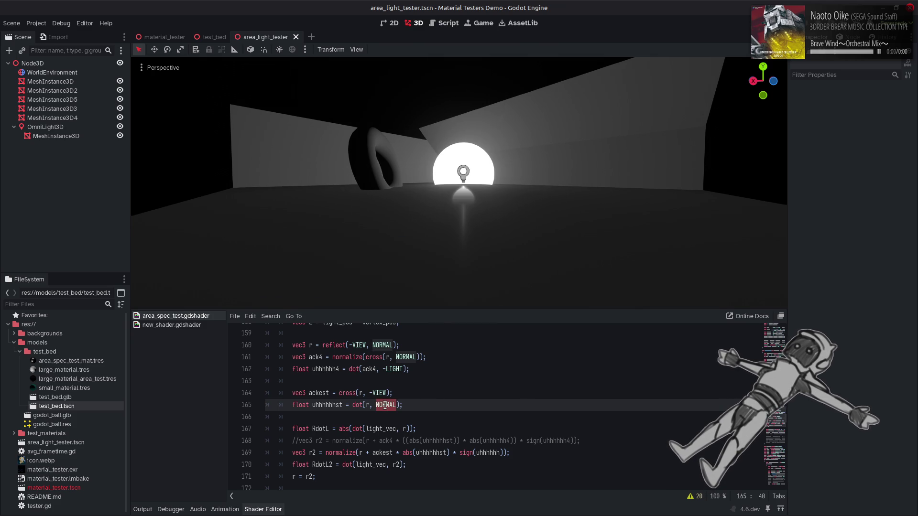
text(LIGHT)
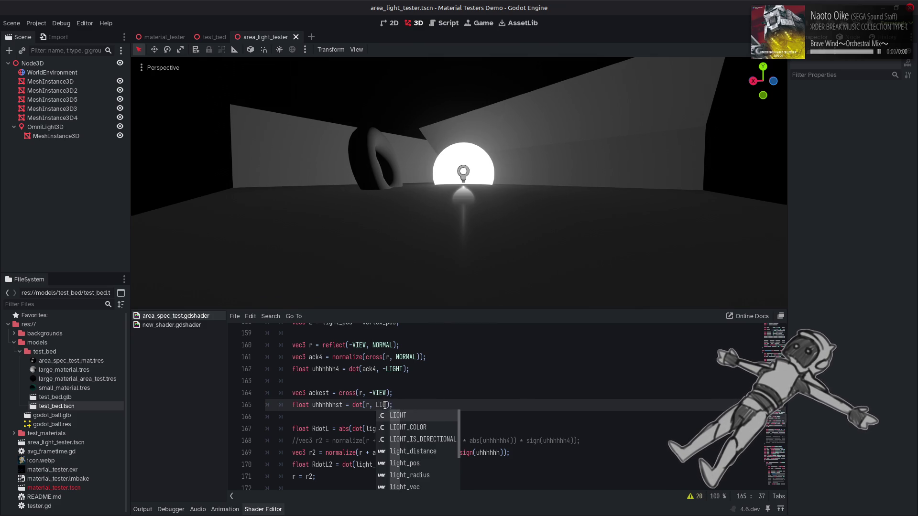
key(ctrl+s)
Remove the abs(uhhhhhhst) factor from the r2 offset on line 169 and save.
click(478, 391)
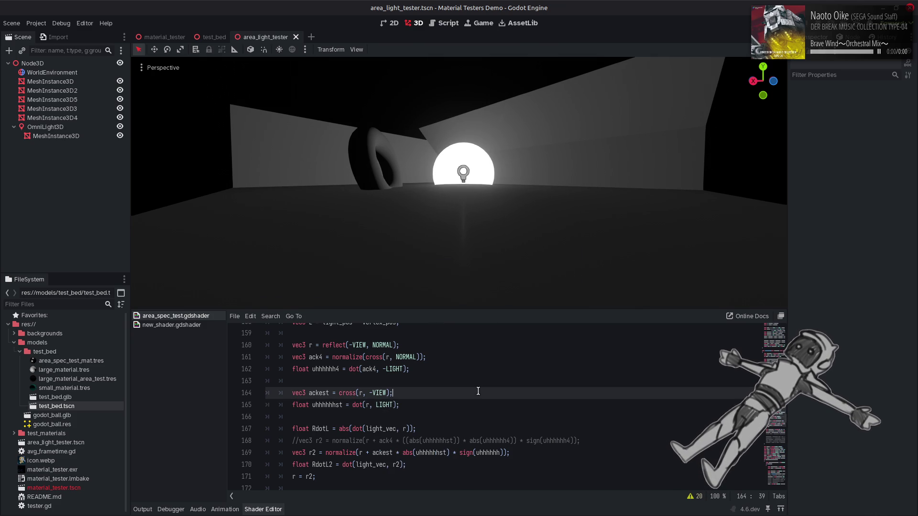
drag(505, 453, 452, 454)
click(503, 452)
text(*)
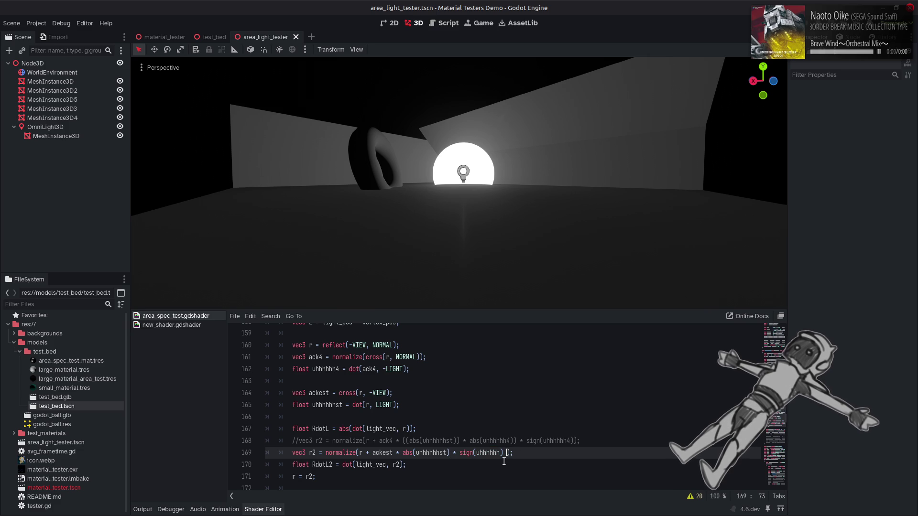
text( 0.1)
click(549, 451)
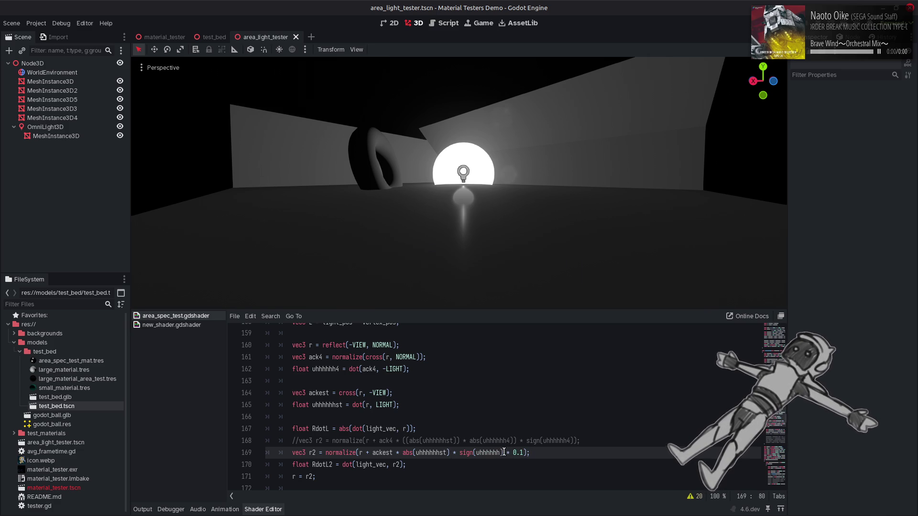
drag(449, 453, 397, 453)
key(BackSpace)
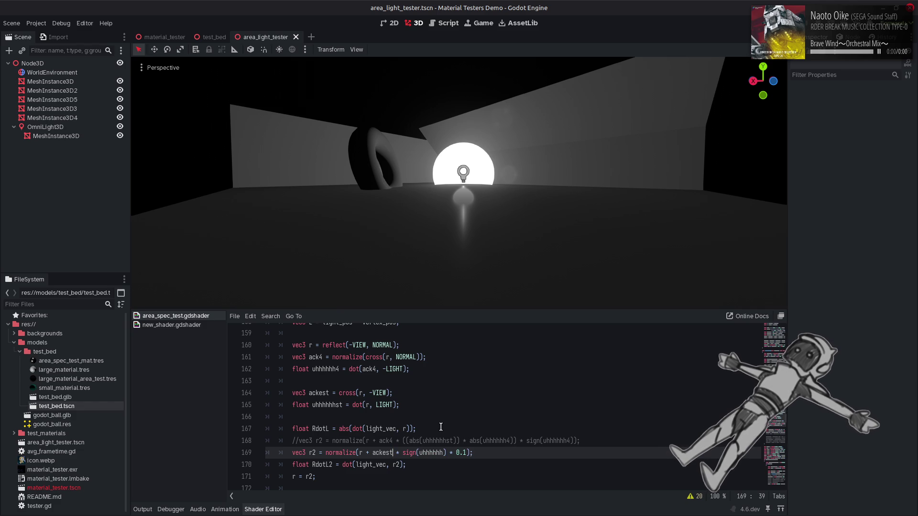
key(ctrl+s)
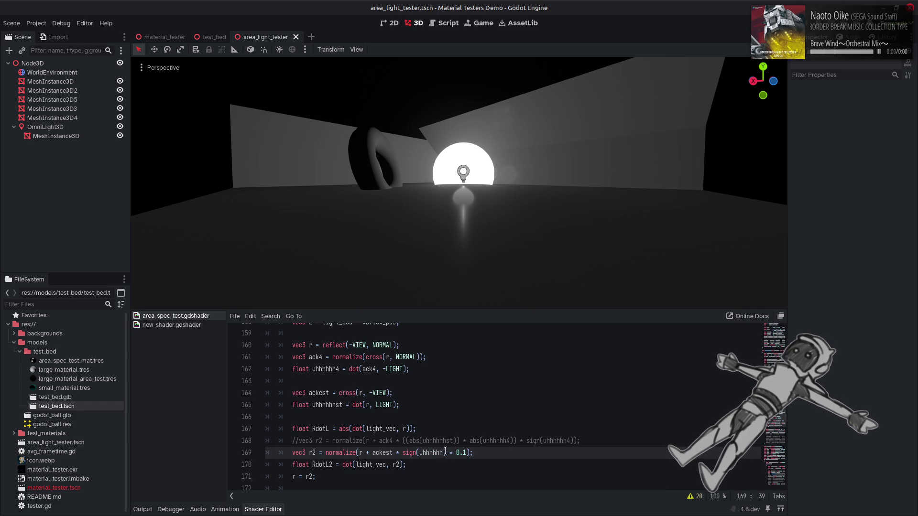
Remove the 0.1 scale factor from line 169 and save.
click(467, 453)
drag(467, 453, 446, 453)
key(BackSpace)
key(ctrl+s)
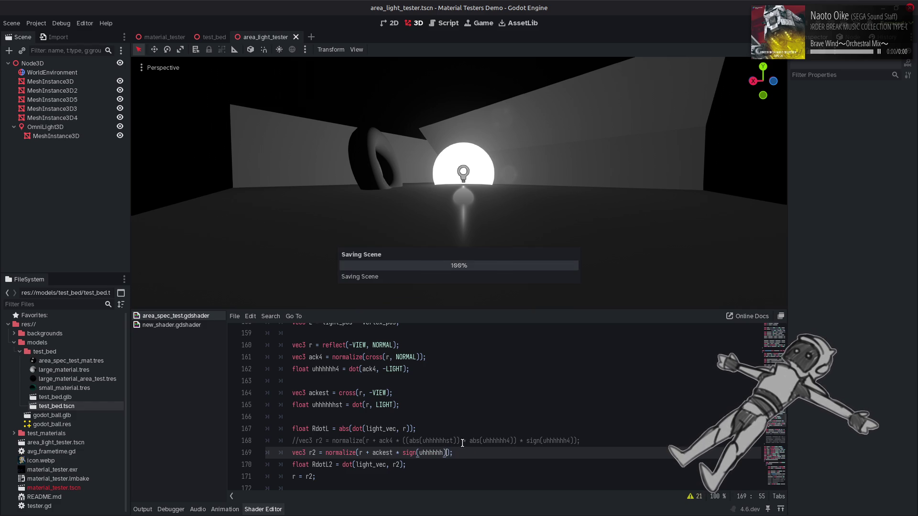
Change sign(uhhhhhh) to sign(uhhhhhhst) on line 169 and save.
double_click(330, 405)
key(ctrl+c)
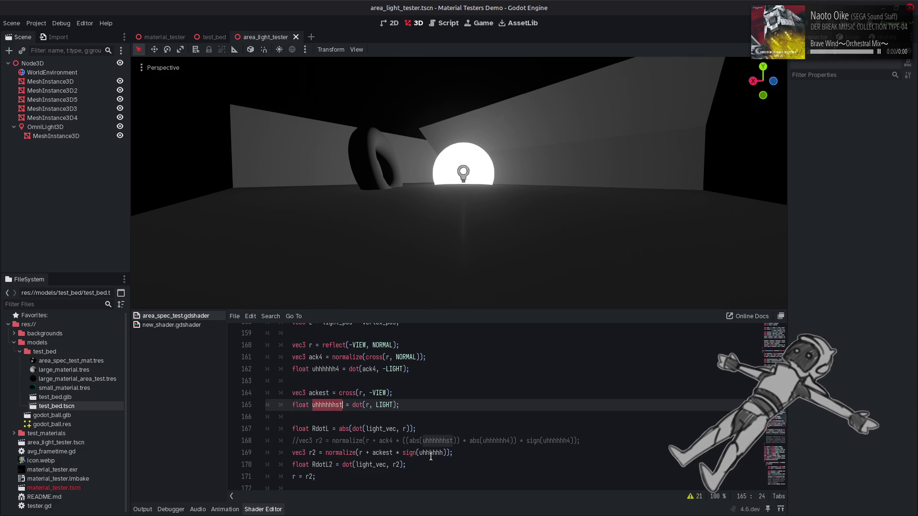
double_click(430, 452)
key(ctrl+v)
key(ctrl+s)
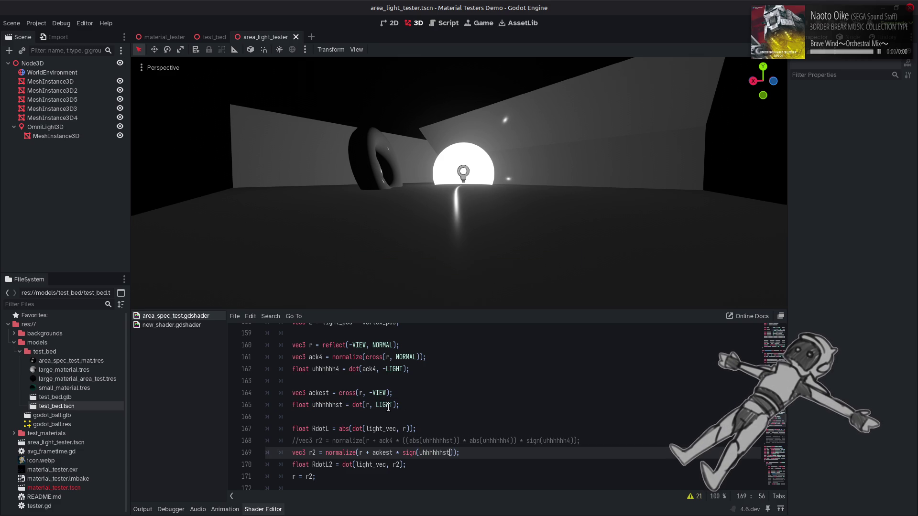
Replace LIGHT with ackest in the uhhhhhhst line and save.
double_click(330, 392)
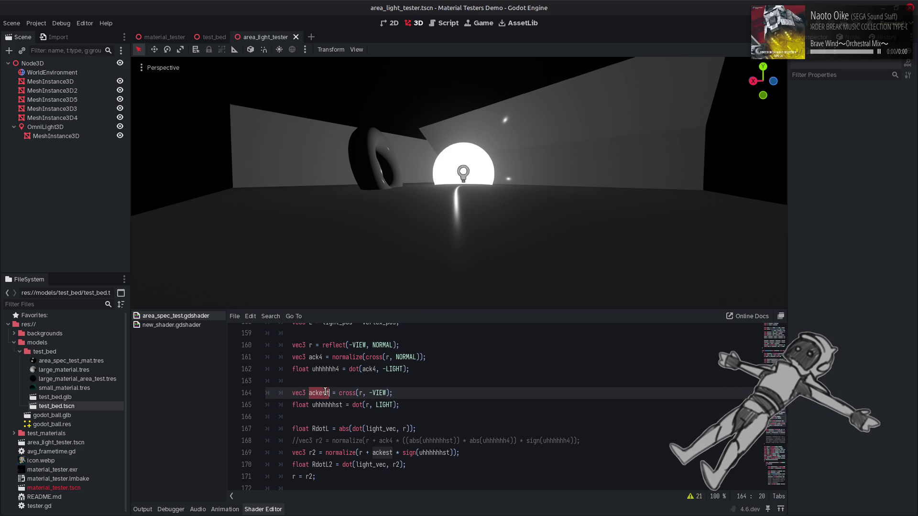
key(ctrl+c)
double_click(382, 404)
key(ctrl+v)
key(ctrl+s)
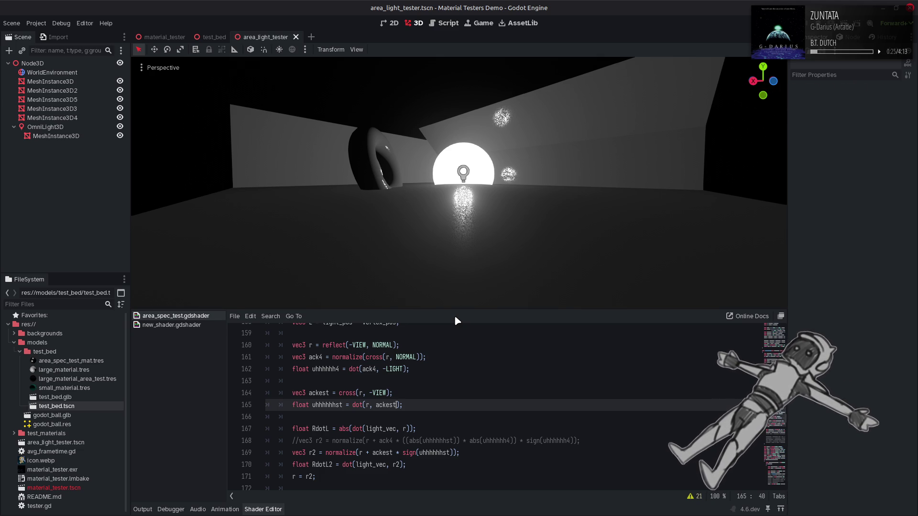
Test a negated sign and then a deleted sign term on line 169, restoring both.
click(419, 452)
text(-)
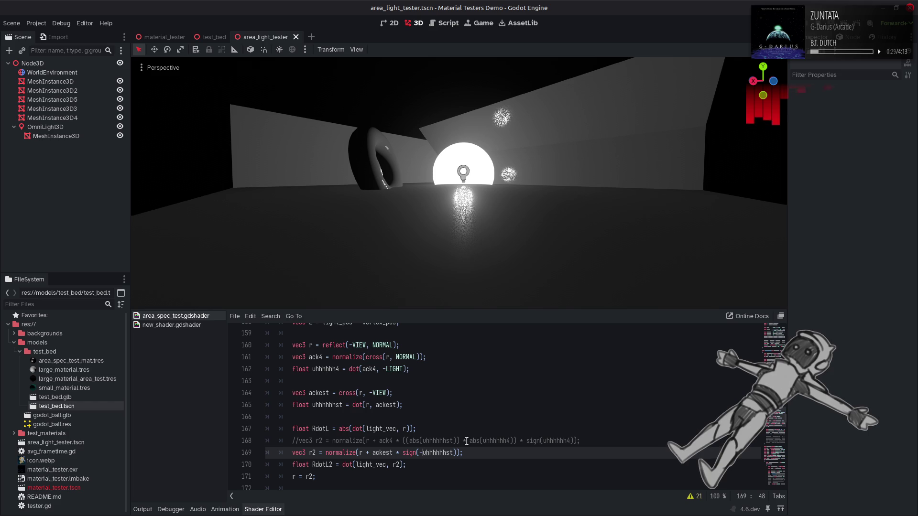
key(ctrl+s)
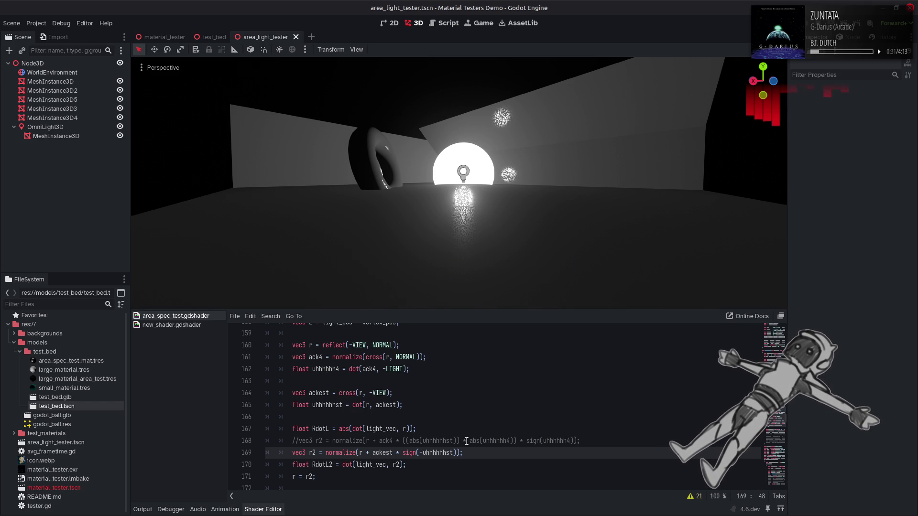
key(BackSpace)
key(ctrl+s)
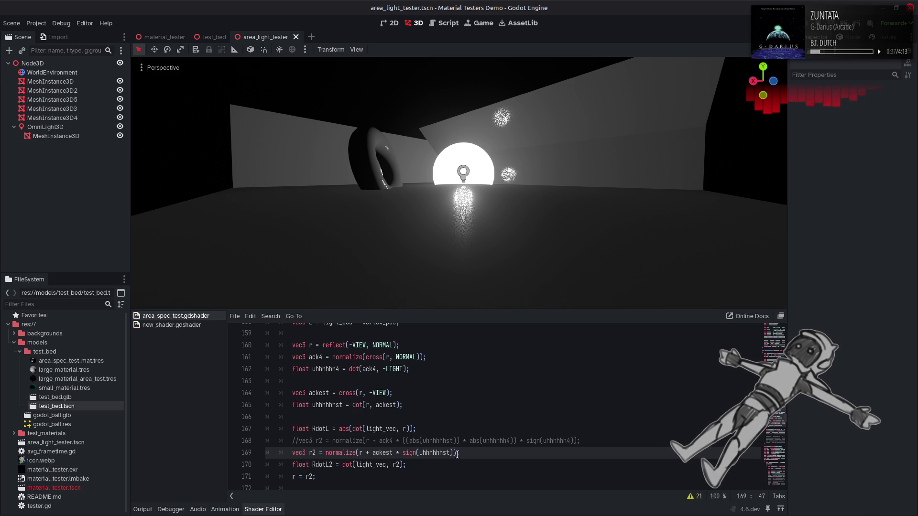
drag(454, 455, 395, 454)
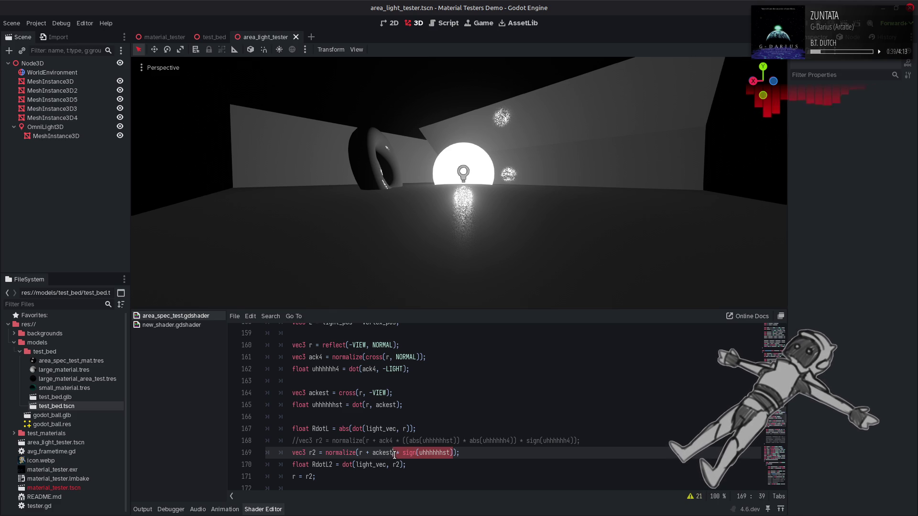
key(BackSpace)
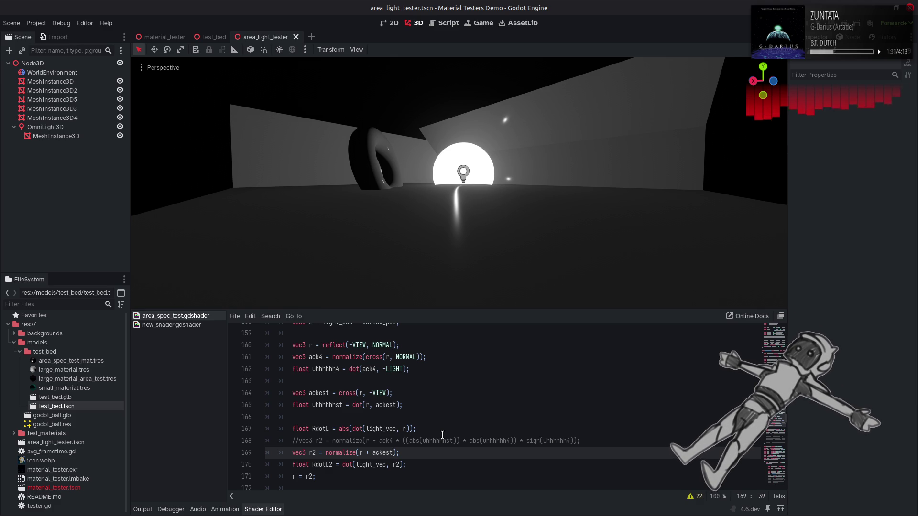
key(ctrl+z)
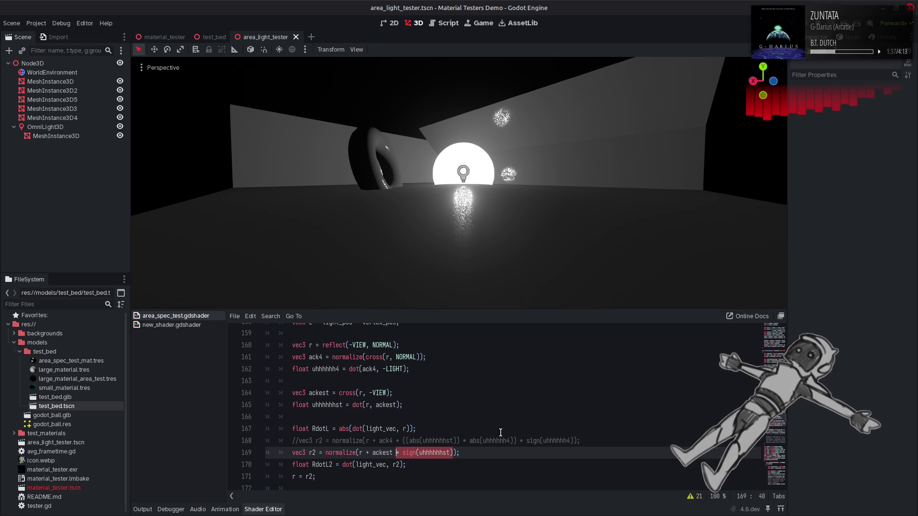
Copy the magic noise and fade dither lines and paste them after line 153.
scroll(500, 433, up, 20)
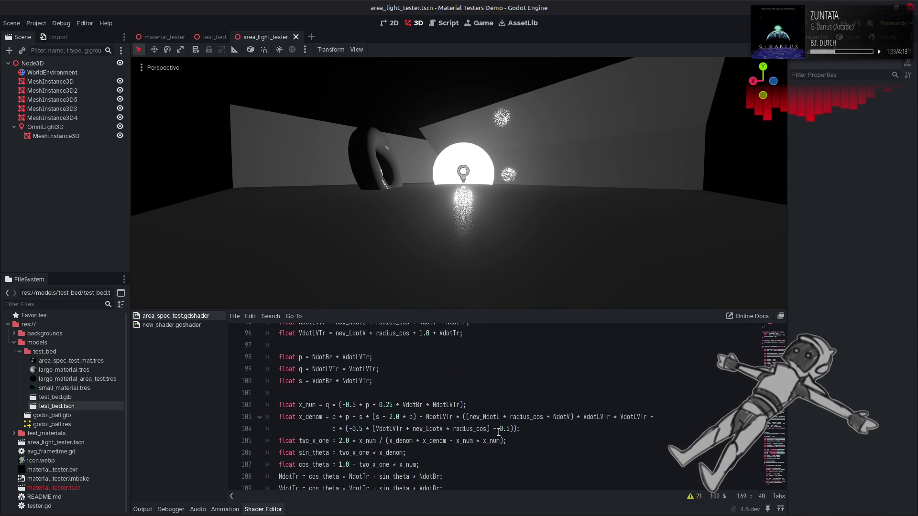
scroll(499, 432, up, 10)
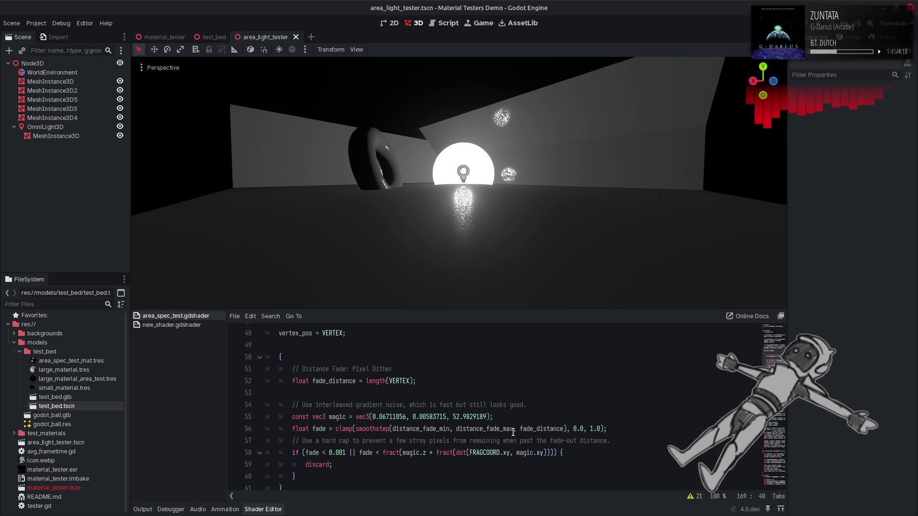
double_click(337, 418)
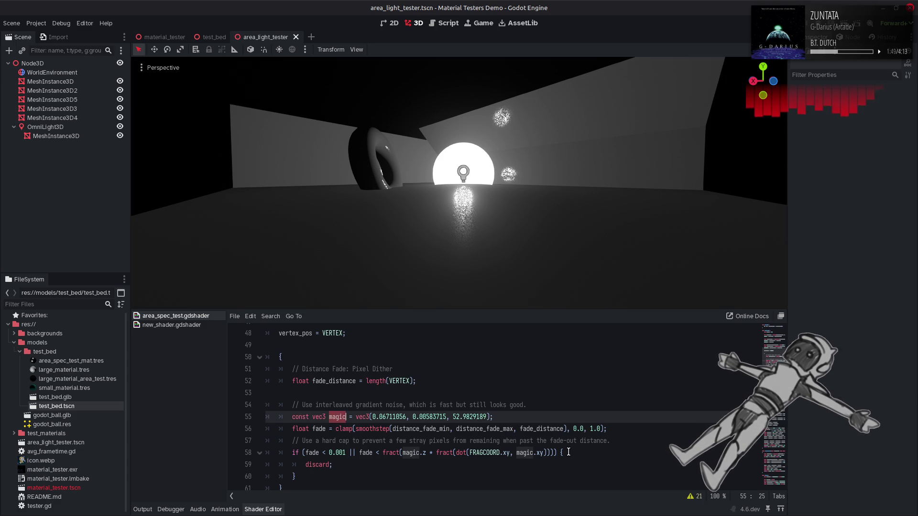
click(398, 452)
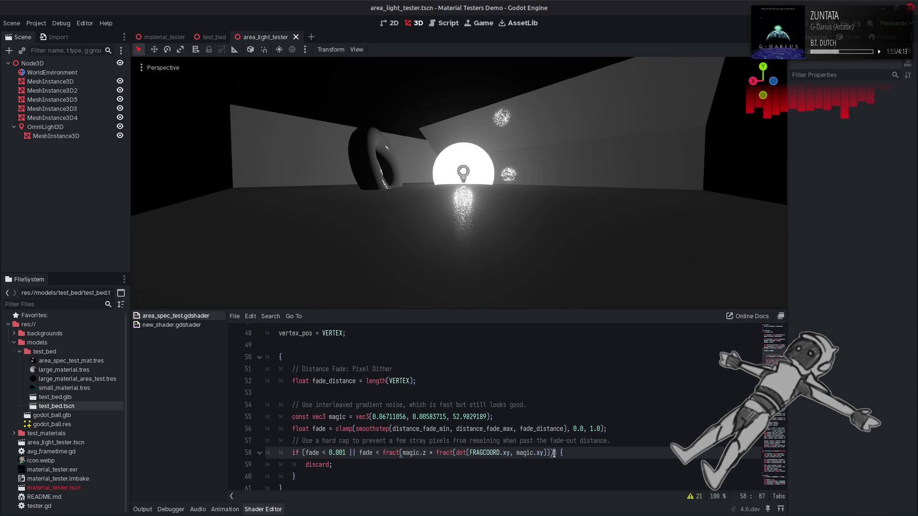
drag(554, 453, 278, 416)
key(ctrl+z)
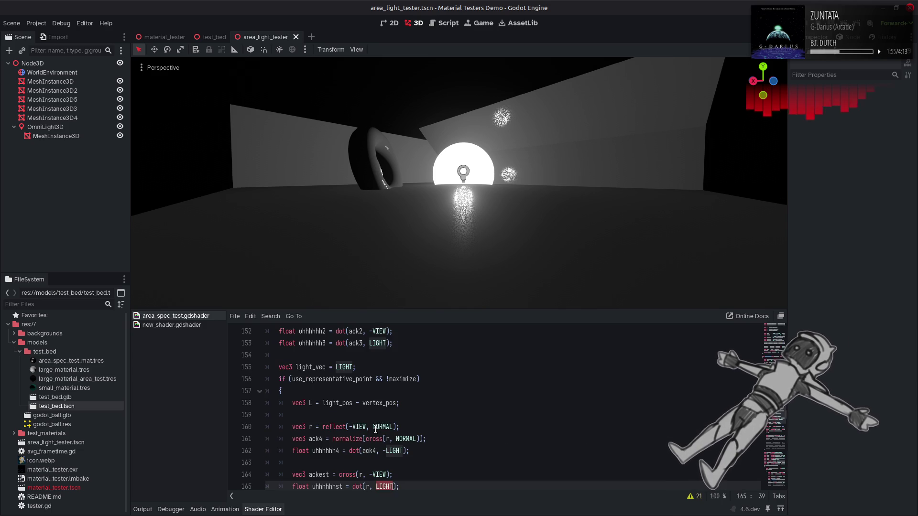
key(ctrl+z)
click(410, 340)
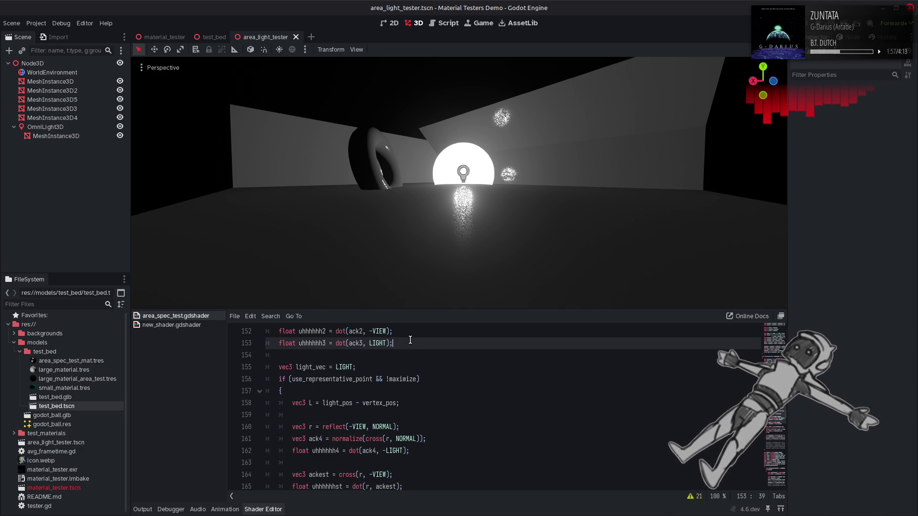
key(Return)
key(Return)
key(ctrl+v)
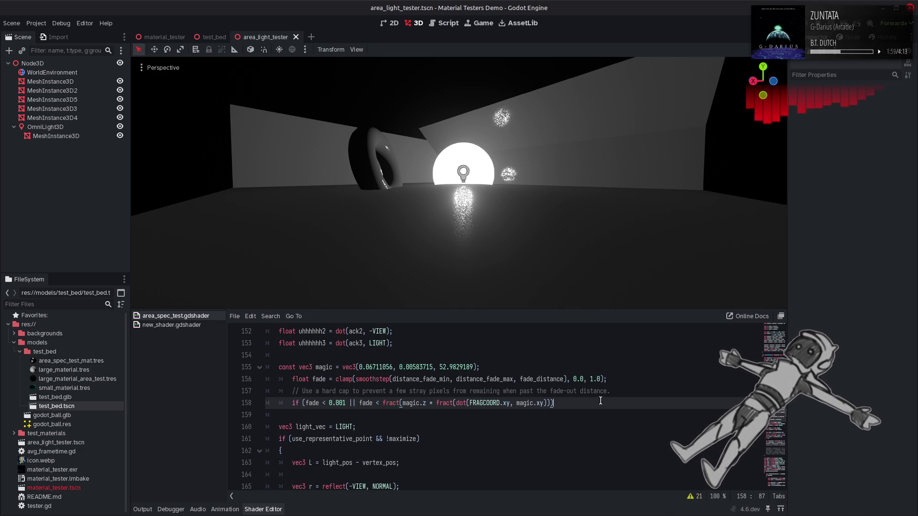
Delete the fade lines and rewrite the noise as float ign = fract(...) * 2.0 - 1.0.
drag(610, 392, 220, 380)
key(BackSpace)
key(BackSpace)
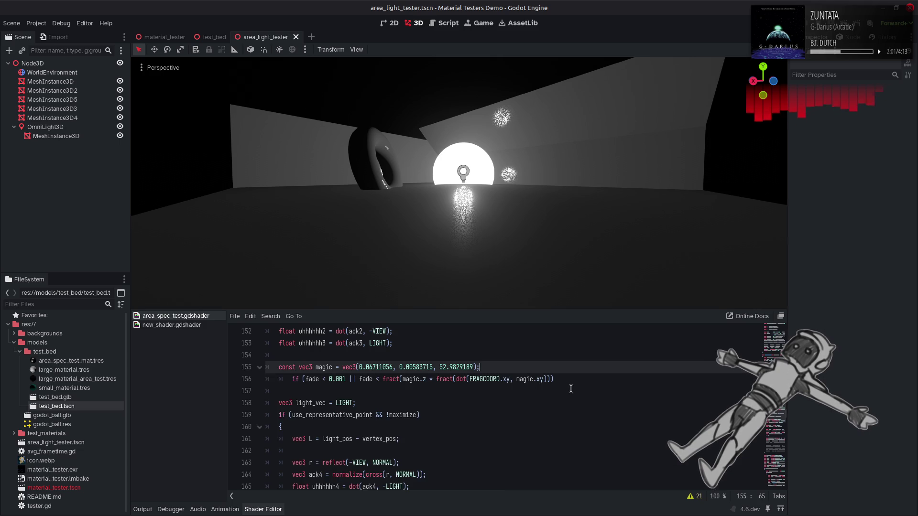
click(570, 382)
click(382, 379)
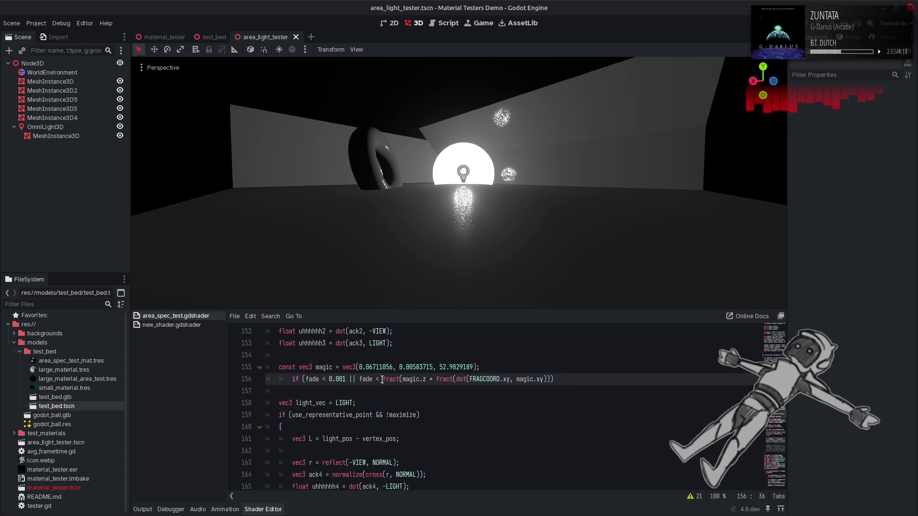
drag(382, 379, 279, 380)
key(BackSpace)
text(float ign)
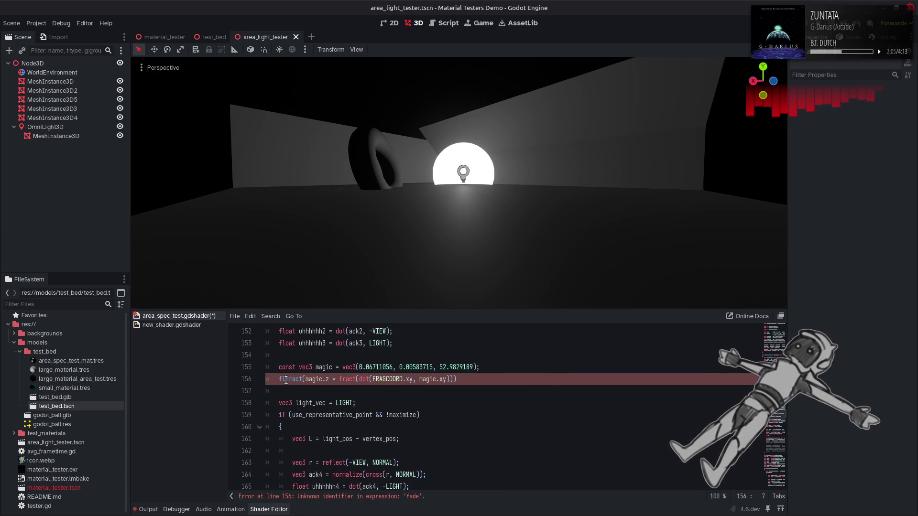
text( =)
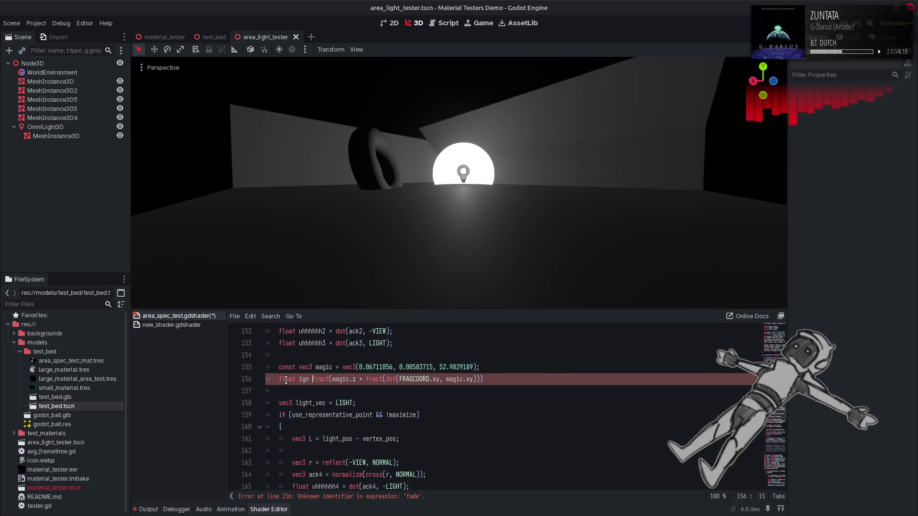
click(523, 381)
text(;)
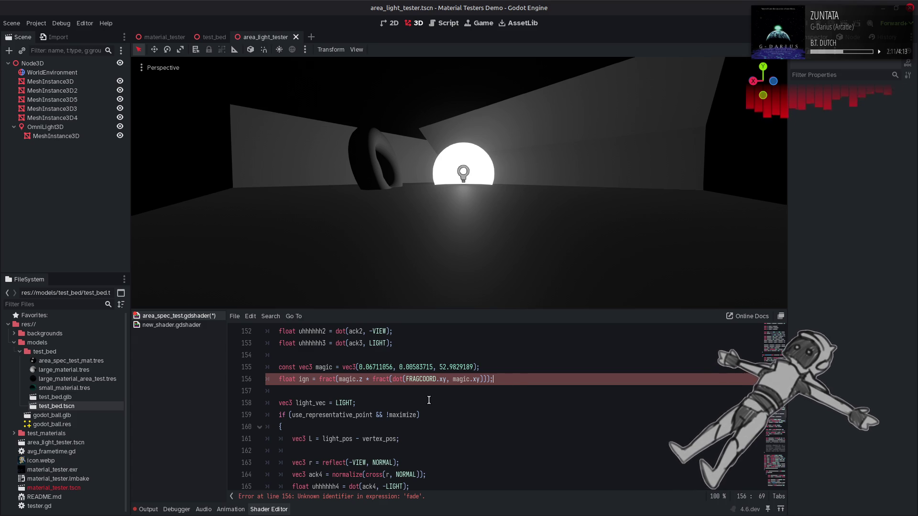
key(ctrl+s)
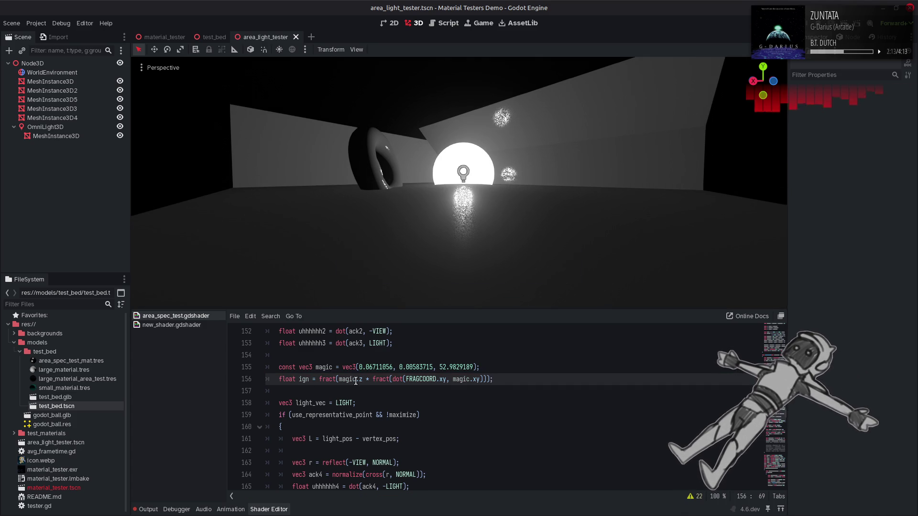
click(490, 379)
text(* 2.0)
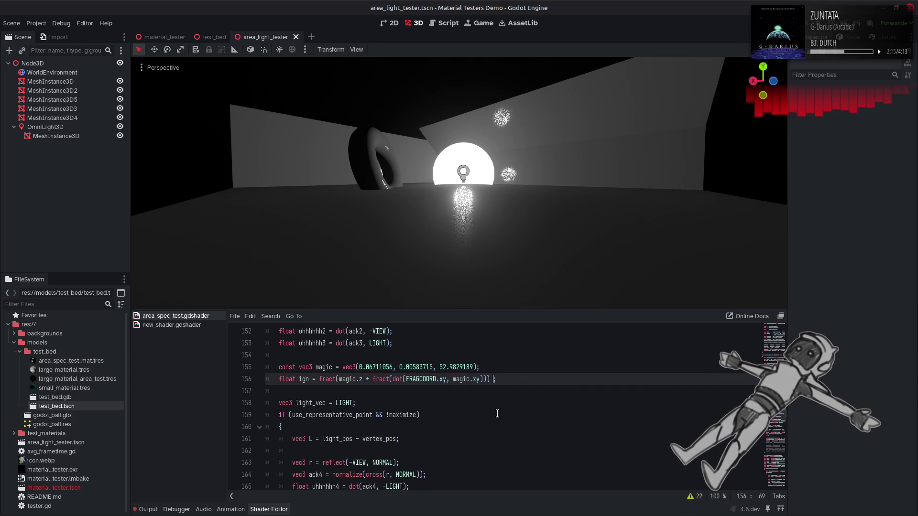
text( - 1.0)
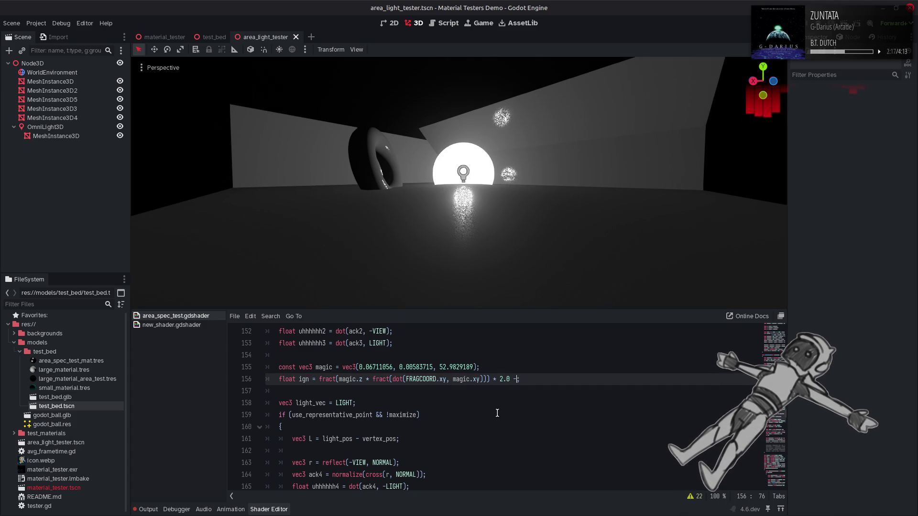
Replace sign(uhhhhhhst) on the r2 line with ign.
double_click(305, 379)
scroll(377, 392, down, 5)
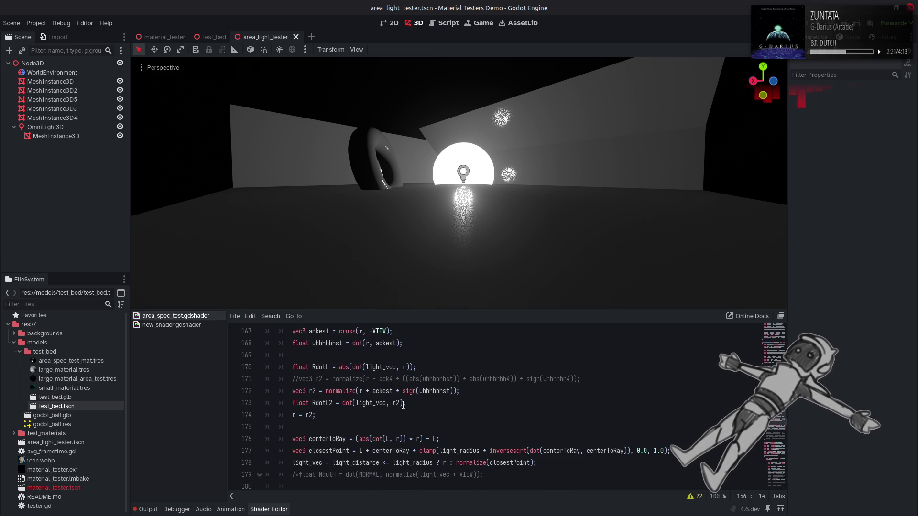
drag(403, 391, 454, 390)
key(ctrl+v)
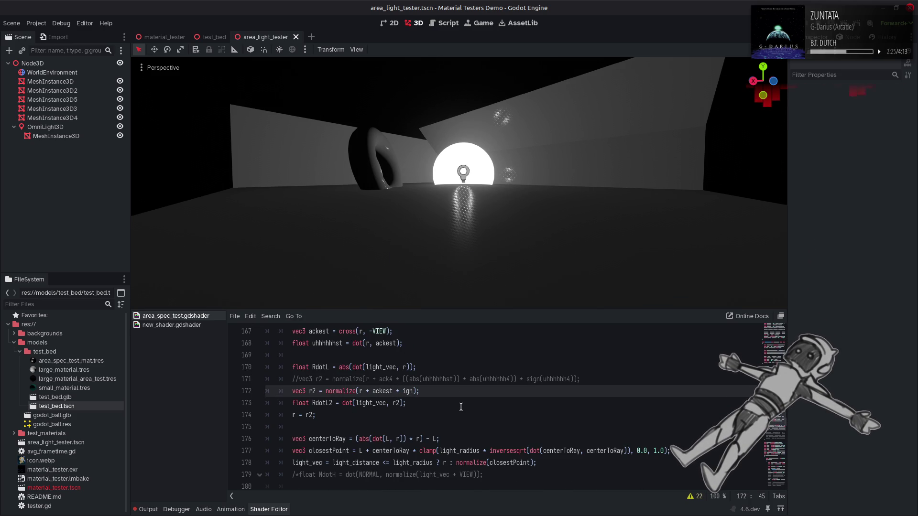
Try wrapping the ign noise in sign(), preview it, then undo.
scroll(459, 406, up, 5)
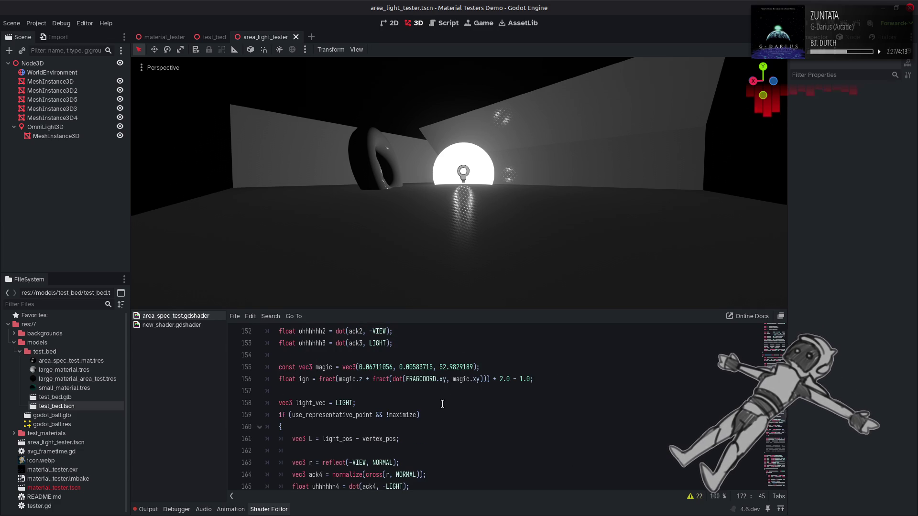
click(319, 379)
text(si)
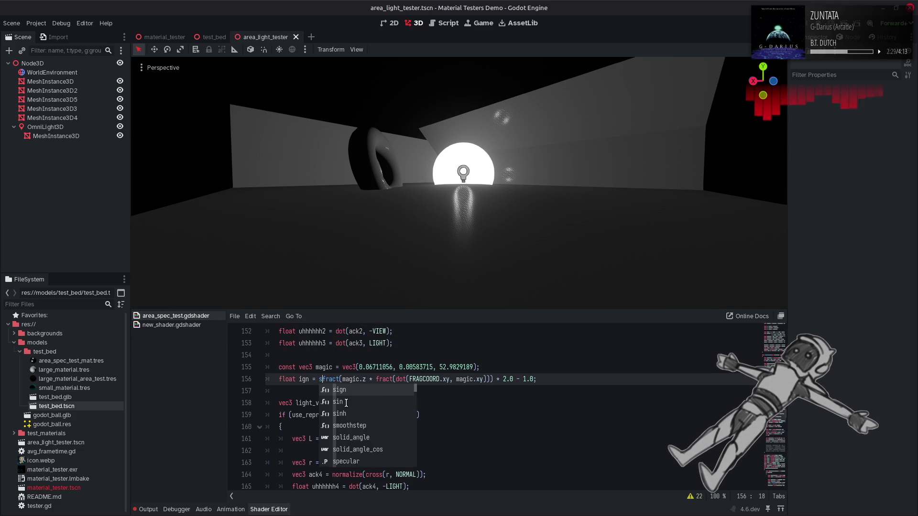
key(Return)
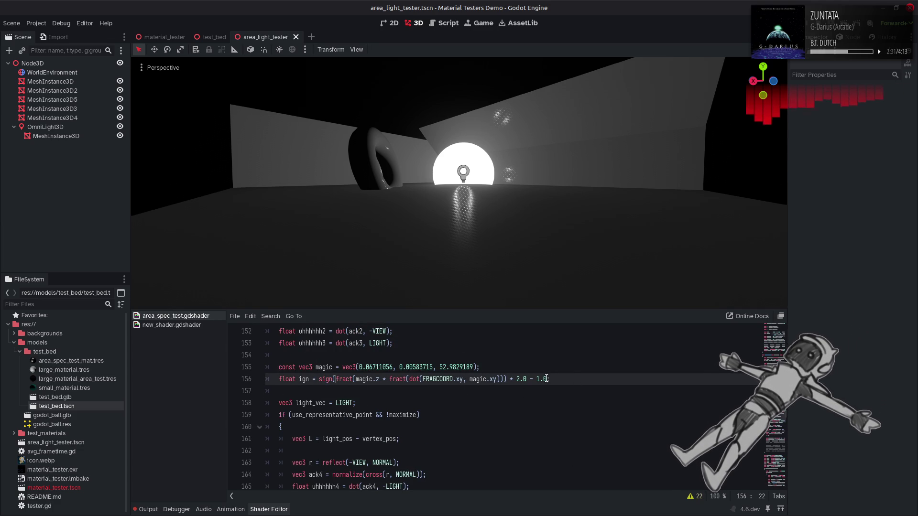
text())
key(ctrl+s)
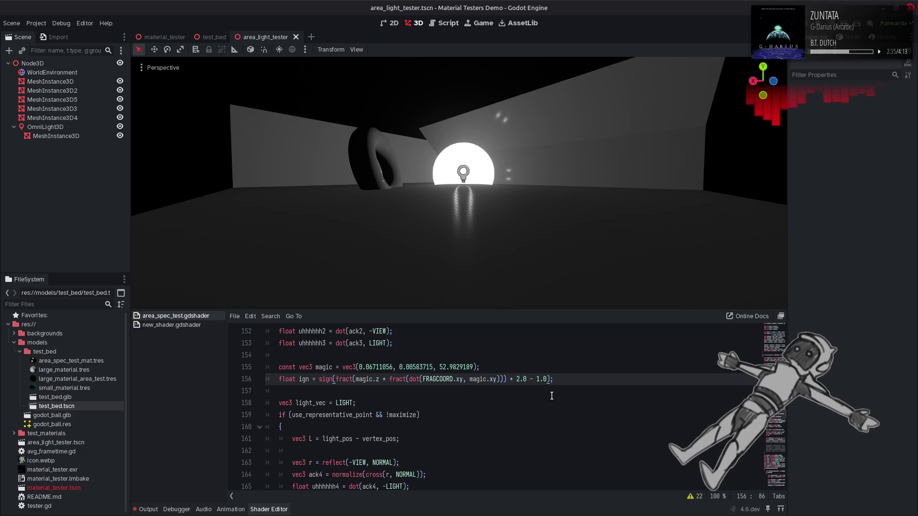
key(ctrl+z)
key(ctrl+z)
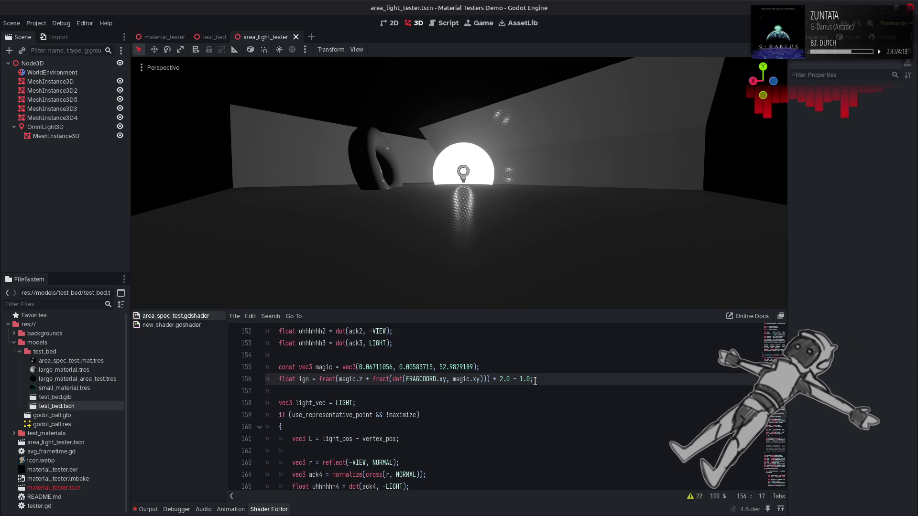
Compare the shading with and without the * 2.0 - 1.0 remap and the r2 edit, keeping the sign version.
key(ctrl+shift+z)
key(ctrl+shift+z)
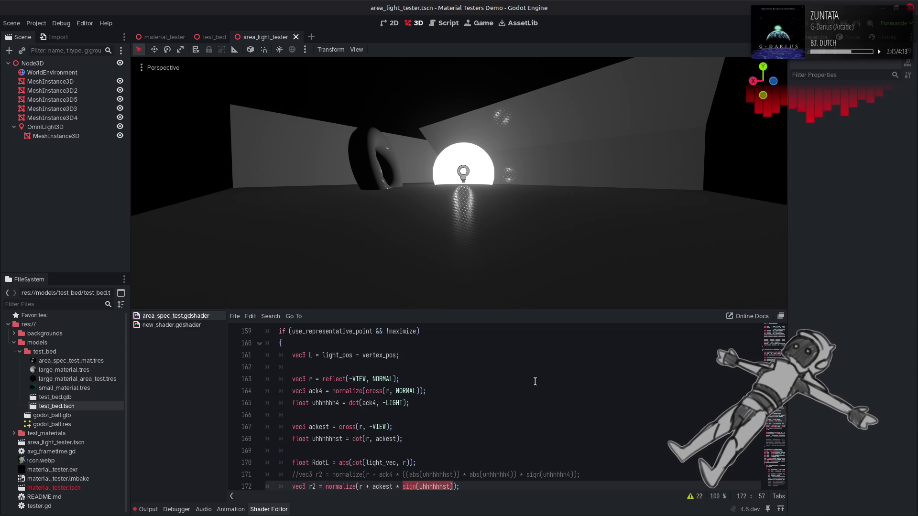
key(ctrl+z)
key(ctrl+z)
key(ctrl+z)
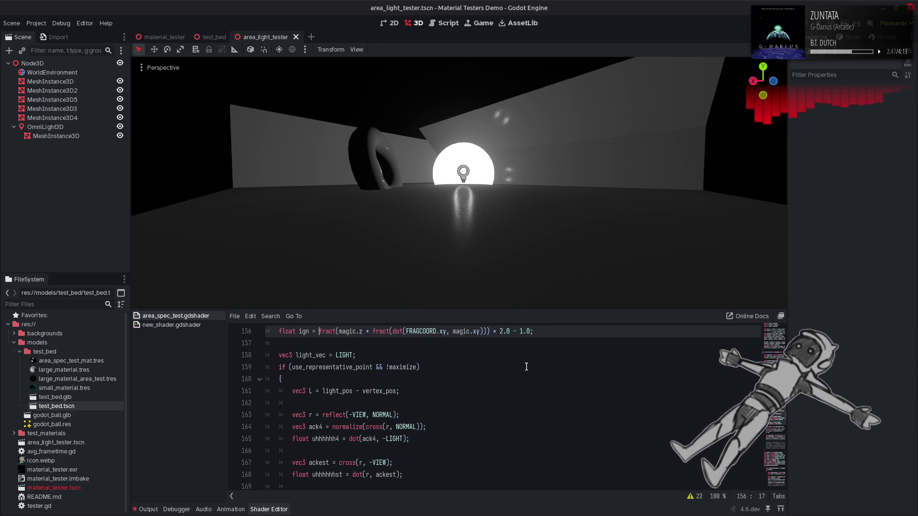
drag(490, 368, 529, 368)
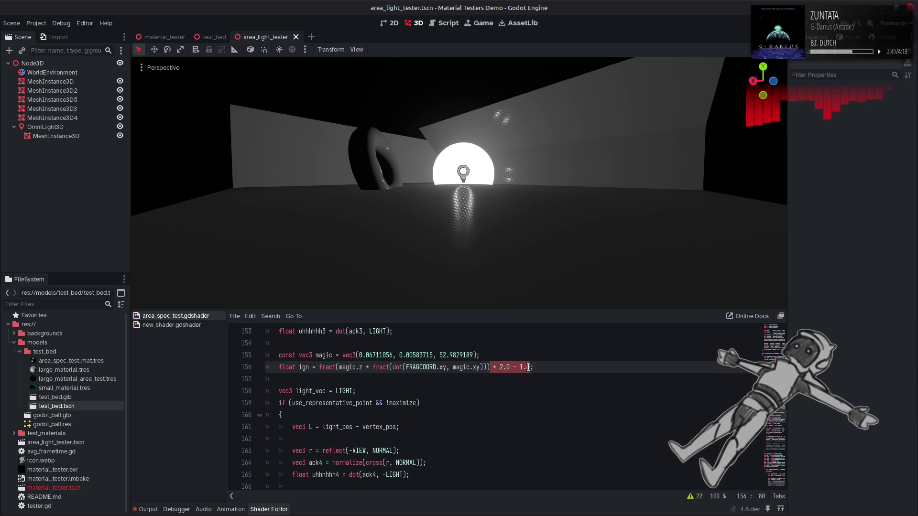
key(BackSpace)
key(ctrl+s)
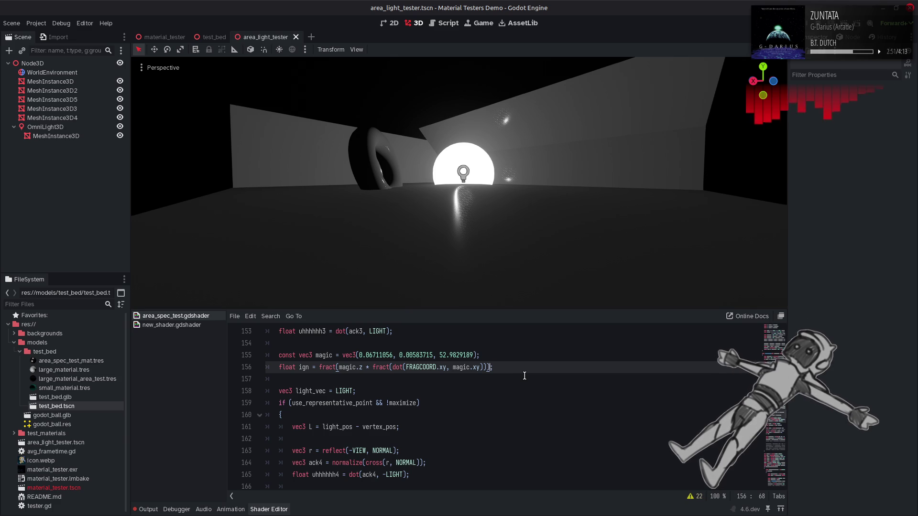
key(ctrl+z)
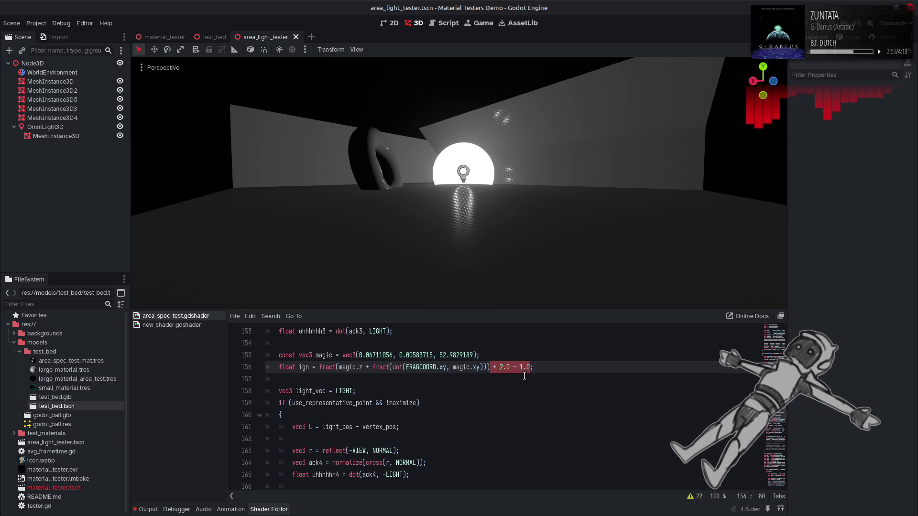
key(ctrl+z)
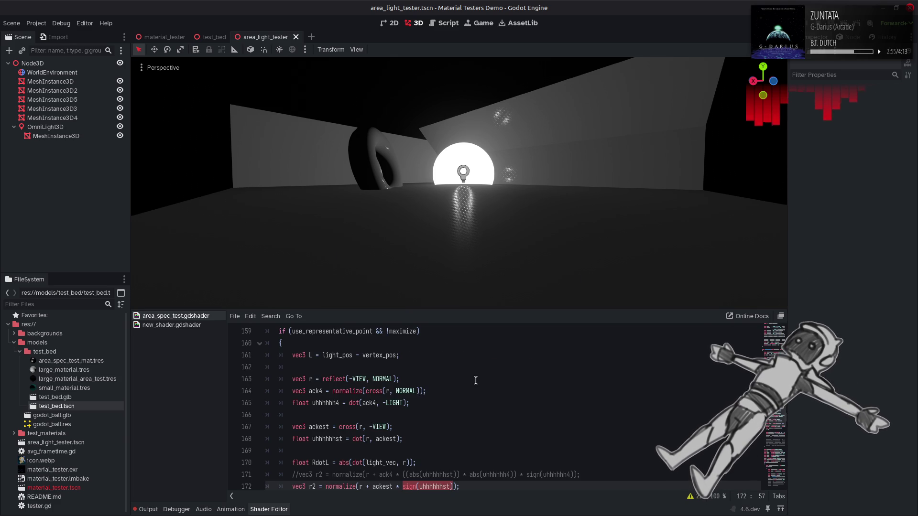
key(ctrl+z)
key(ctrl+y)
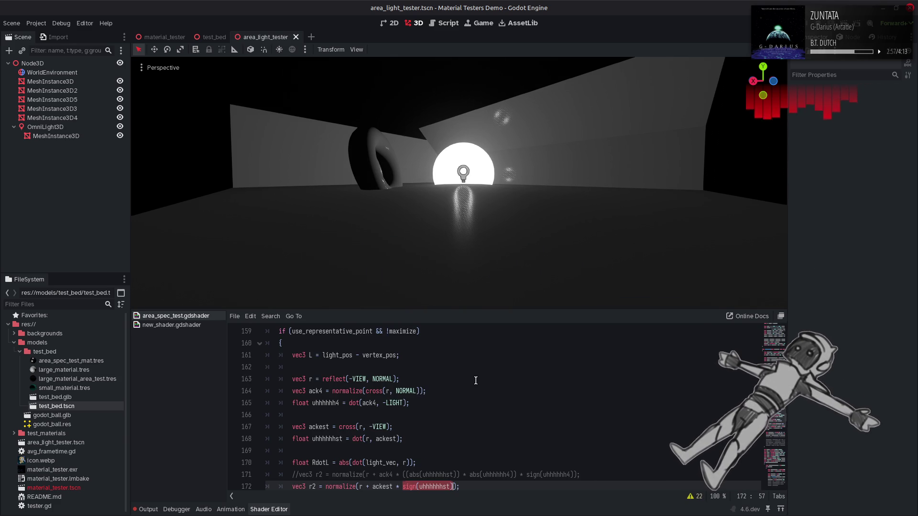
key(ctrl+z)
key(ctrl+y)
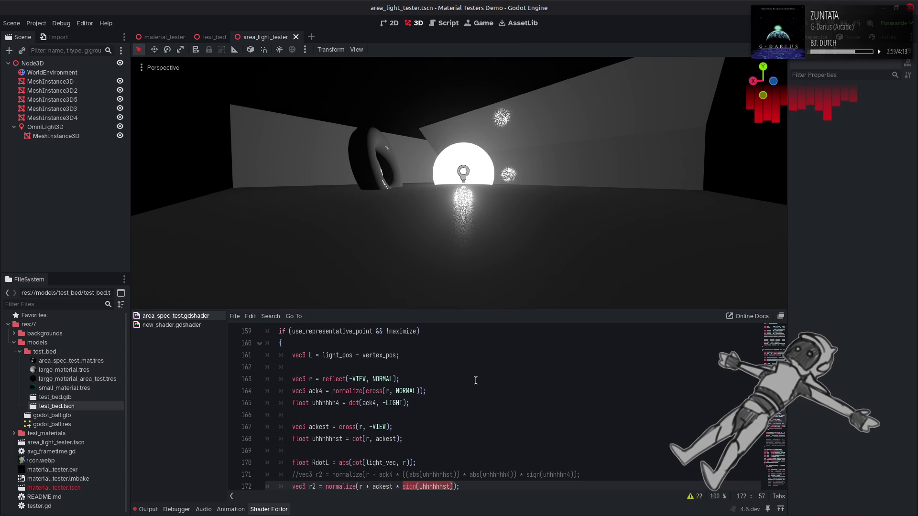
Delete the const vec3 magic and float ign lines.
scroll(475, 381, up, 4)
drag(541, 439, 234, 438)
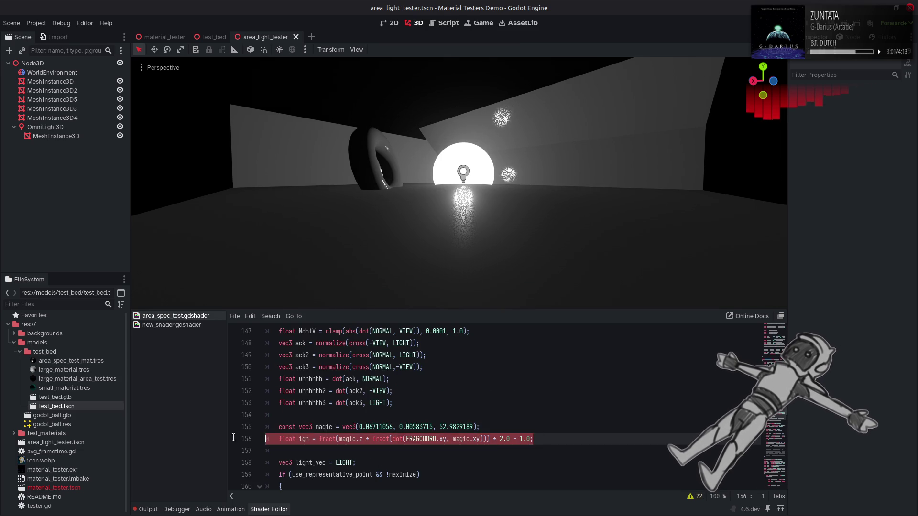
key(shift+Up)
key(BackSpace)
key(BackSpace)
key(BackSpace)
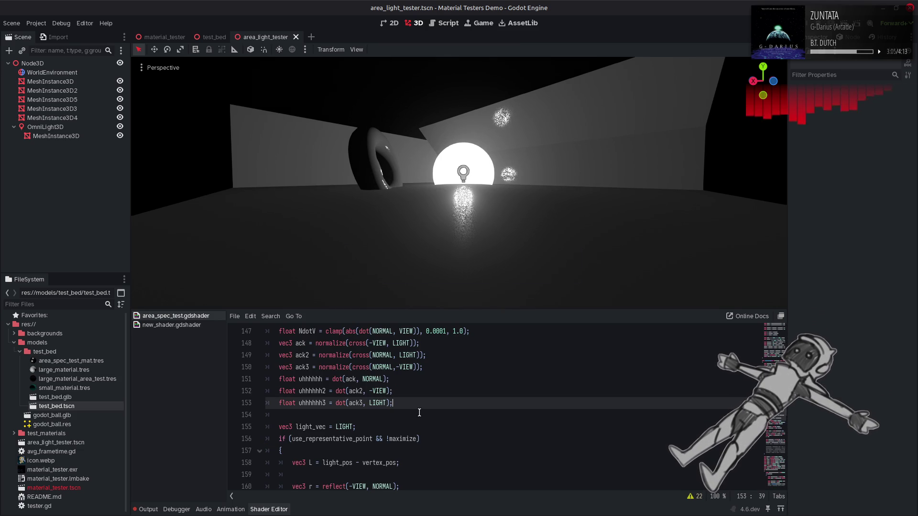
scroll(419, 412, down, 4)
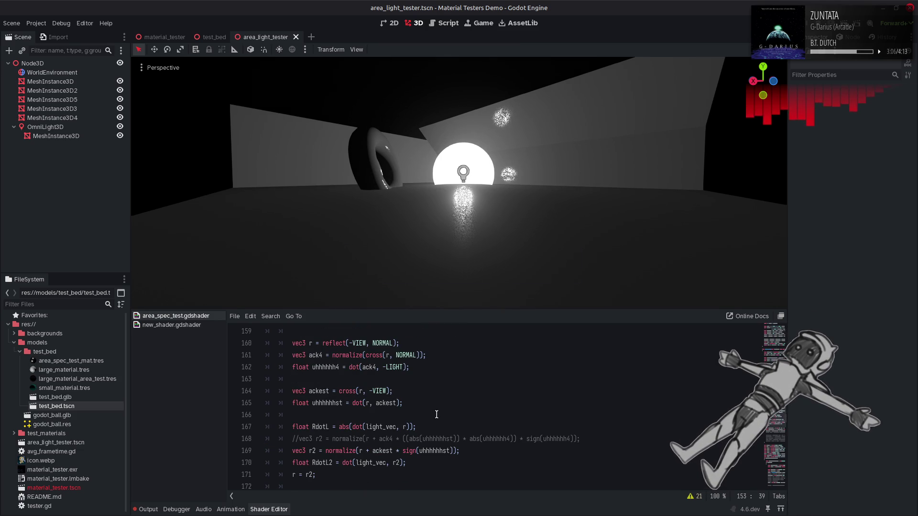
double_click(438, 451)
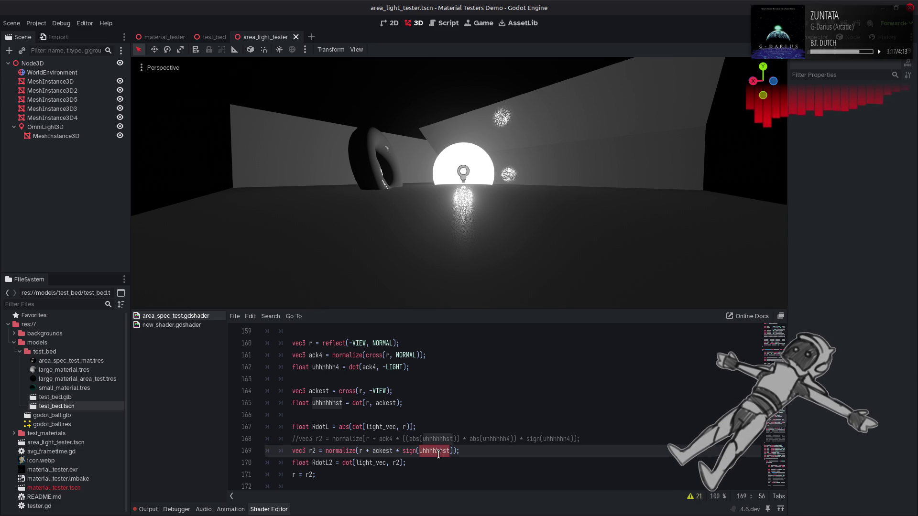
click(416, 451)
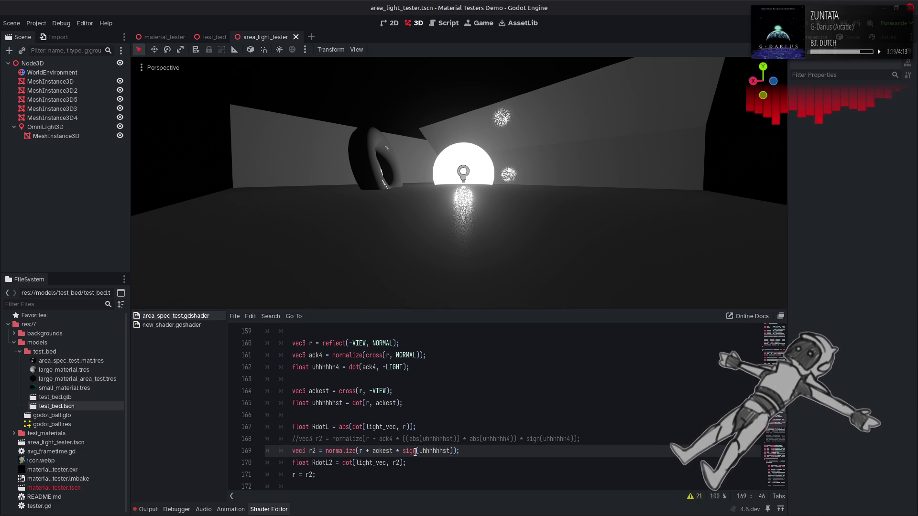
key(BackSpace)
key(BackSpace)
key(BackSpace)
click(434, 452)
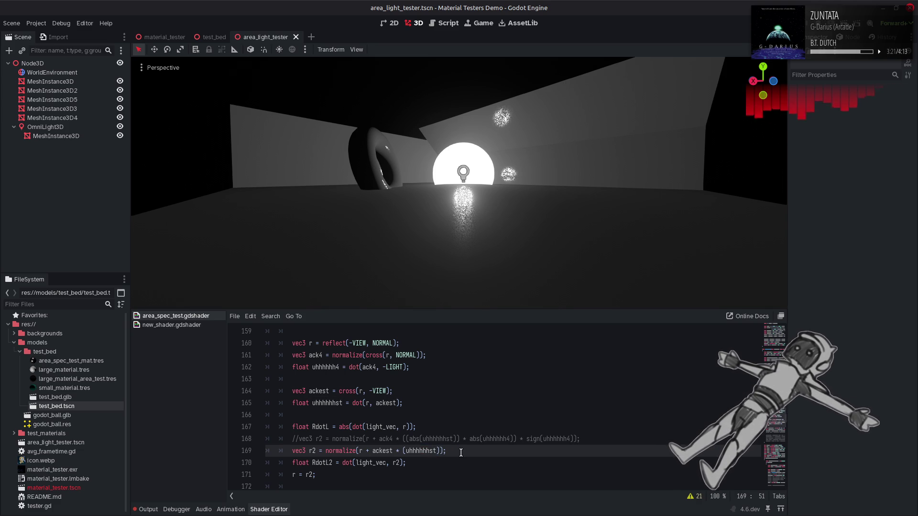
key(Right)
text(>= )
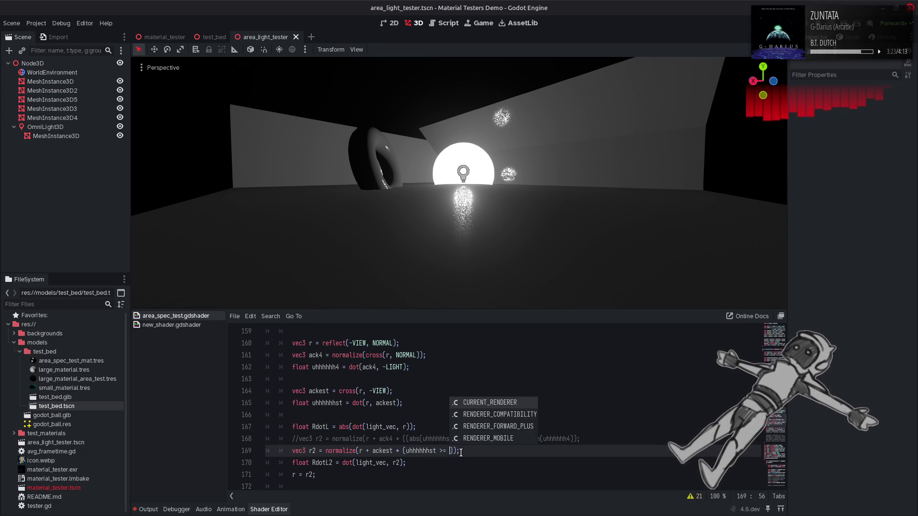
text(0.0 ? 1.0 )
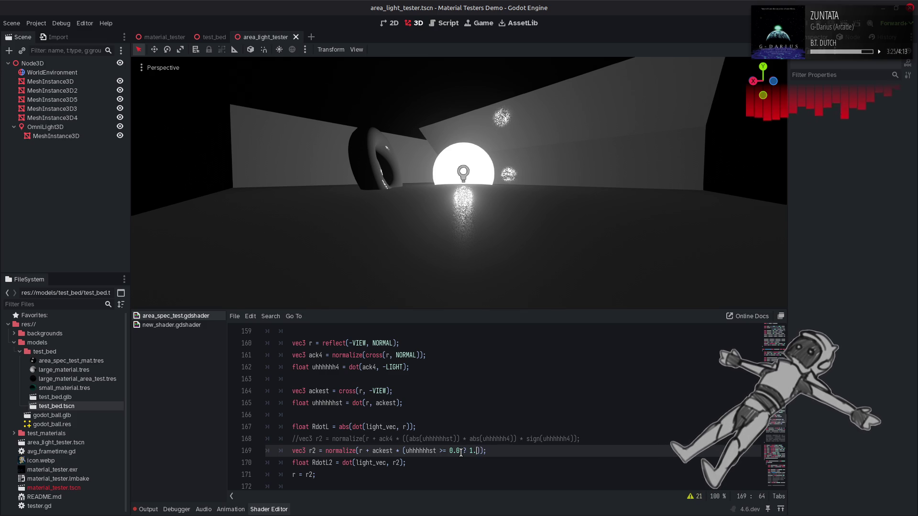
text(: -1.0)
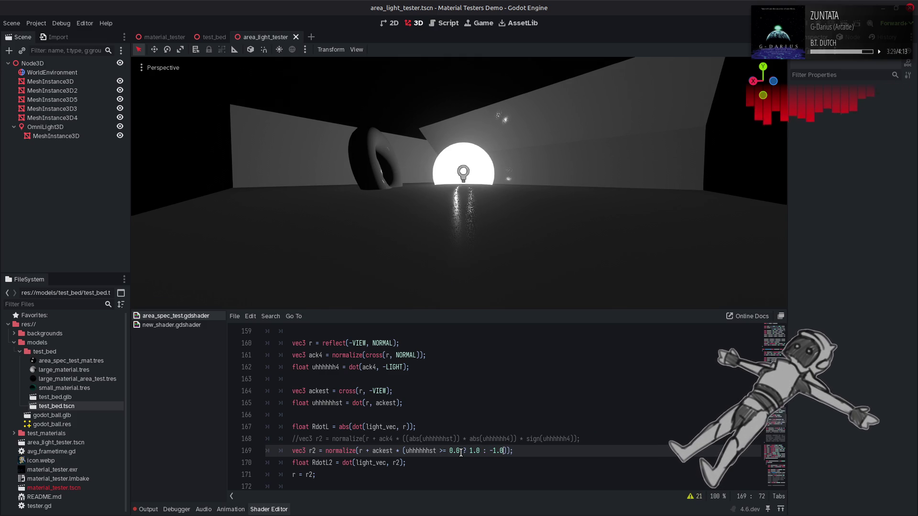
click(445, 451)
key(BackSpace)
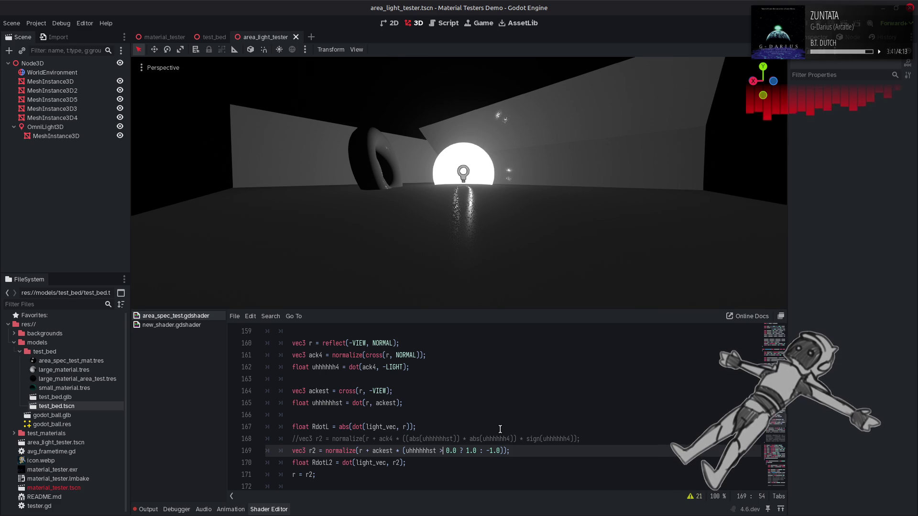
key(Delete)
key(Delete)
key(Delete)
key(BackSpace)
key(BackSpace)
key(ctrl+Left)
key(Left)
text(sign)
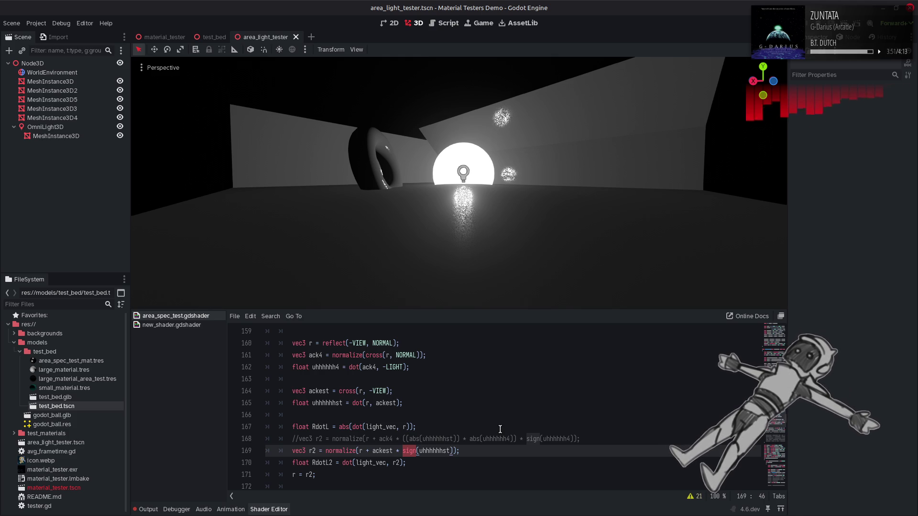
Switch from Godot to the Firefox window.
key(alt+Tab)
key(alt+Tab)
key(alt+Tab)
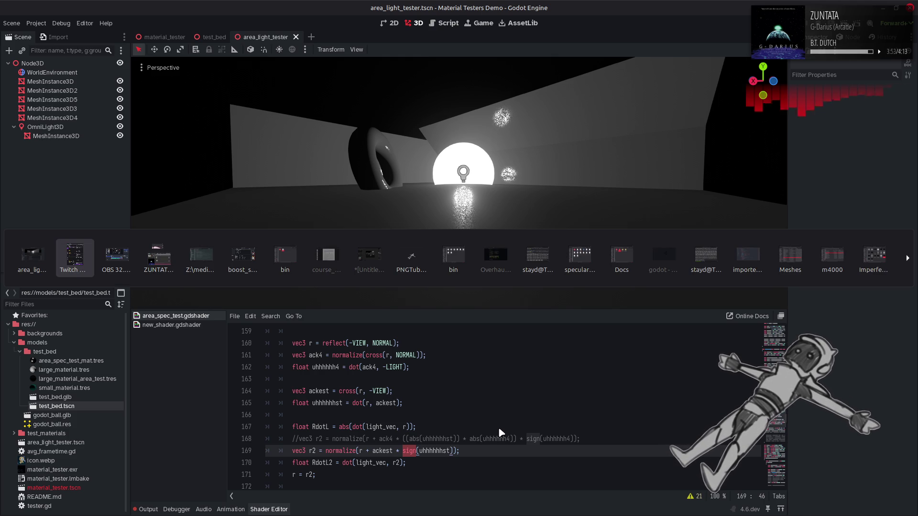
key(alt+Tab)
key(alt+Tab)
key(alt+Tab)
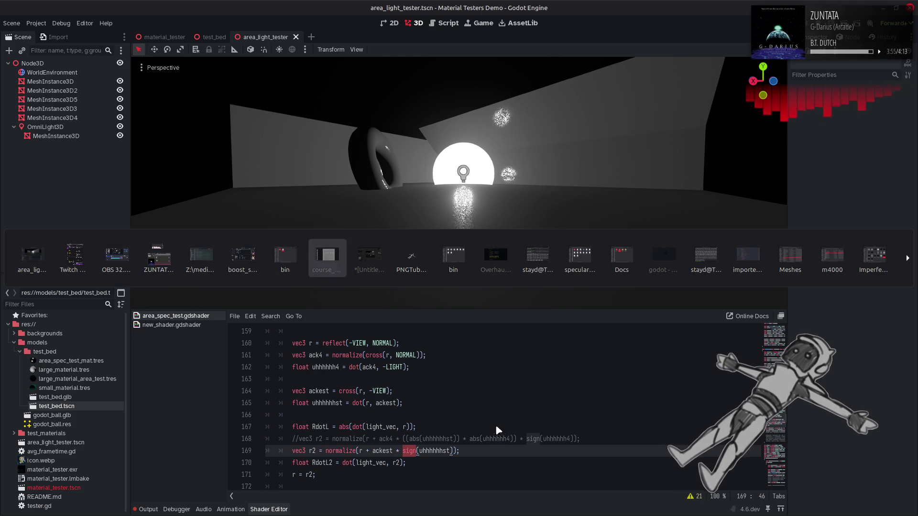
Search 'glsl sign() implementation' and read the Khronos sign reference page.
key(ctrl+t)
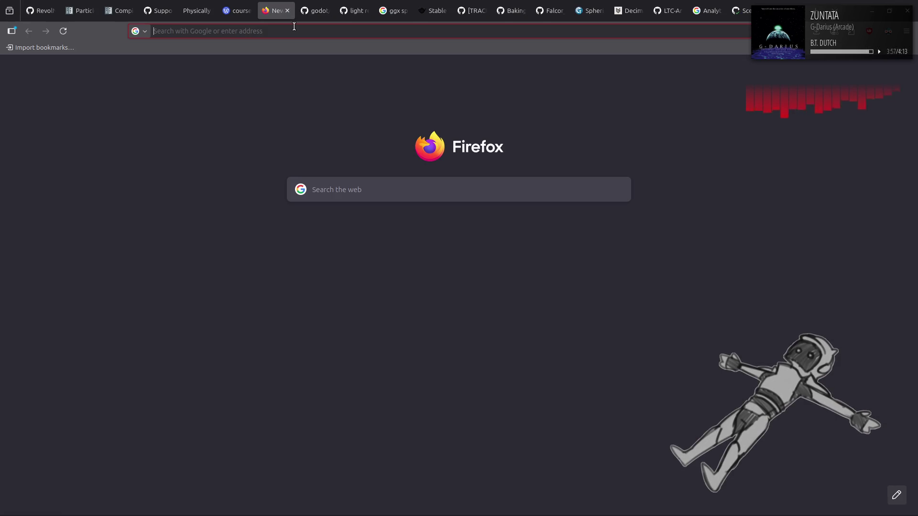
text(glsl si)
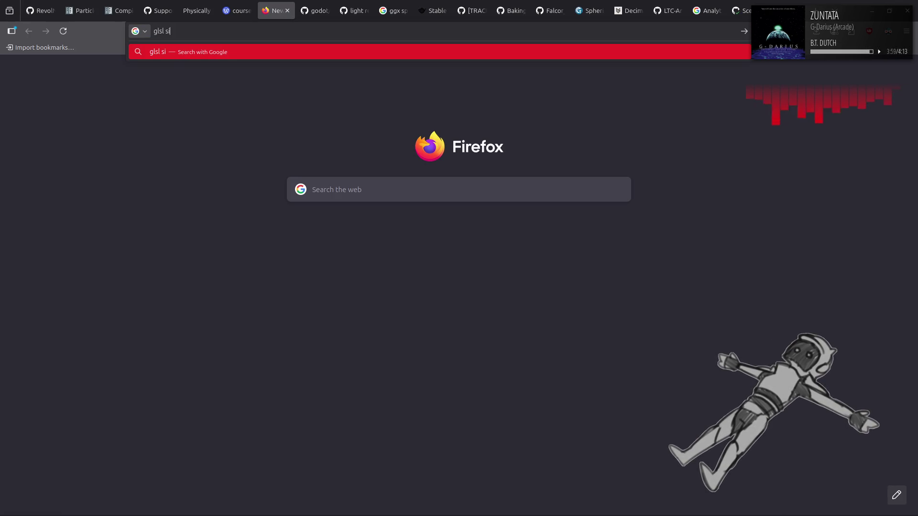
text(gn() implementati)
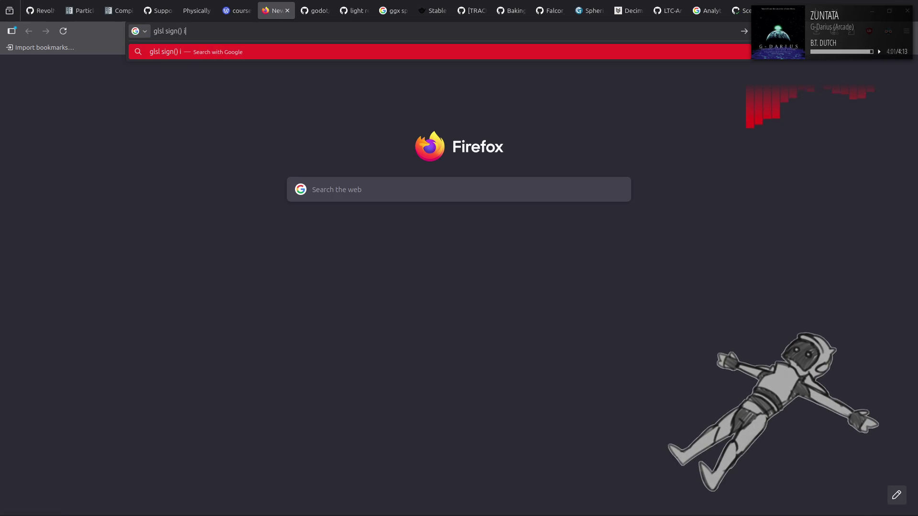
text(on)
key(Return)
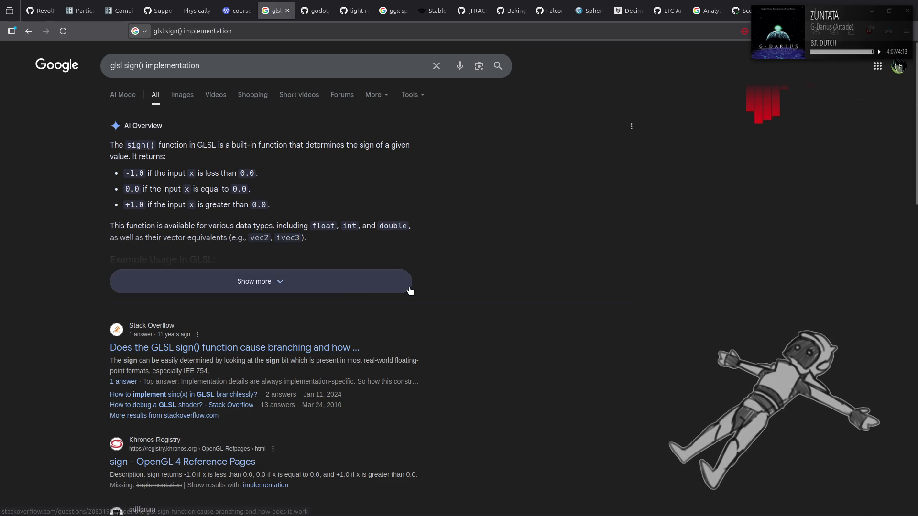
scroll(461, 321, down, 3)
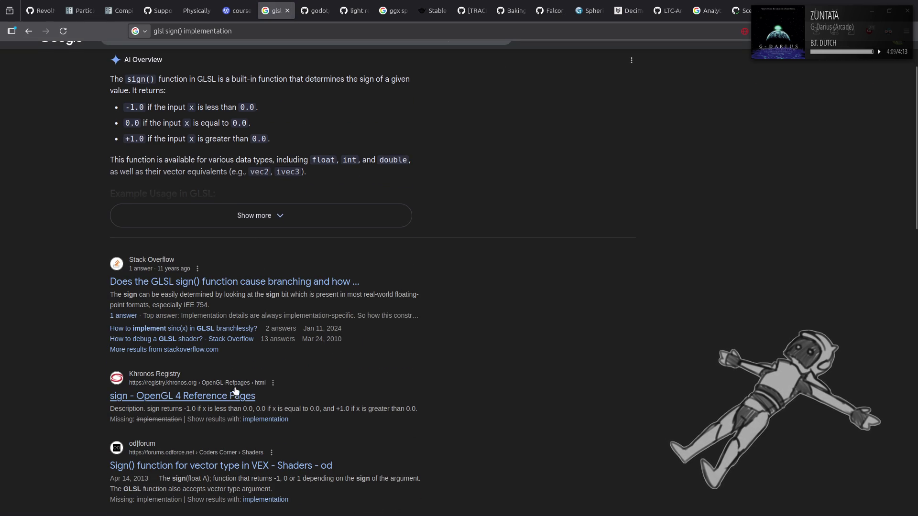
click(243, 338)
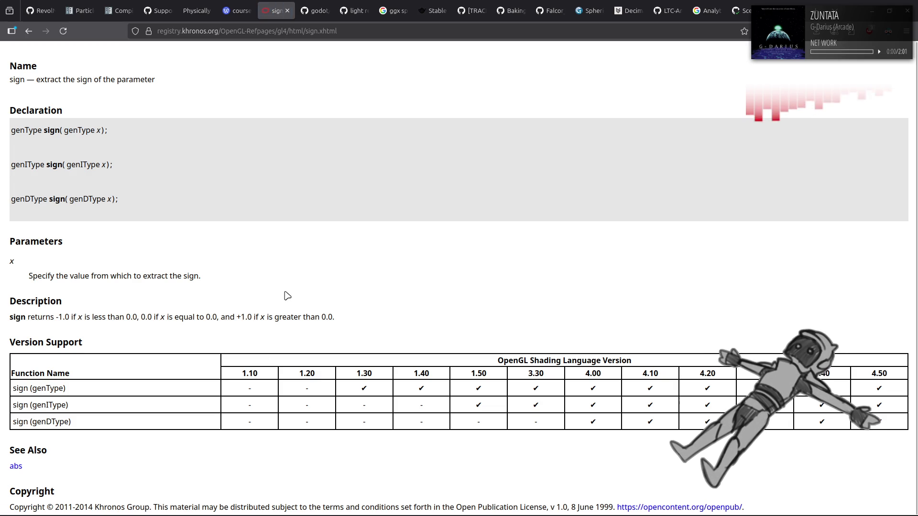
scroll(287, 295, down, 1)
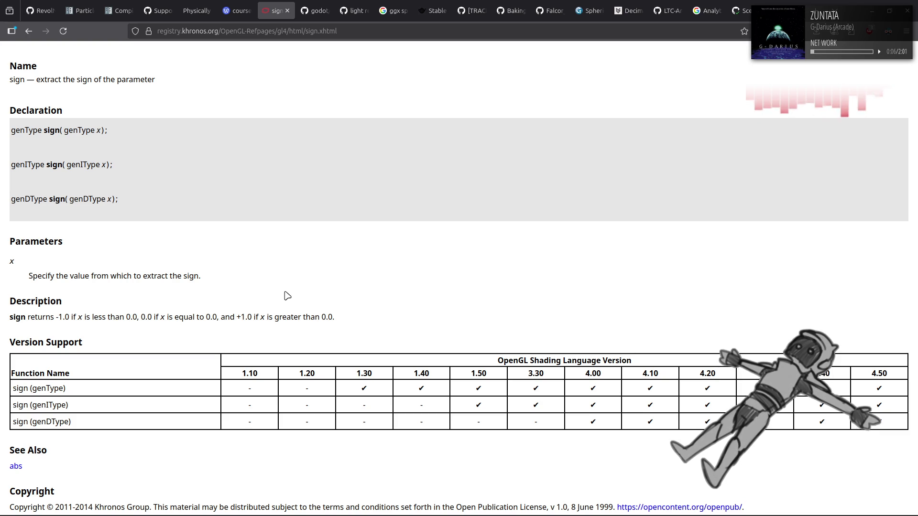
key(alt+Left)
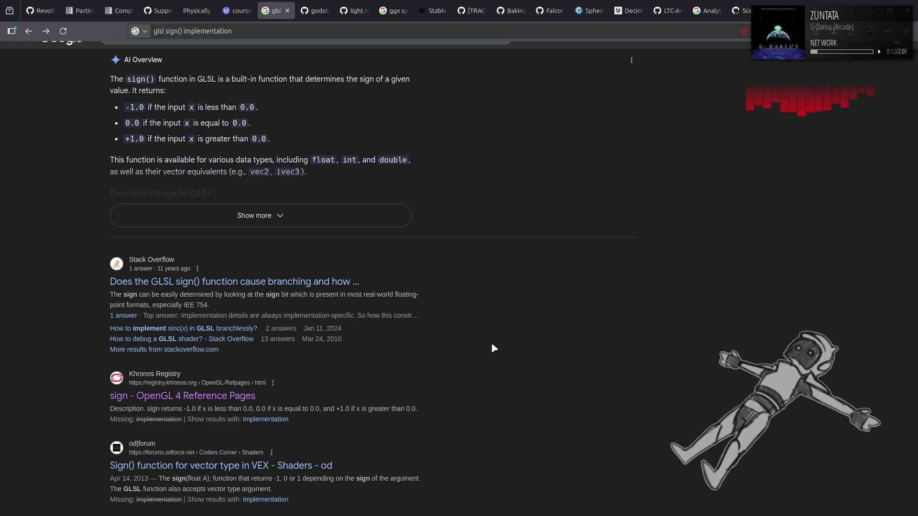
Look through the remaining search results, then return to the Godot editor.
scroll(492, 345, down, 3)
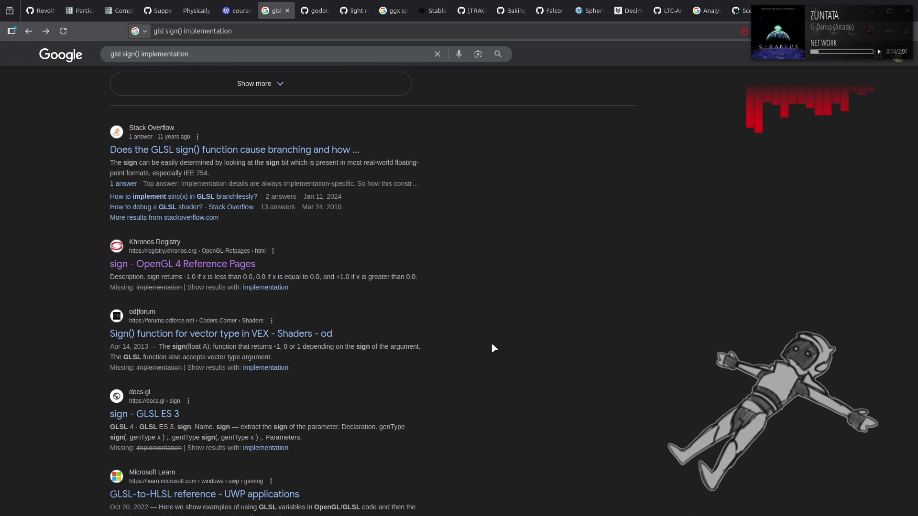
scroll(492, 344, down, 1)
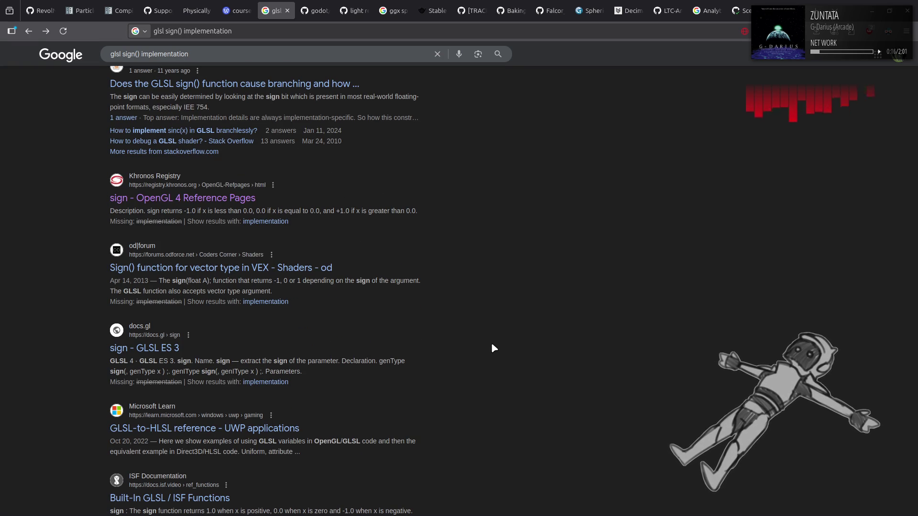
scroll(492, 344, down, 1)
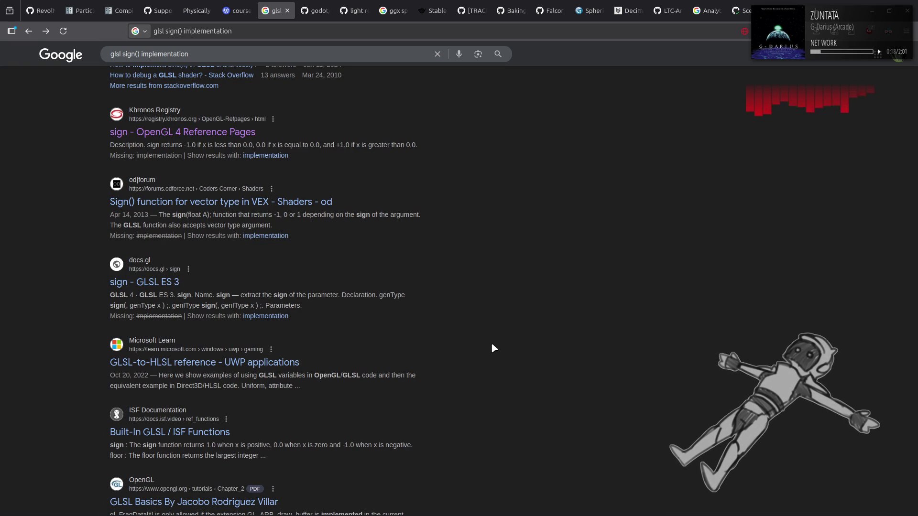
scroll(492, 345, down, 1)
scroll(492, 345, down, 1)
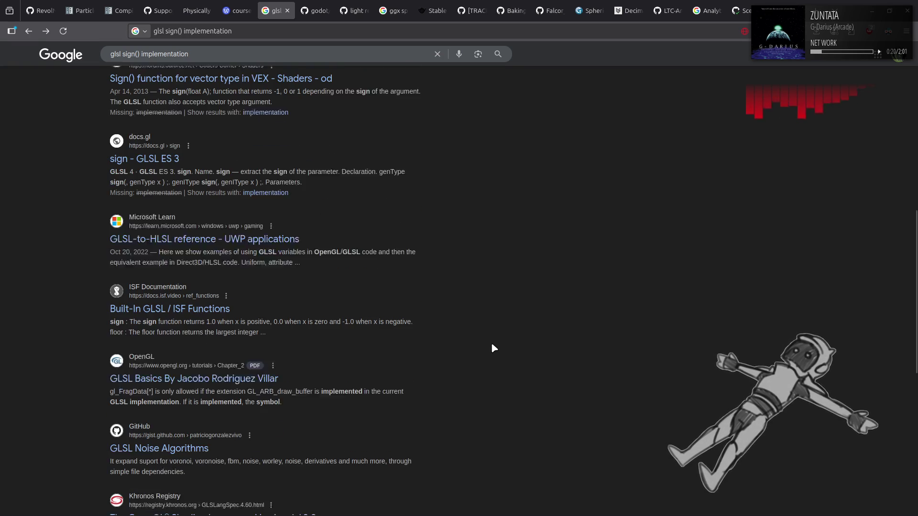
scroll(492, 345, down, 1)
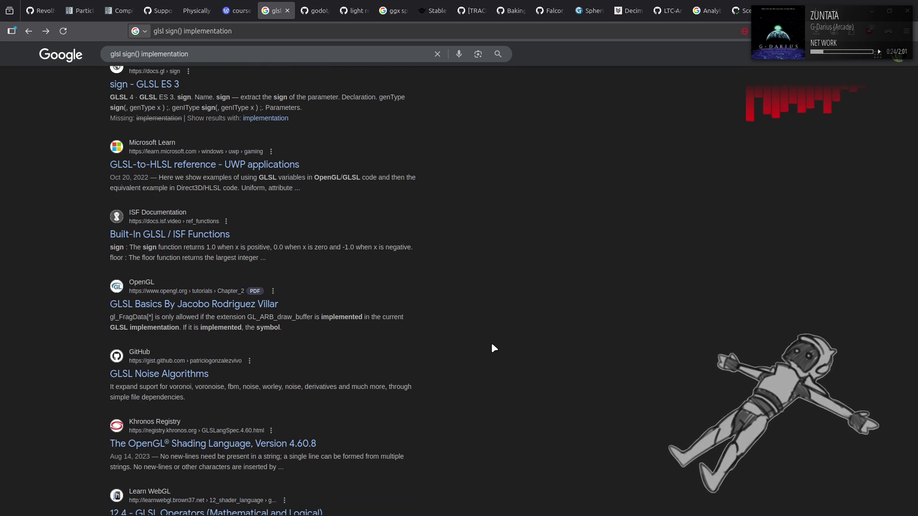
scroll(492, 345, down, 1)
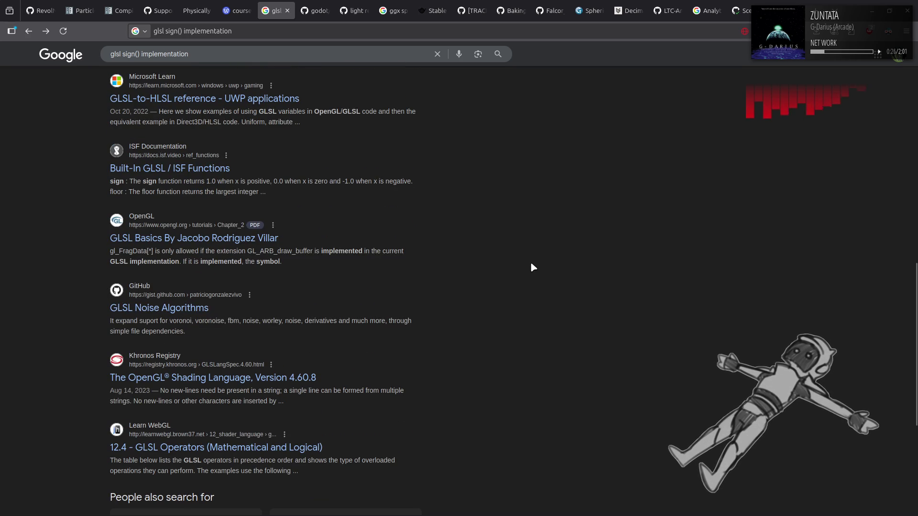
scroll(529, 259, up, 5)
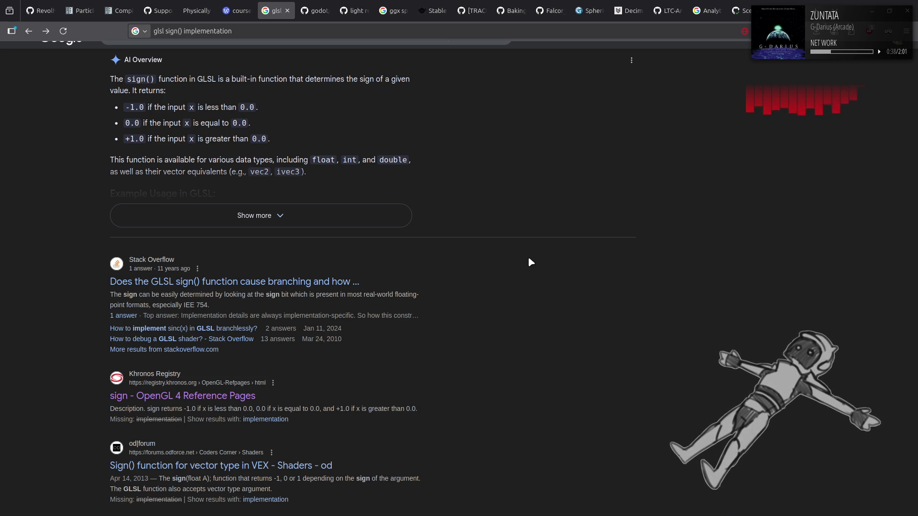
scroll(528, 260, up, 2)
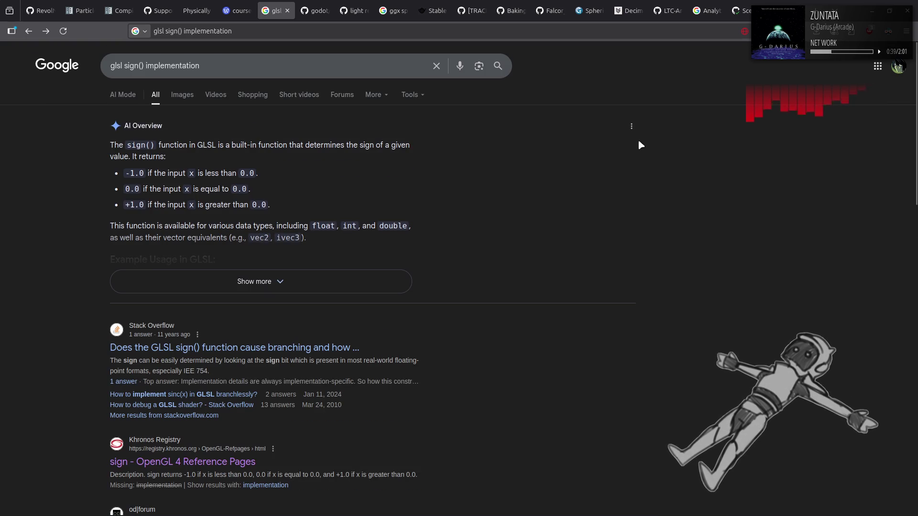
click(871, 8)
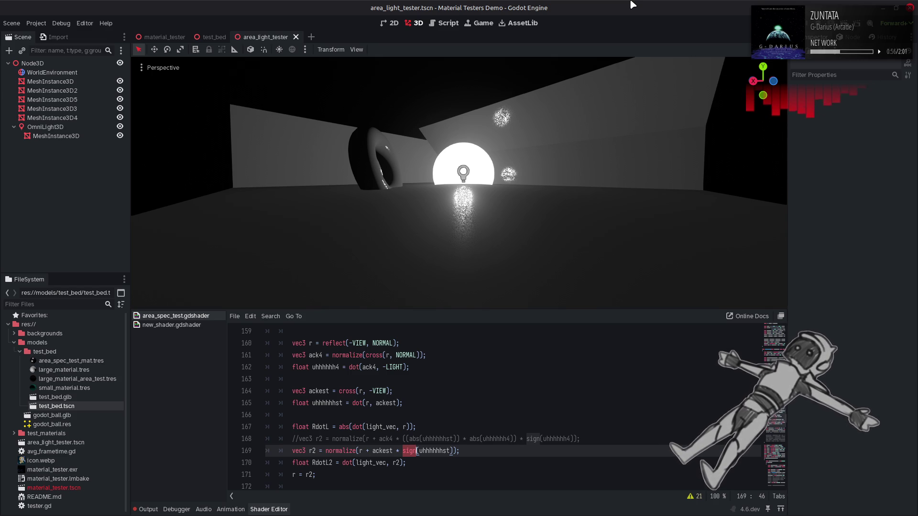
Undo twice to bring back the magic and ign lines, then scroll down to the r2 line.
click(497, 337)
key(ctrl+z)
key(ctrl+z)
key(ctrl+z)
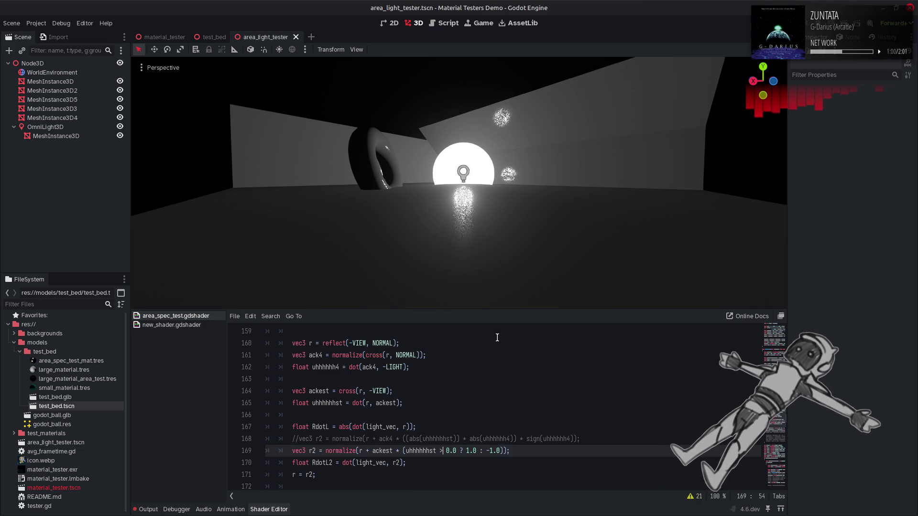
key(ctrl+z)
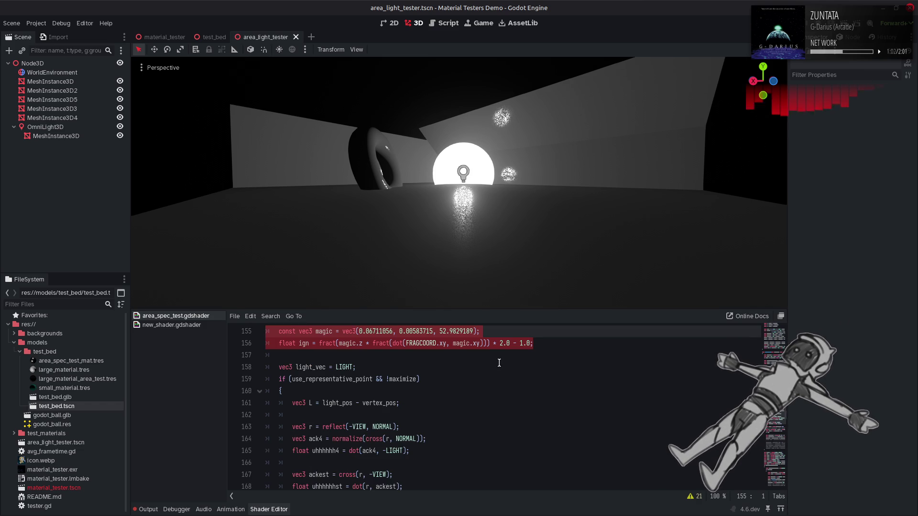
click(332, 350)
click(306, 343)
scroll(294, 364, down, 1)
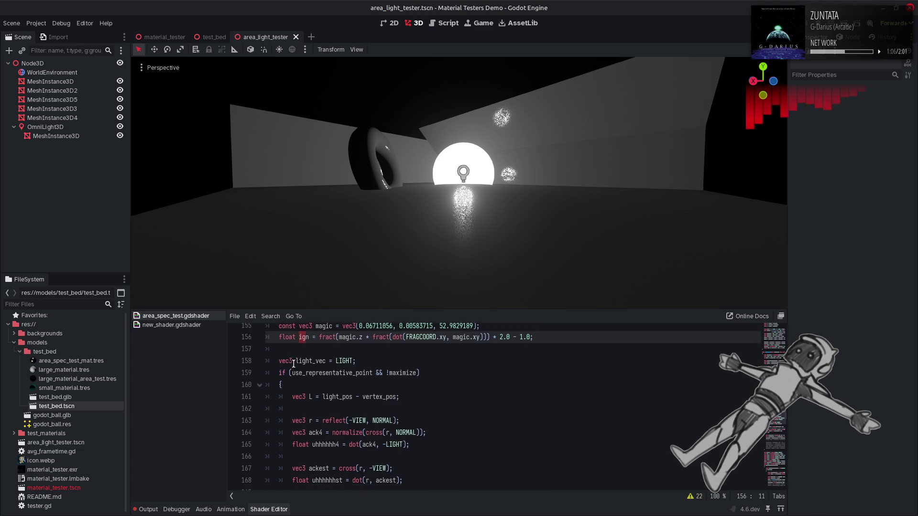
key(Right)
key(Right)
key(Right)
scroll(512, 458, down, 3)
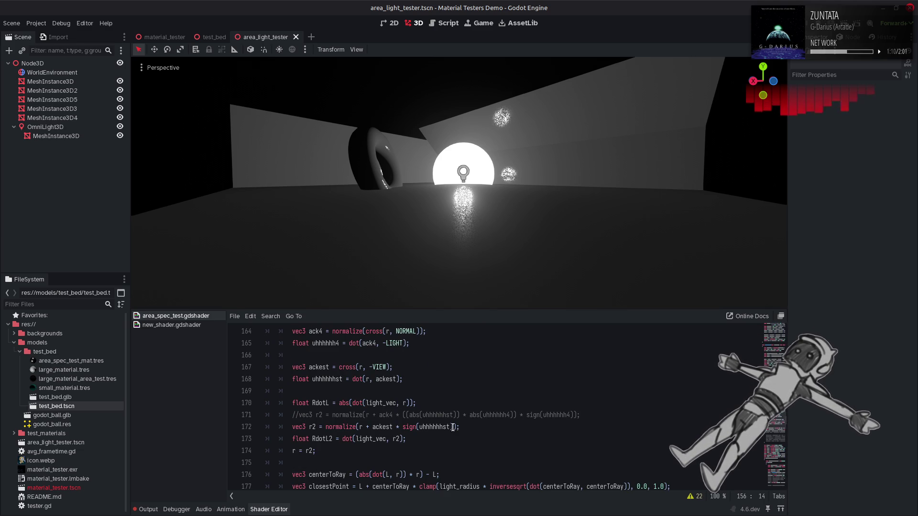
drag(453, 427, 414, 428)
key(shift+ctrl+Left)
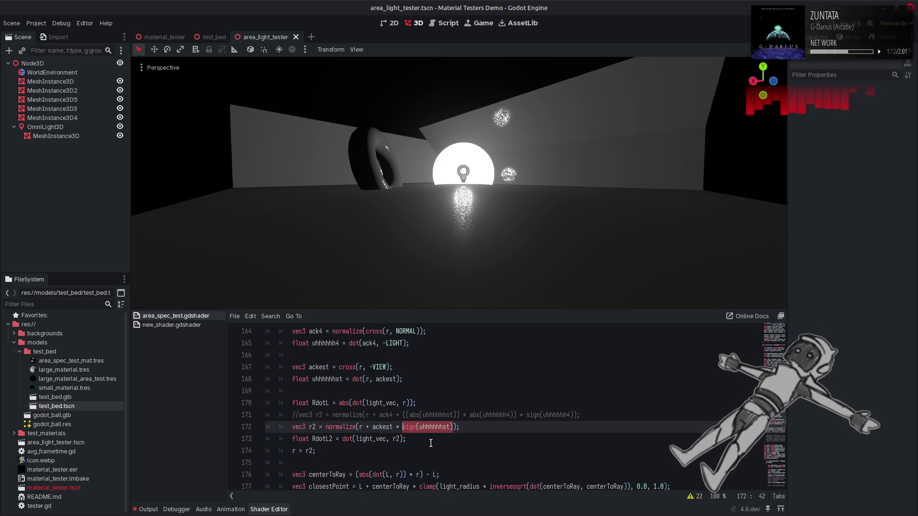
text(ign * 1)
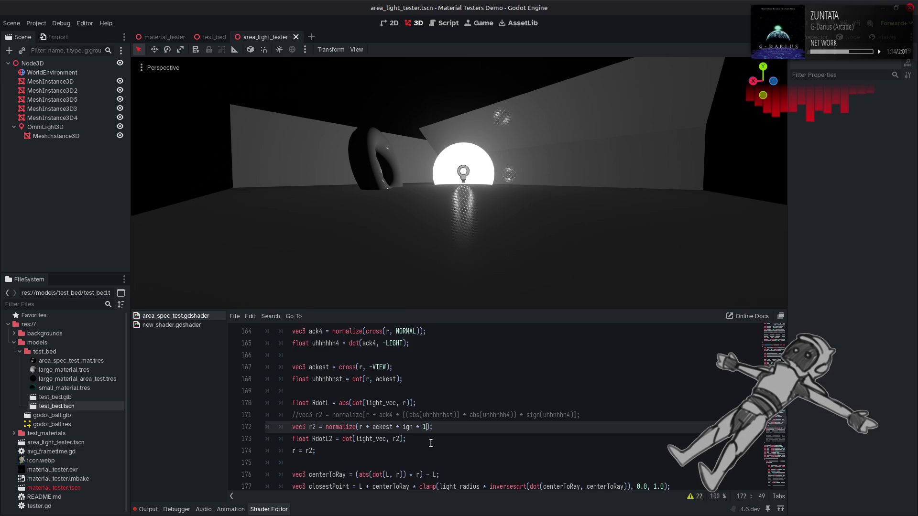
text(6.0)
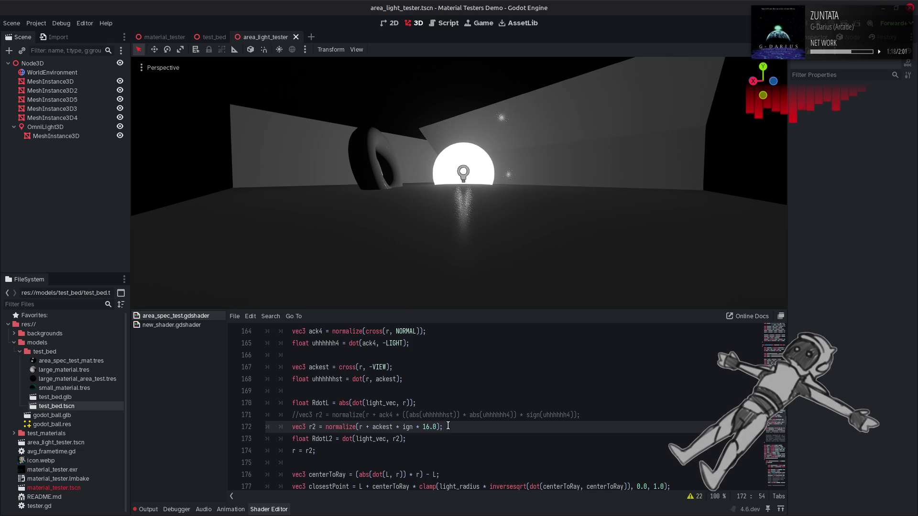
key(Left)
key(Left)
key(Left)
key(shift+Right)
key(shift+Right)
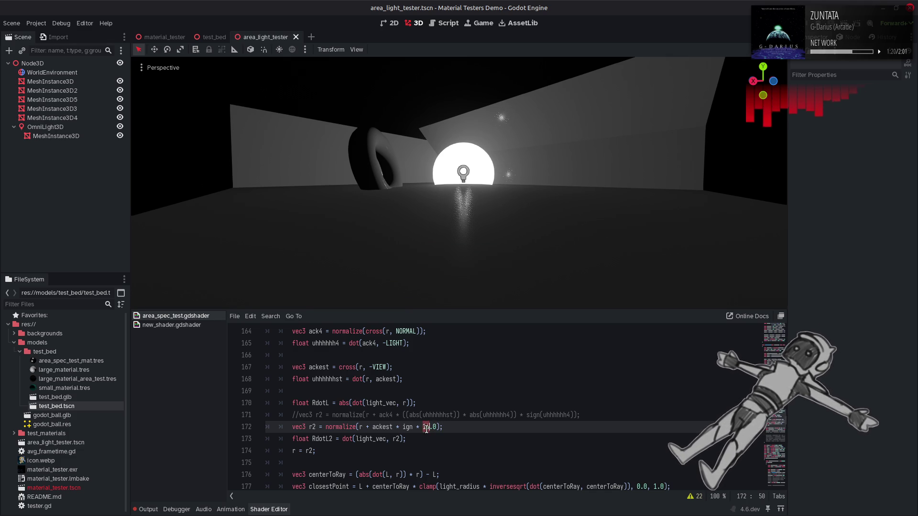
text(4)
key(ctrl+s)
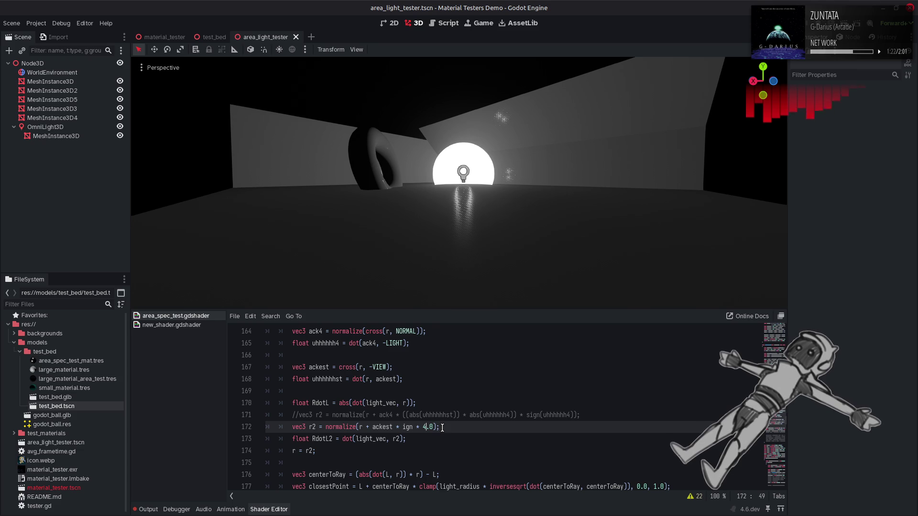
key(BackSpace)
text(2)
key(ctrl+s)
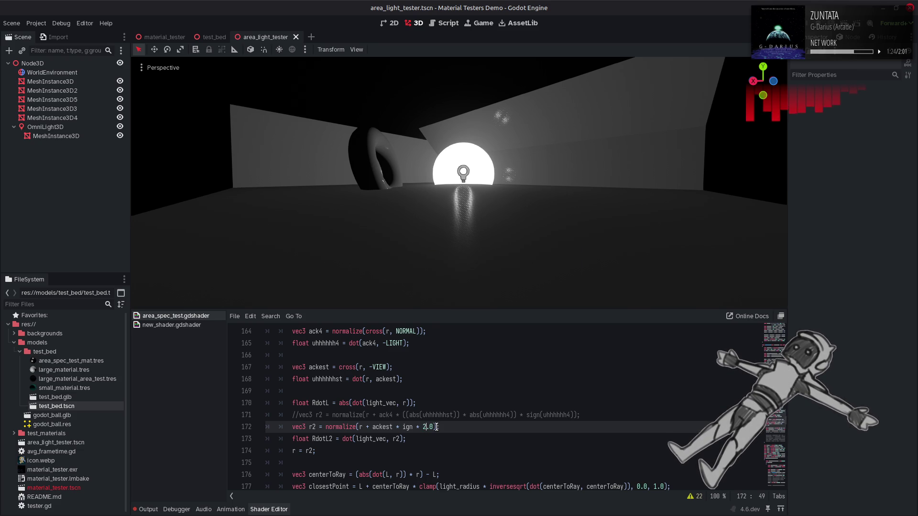
key(BackSpace)
text(1)
key(Right)
key(Delete)
text(5)
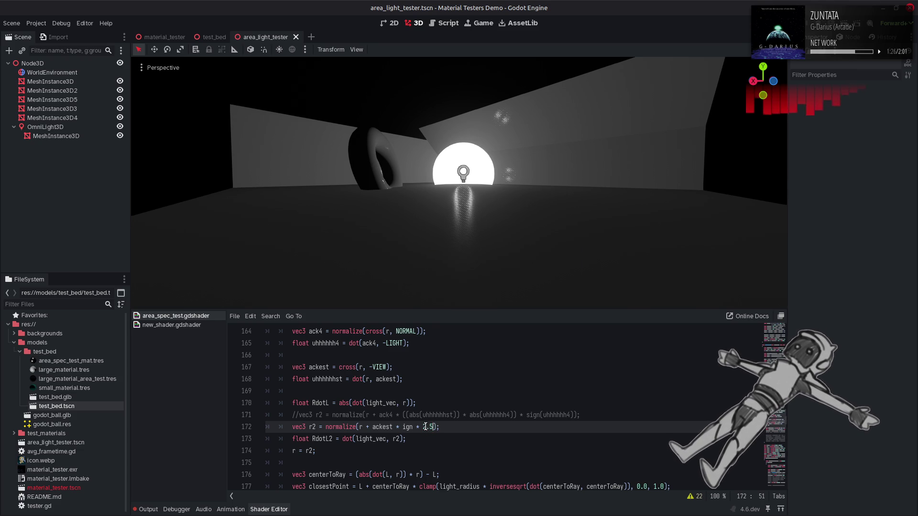
click(426, 426)
key(BackSpace)
text(0)
key(ctrl+s)
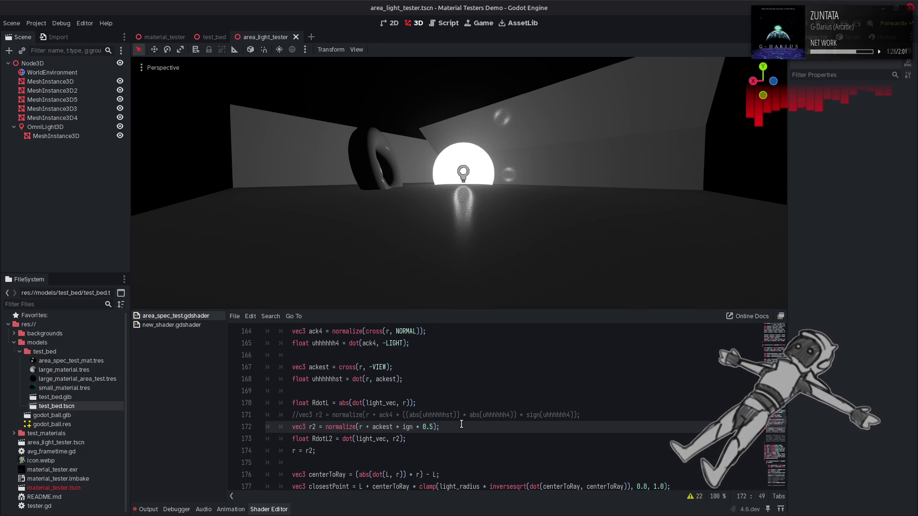
key(Right)
key(Right)
key(BackSpace)
text(1)
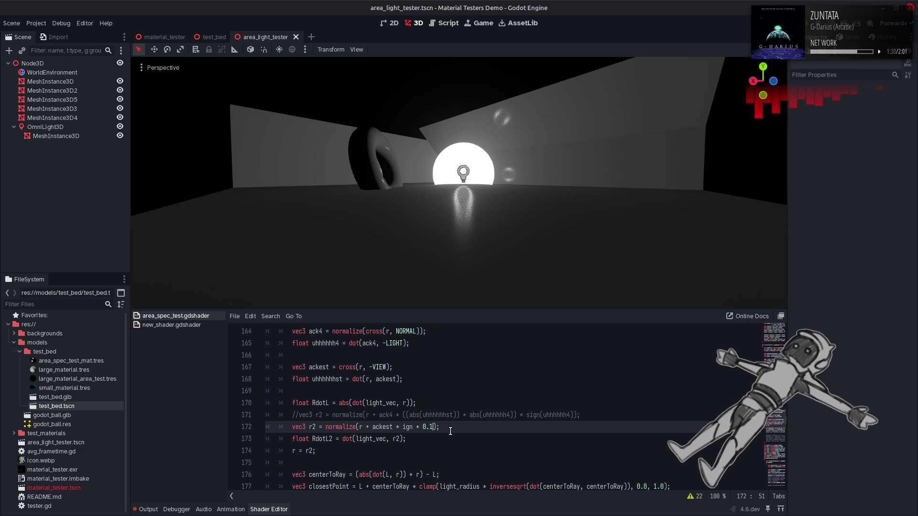
key(ctrl+s)
key(BackSpace)
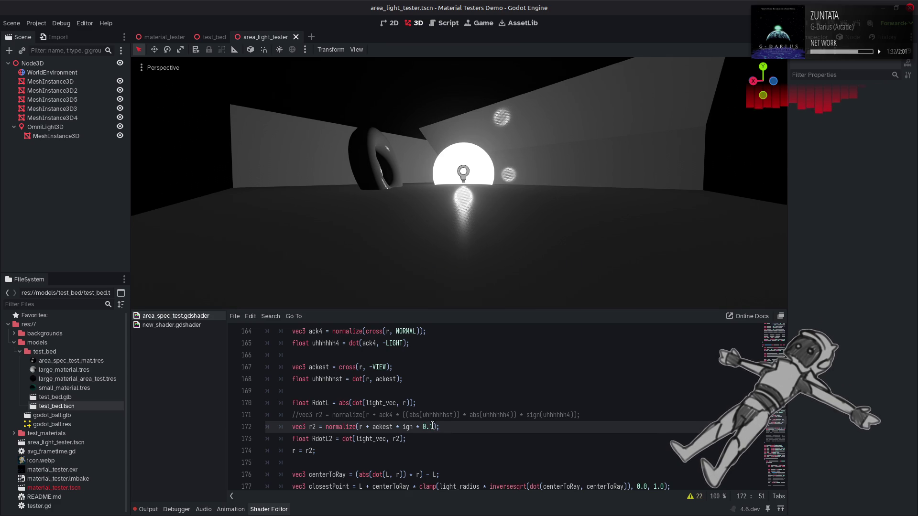
text(25)
key(ctrl+s)
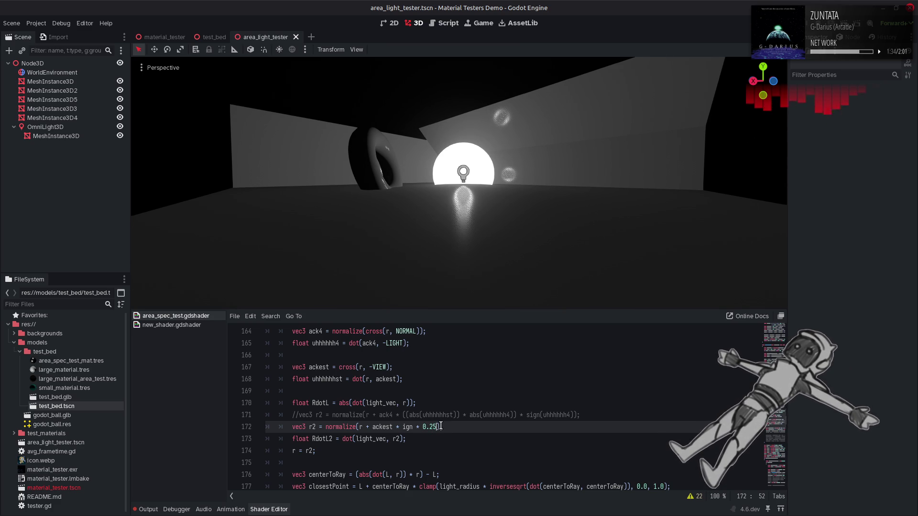
key(BackSpace)
key(BackSpace)
text(5)
key(ctrl+s)
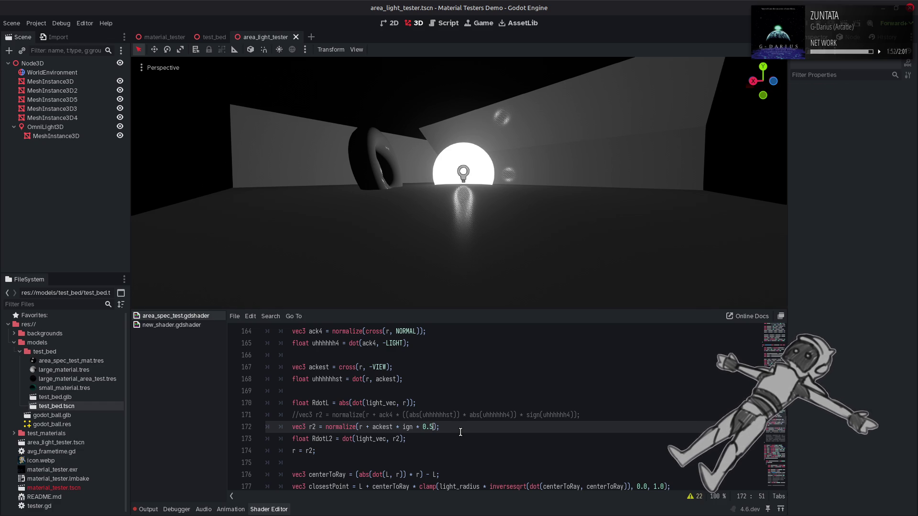
key(BackSpace)
text(0)
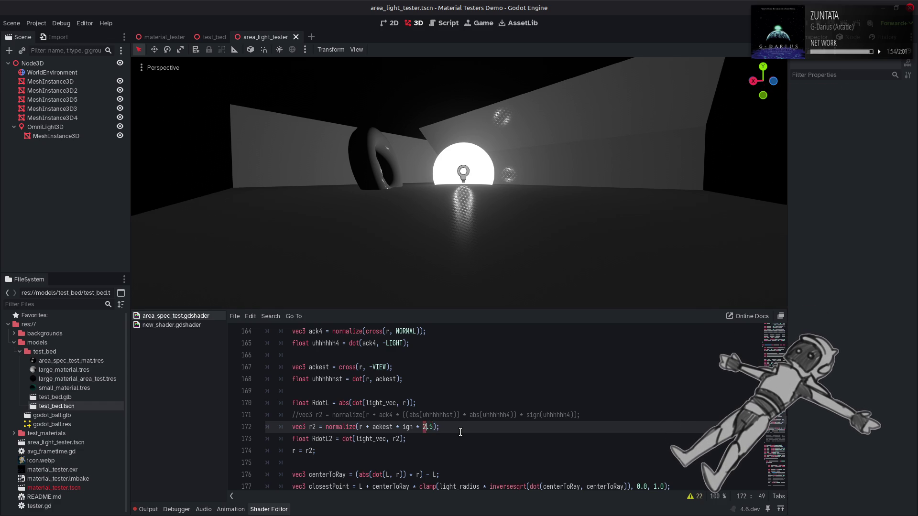
key(Left)
key(Left)
key(shift+Left)
text(16)
key(ctrl+z)
key(ctrl+z)
key(ctrl+z)
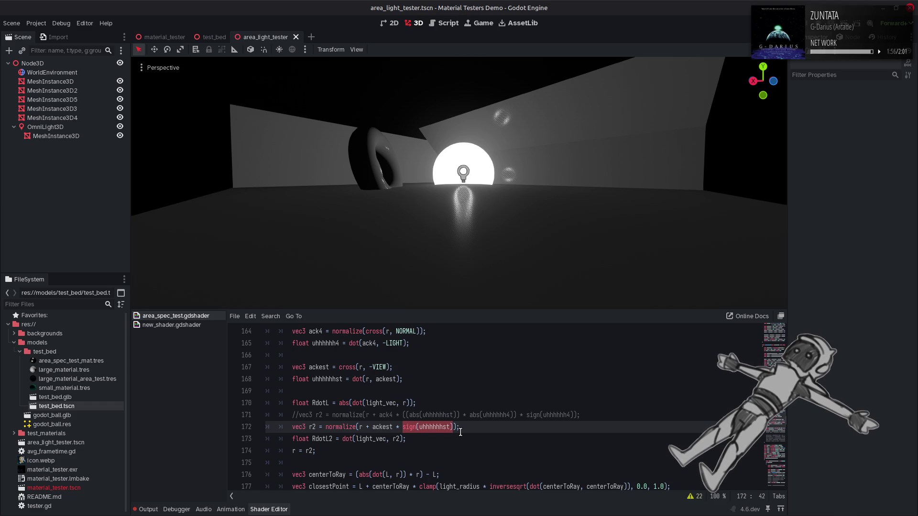
Try acos, atan, then tan as the r2 offset function on line 172, and save the tan version.
double_click(410, 428)
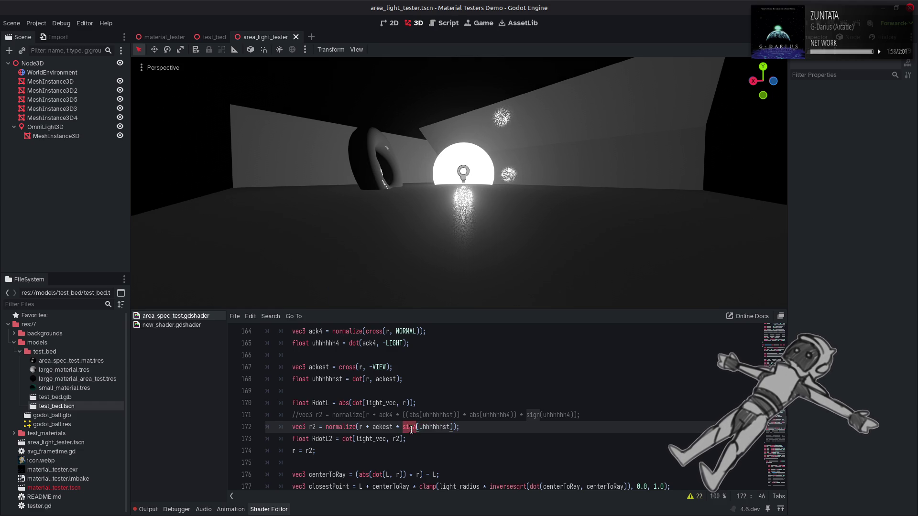
text(acos)
click(461, 427)
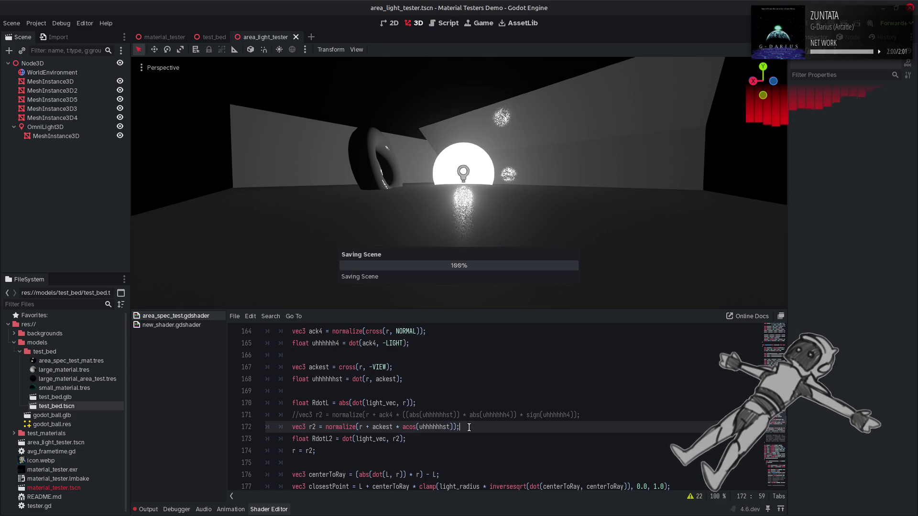
click(406, 427)
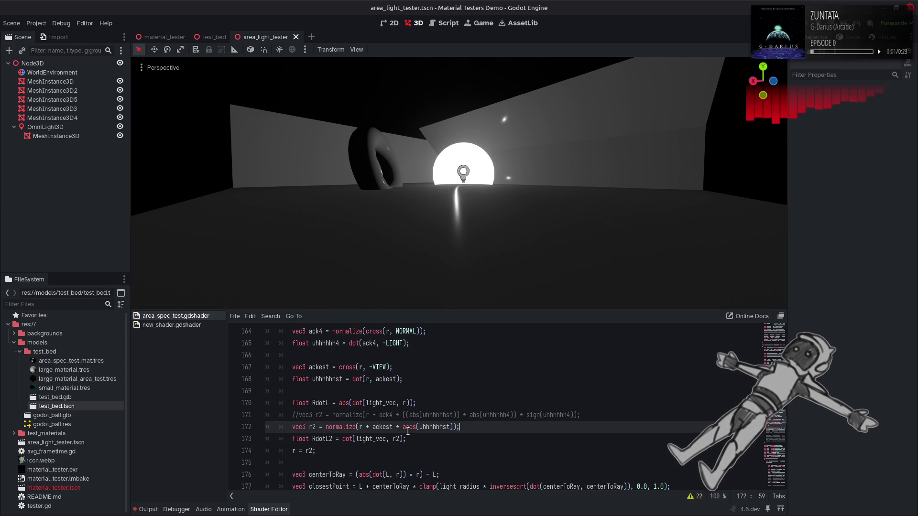
key(Delete)
key(Delete)
key(Delete)
text(tan)
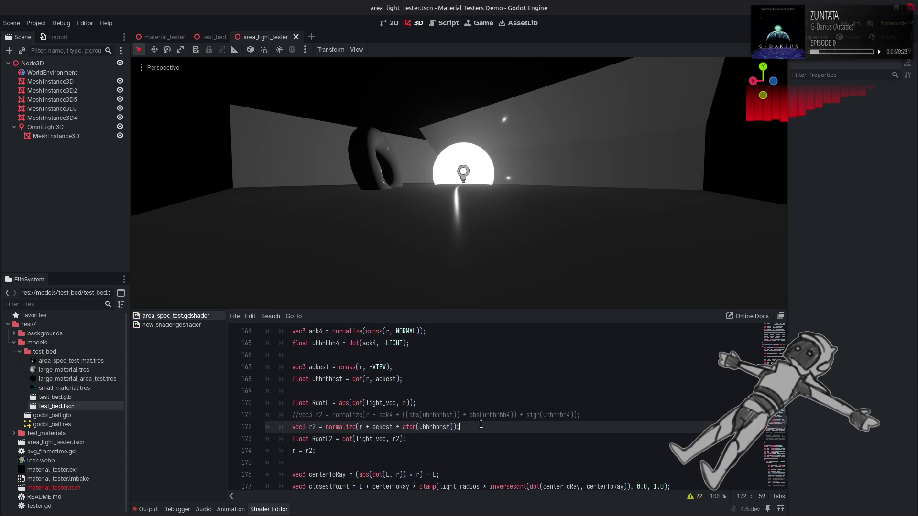
click(480, 423)
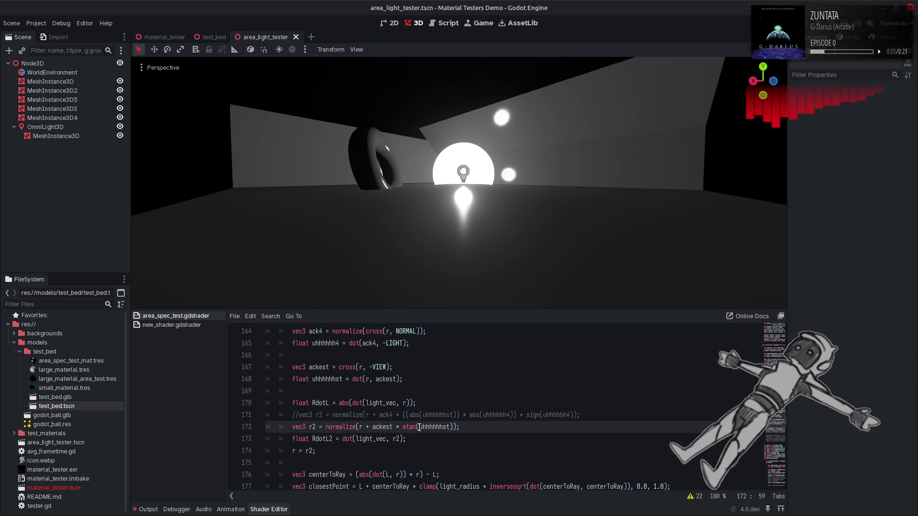
double_click(407, 427)
text(tan)
click(476, 425)
key(ctrl+s)
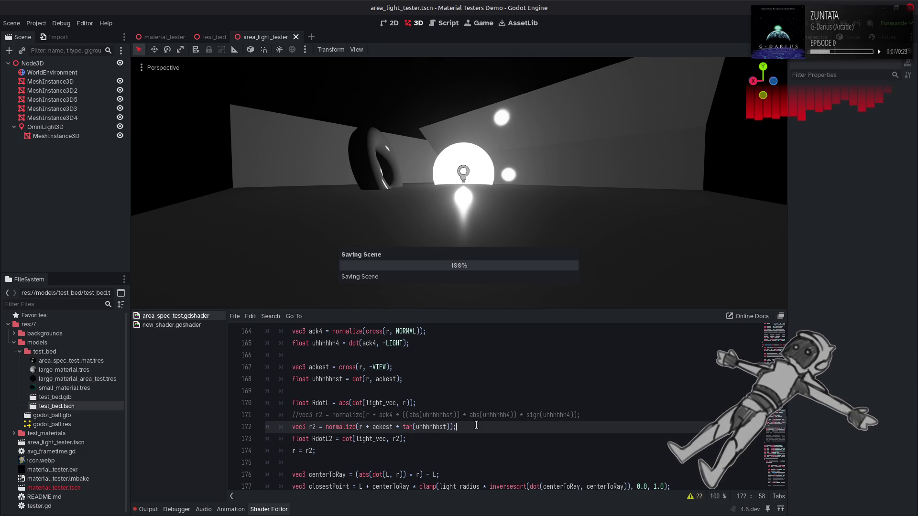
Swap the line 172 function to cos, then asin, saving each to preview.
double_click(408, 426)
text(cos)
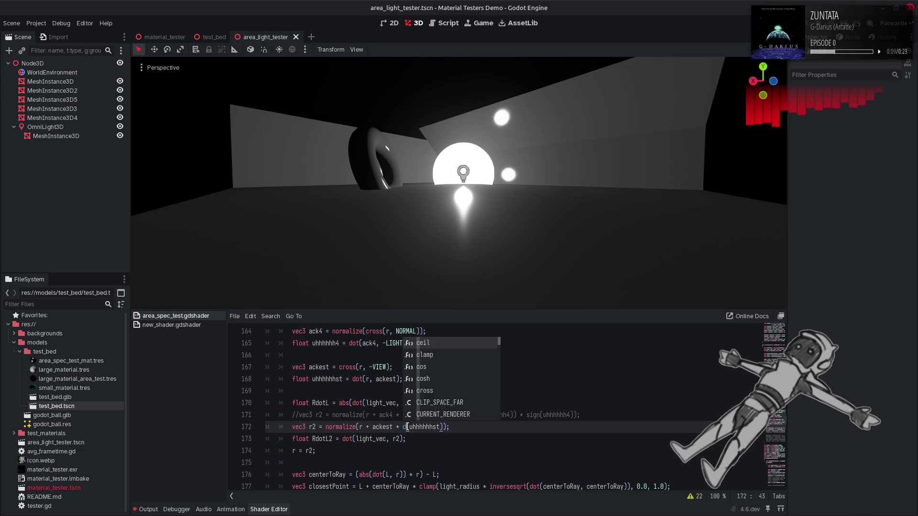
key(ctrl+s)
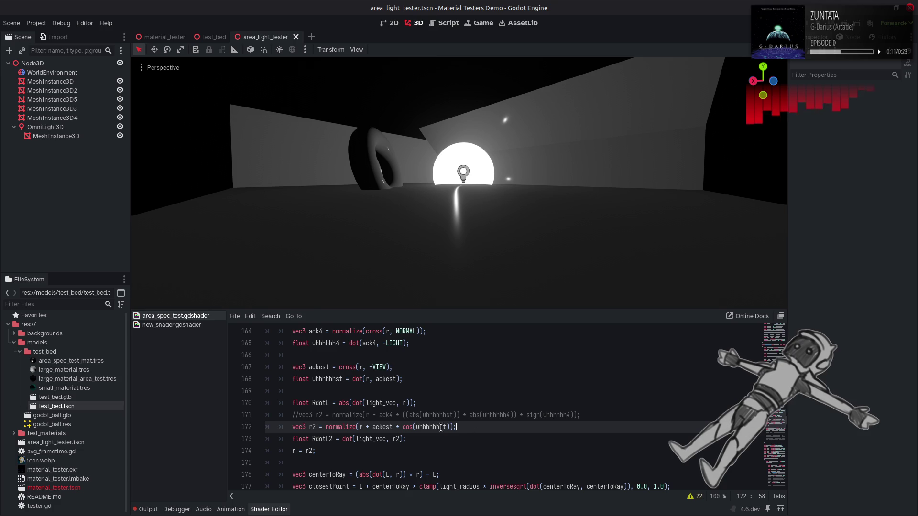
click(401, 427)
double_click(407, 427)
text(asin)
click(469, 420)
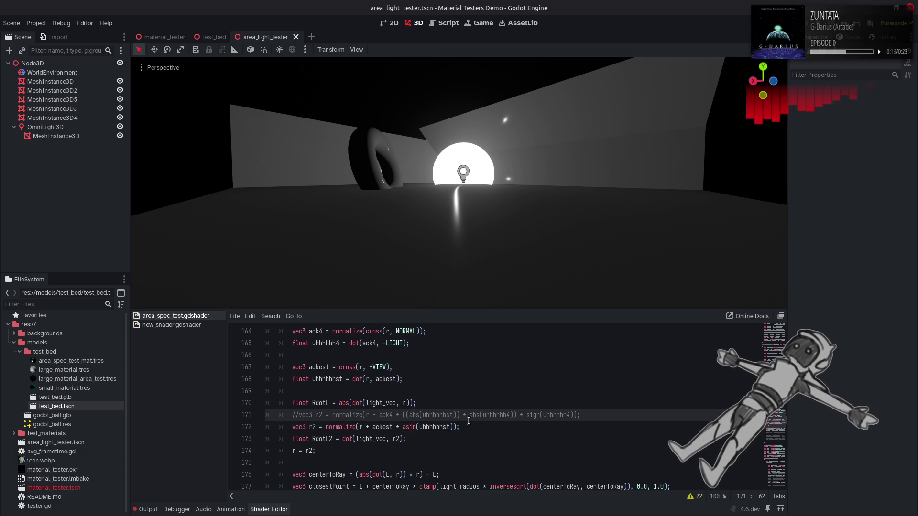
key(ctrl+s)
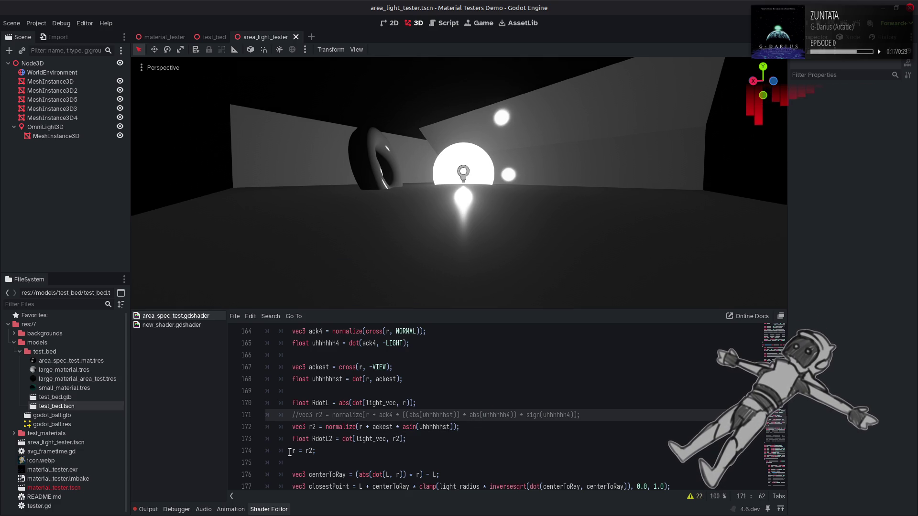
Settle the line 172 r2 offset on sign(uhhhhhhst) after trying and undoing further variants.
double_click(408, 427)
text(tanatan)
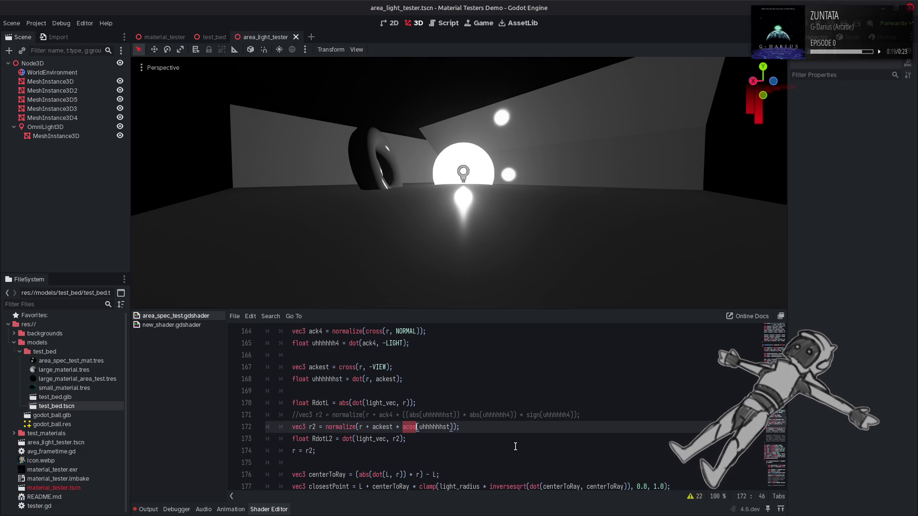
key(BackSpace)
key(BackSpace)
key(BackSpace)
text(sign)
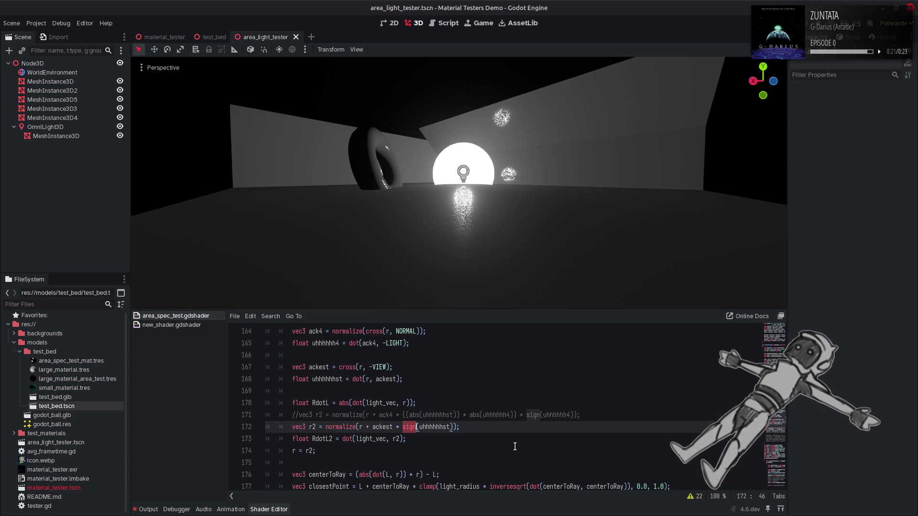
text(acos)
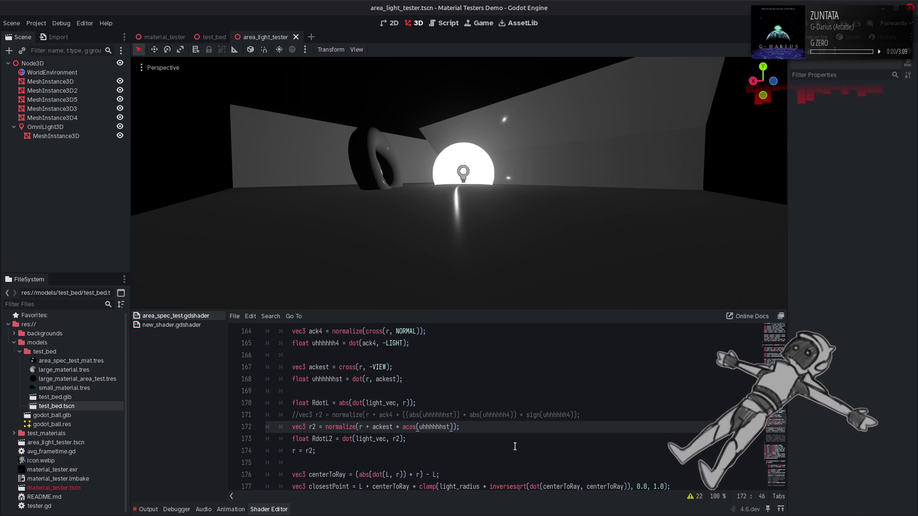
key(BackSpace)
key(BackSpace)
key(BackSpace)
text(sin)
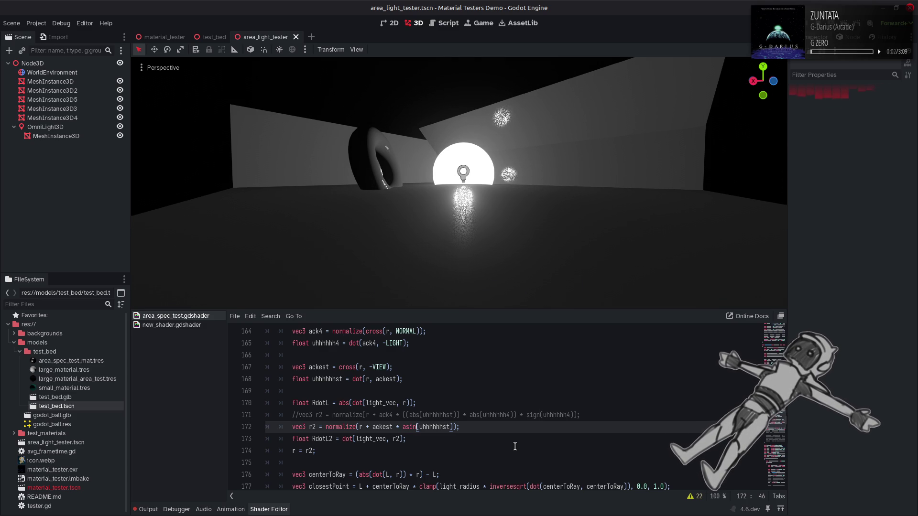
key(ctrl+z)
key(ctrl+z)
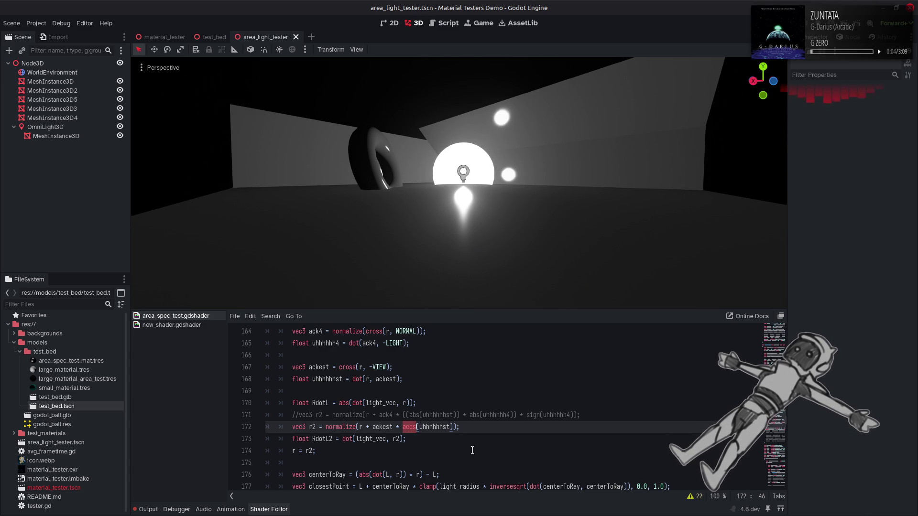
key(ctrl+z)
Toggle the r = r2 comment on line 174 off and on to compare lighting.
click(286, 450)
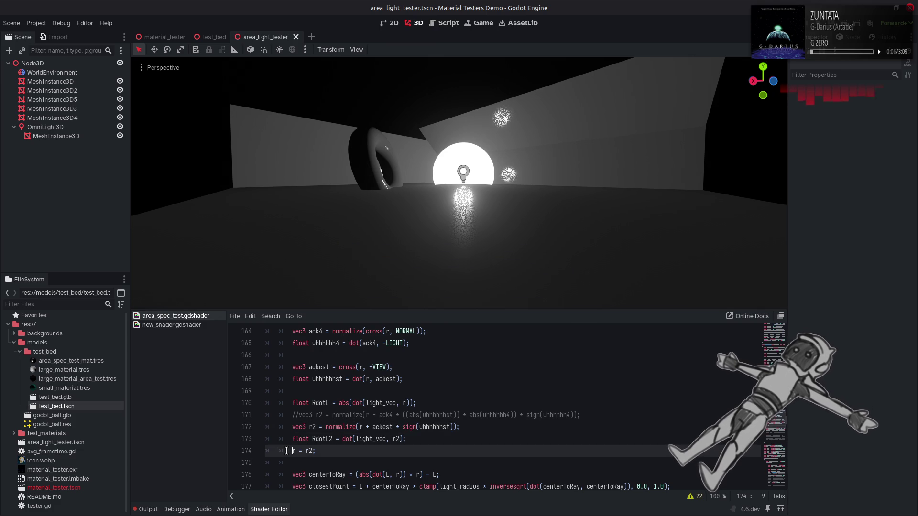
key(ctrl+k)
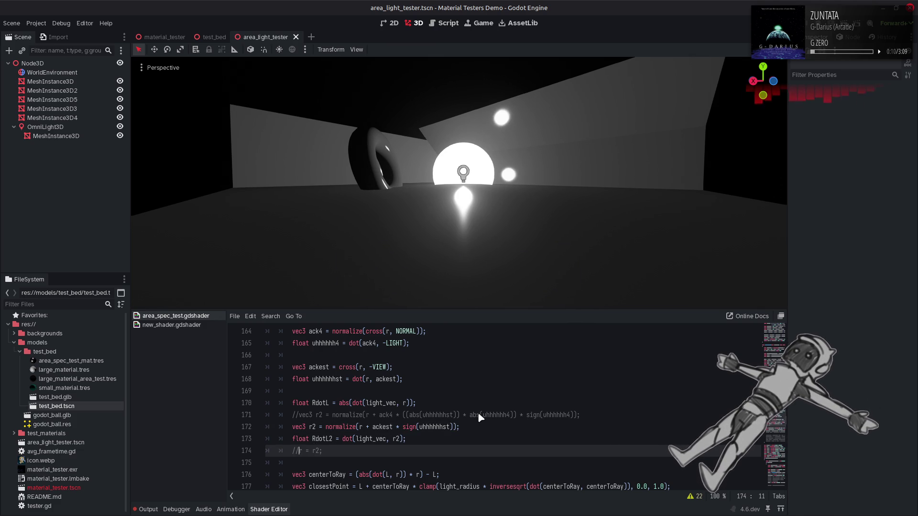
key(ctrl+k)
key(ctrl+k)
key(ctrl+k)
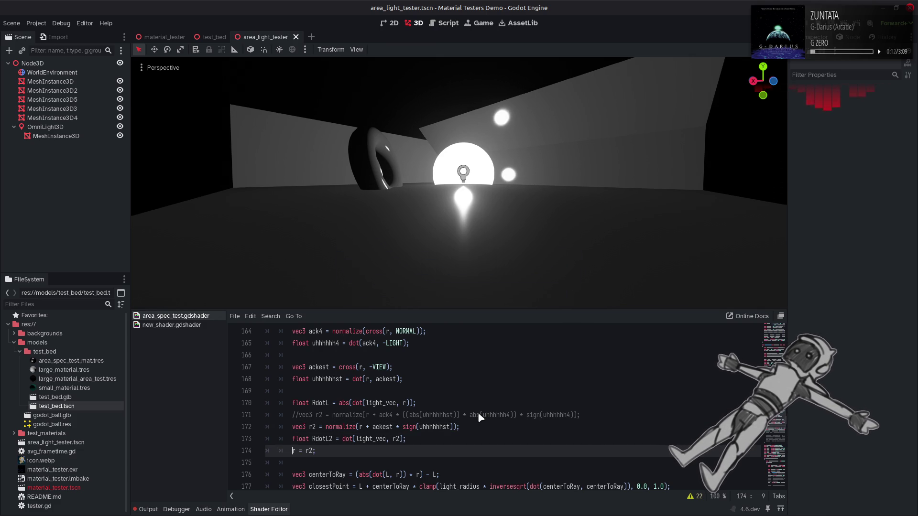
key(ctrl+k)
key(ctrl+k)
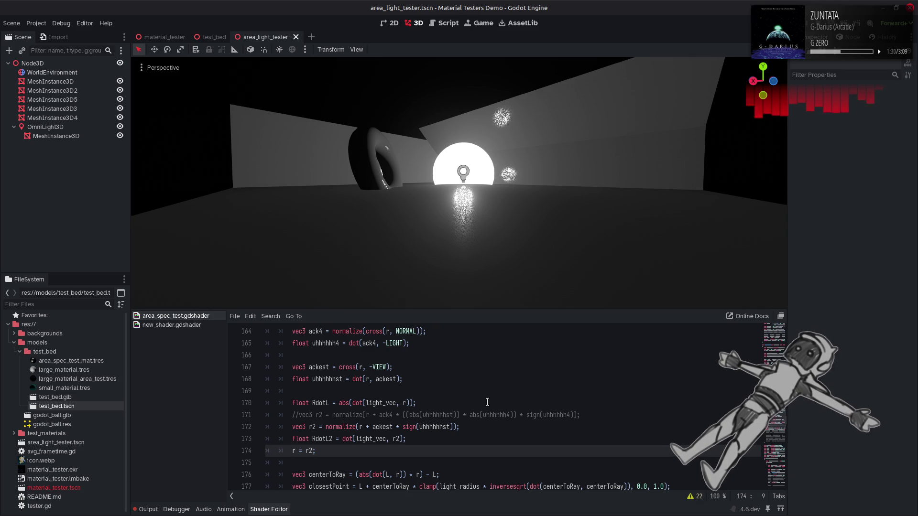
Duplicate the centerToRay line as centerToRay2, computed from r2 instead of r.
scroll(487, 402, down, 2)
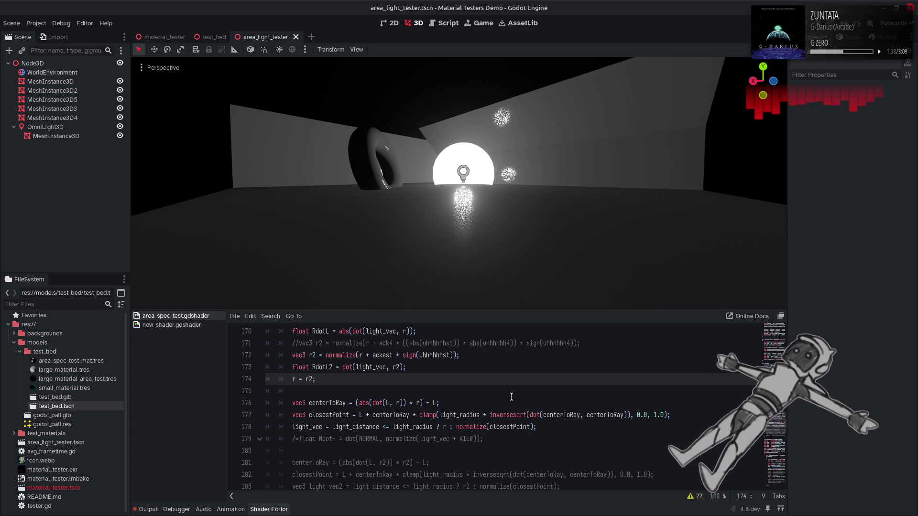
click(468, 403)
key(Return)
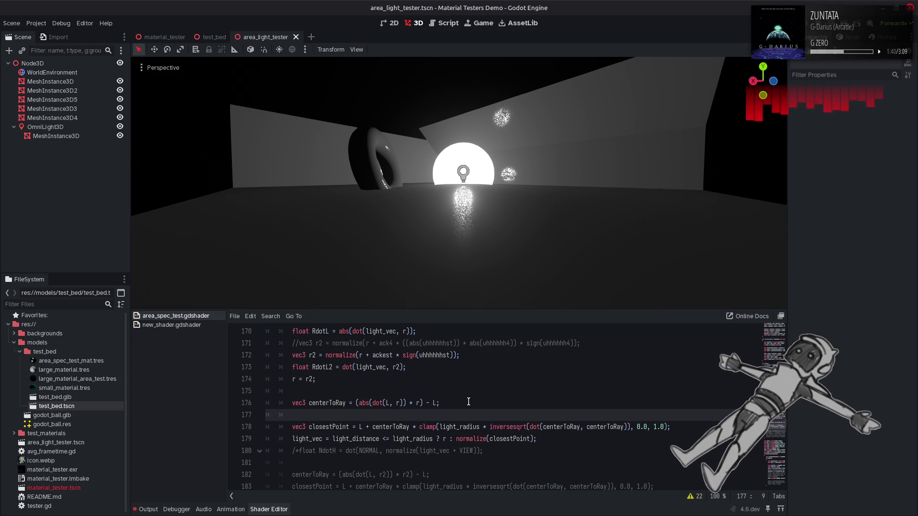
drag(438, 403, 290, 403)
key(ctrl+c)
click(318, 415)
key(ctrl+v)
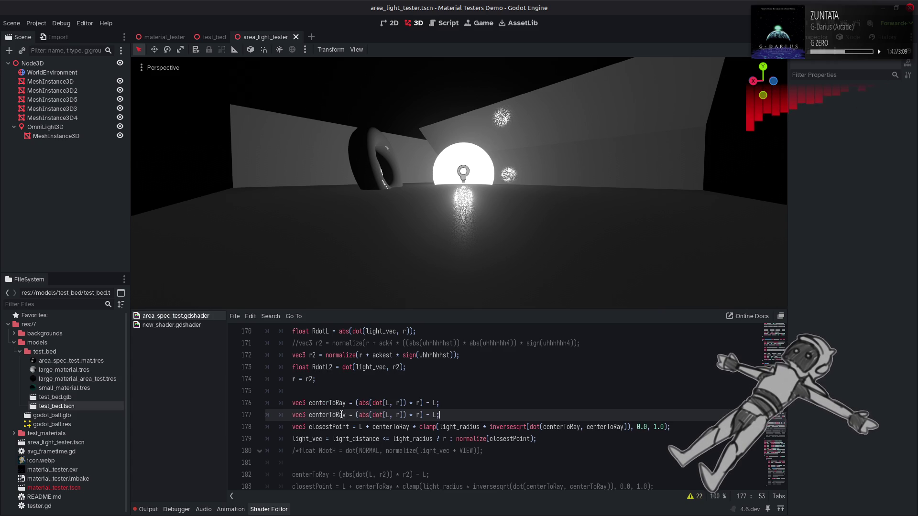
click(347, 415)
text(2)
click(403, 415)
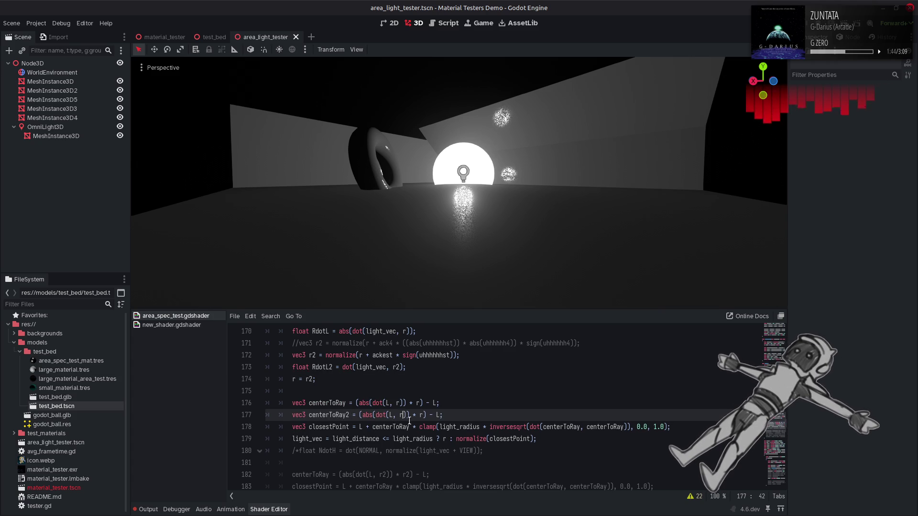
text(2)
click(427, 415)
text(2)
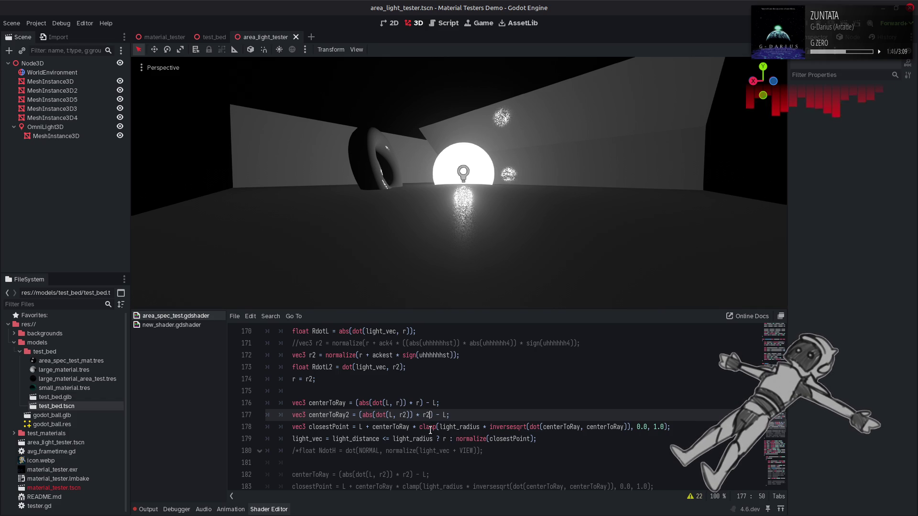
Comment out r = r2, make closestPoint offset by centerToRay2, and save.
click(385, 380)
key(ctrl+k)
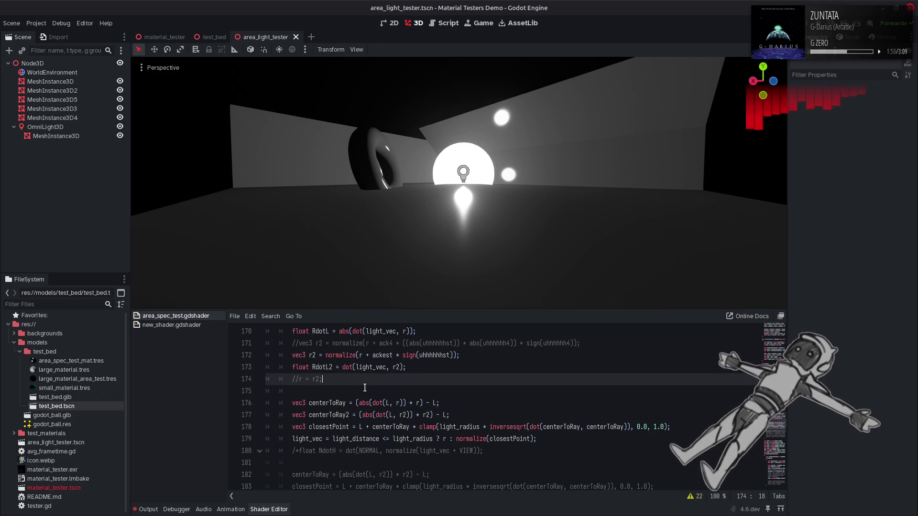
click(336, 403)
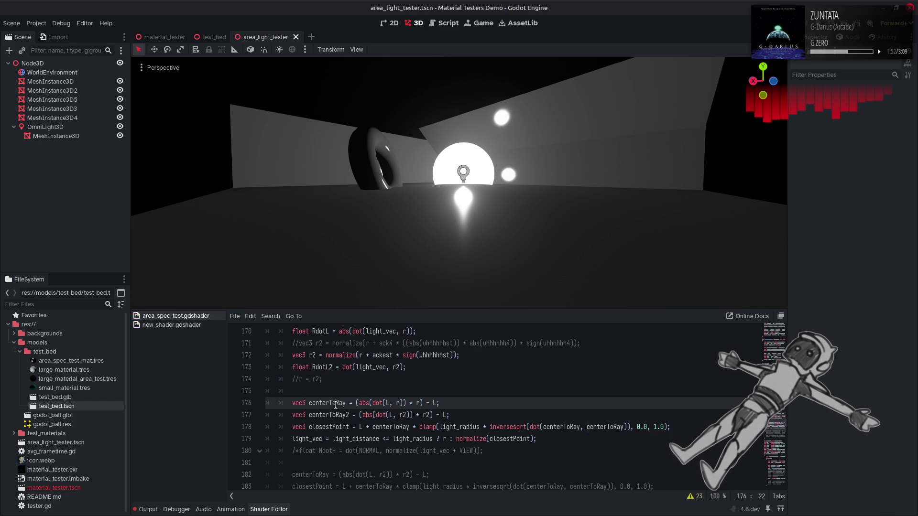
click(412, 427)
text(2)
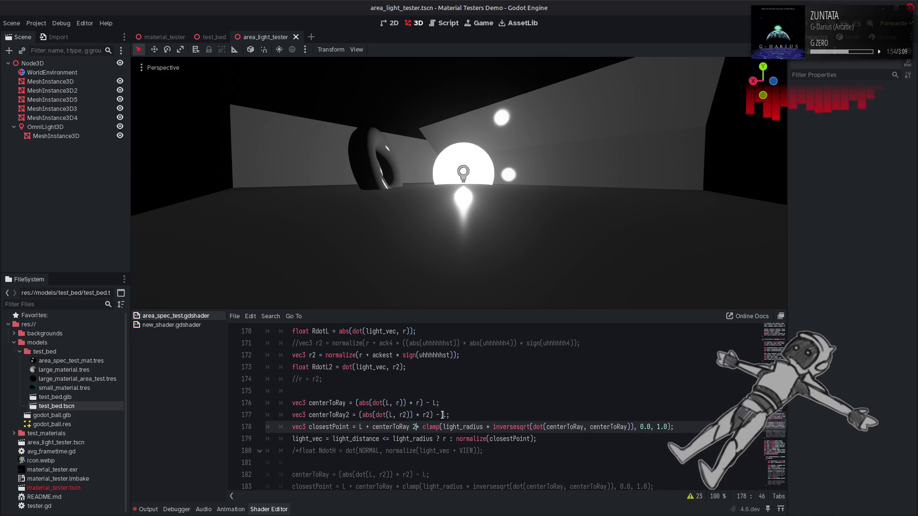
key(BackSpace)
double_click(408, 427)
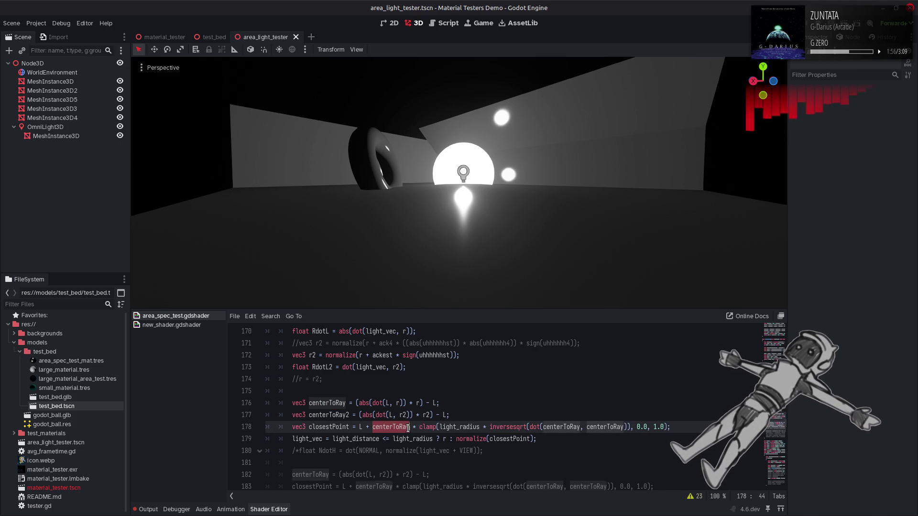
click(408, 427)
text(2)
key(ctrl+s)
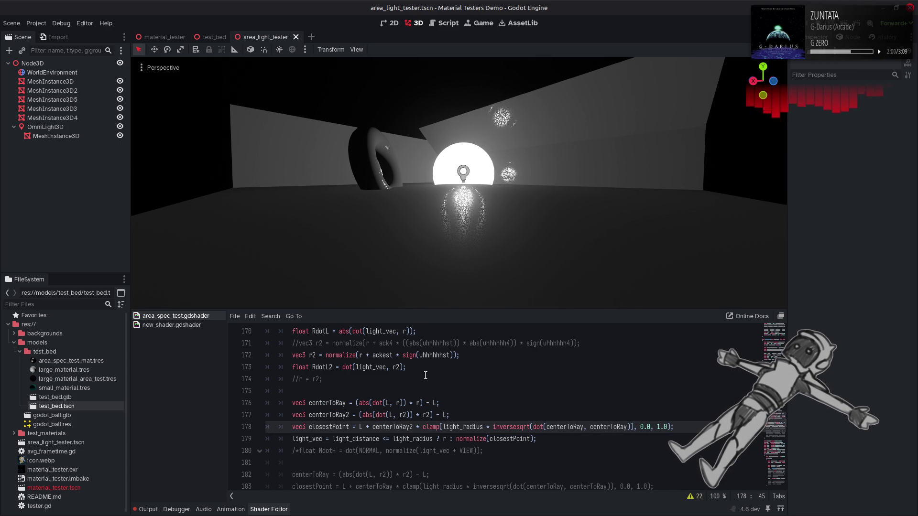
Comment out the sign-based r2 on line 172 and restore line 171's r2 without abs(uhhhhhhst).
click(287, 354)
text(//)
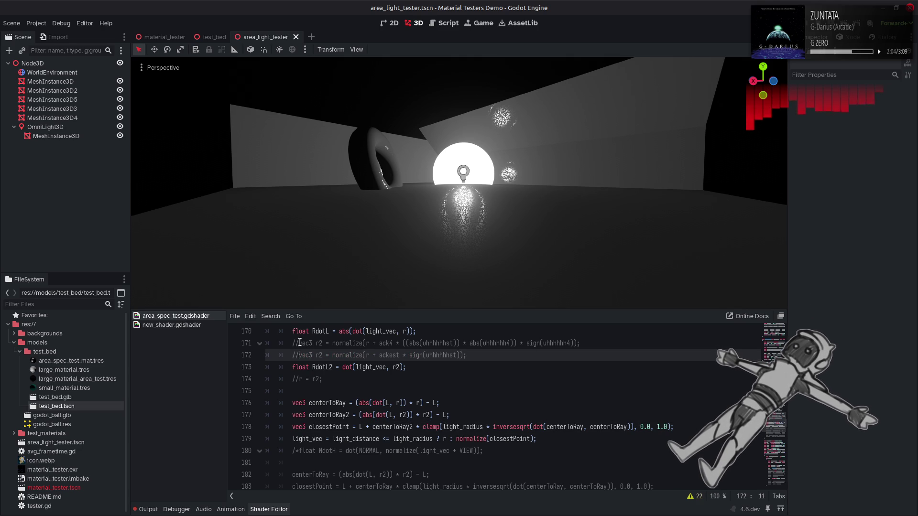
click(299, 343)
key(BackSpace)
key(BackSpace)
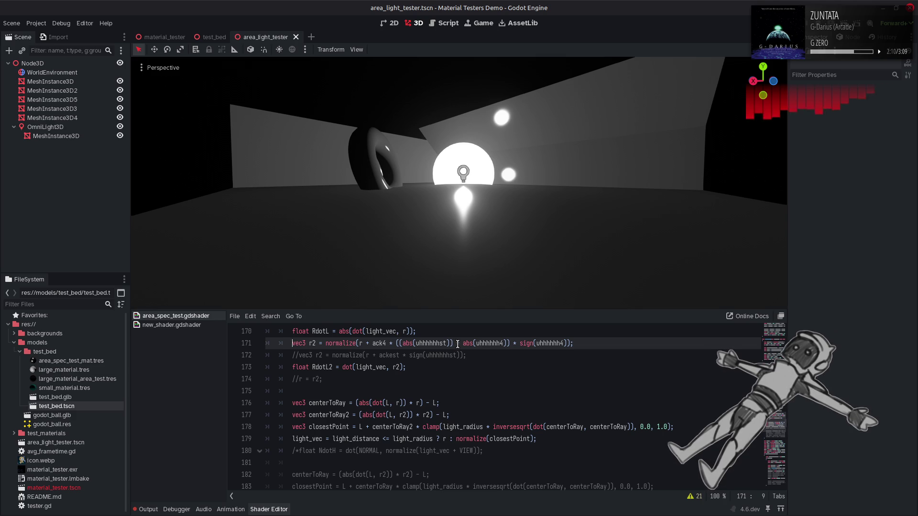
drag(462, 343, 397, 345)
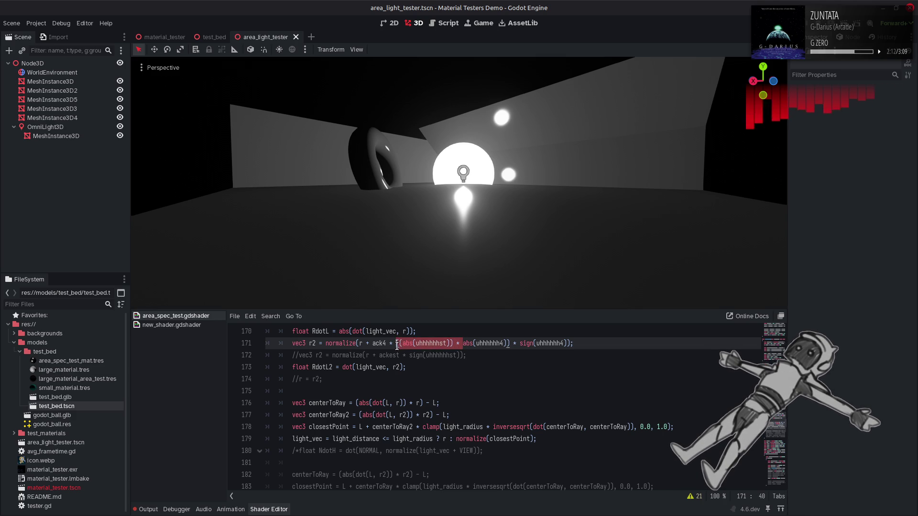
key(BackSpace)
click(505, 343)
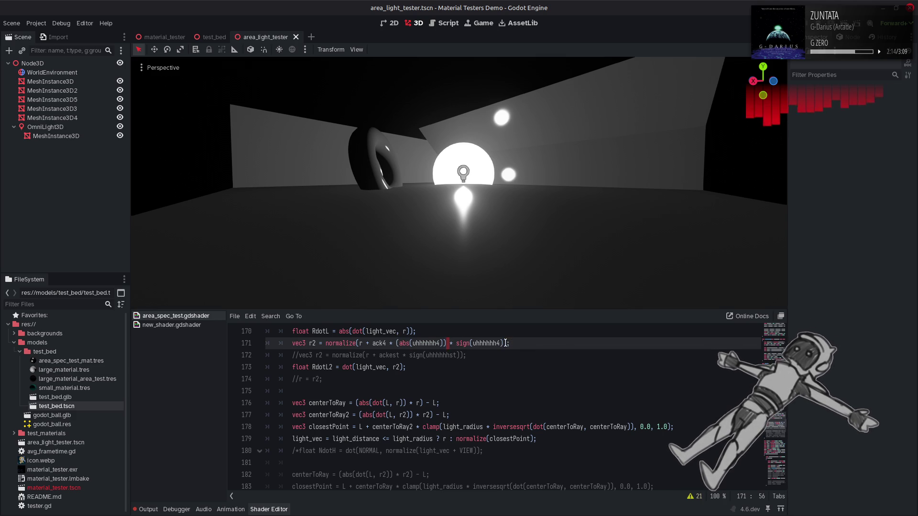
text())
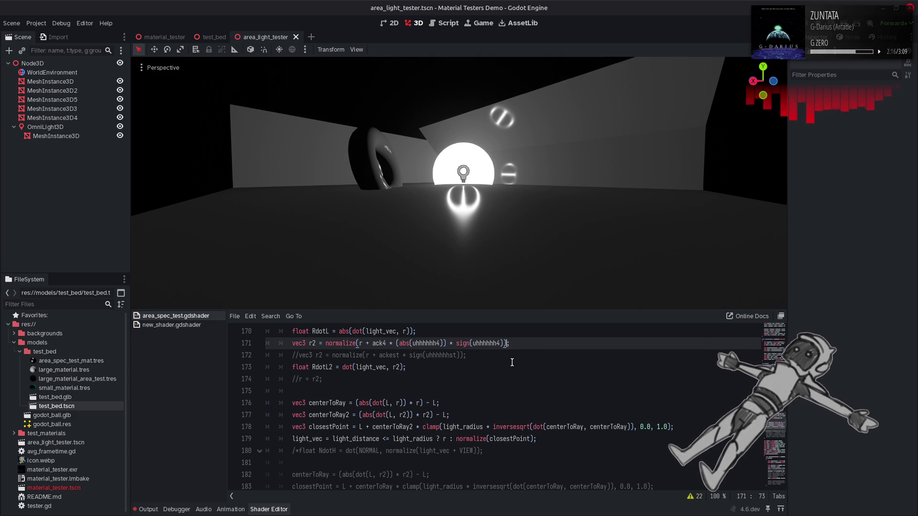
Switch closestPoint back to centerToRay, uncomment r = r2, and save.
click(416, 428)
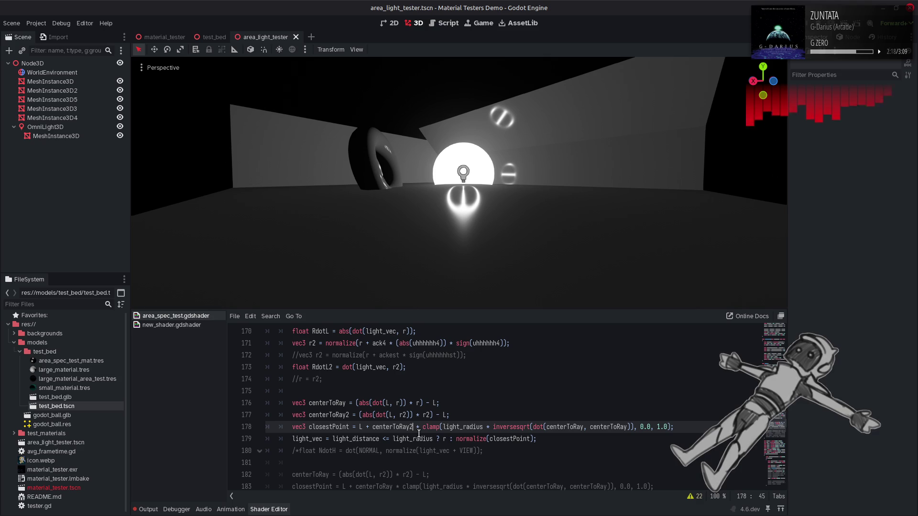
key(BackSpace)
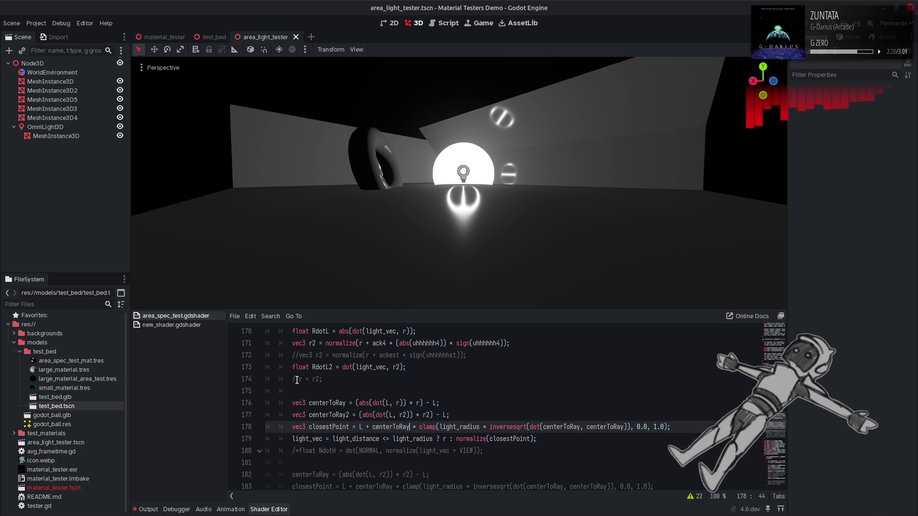
click(298, 379)
key(BackSpace)
key(BackSpace)
key(ctrl+s)
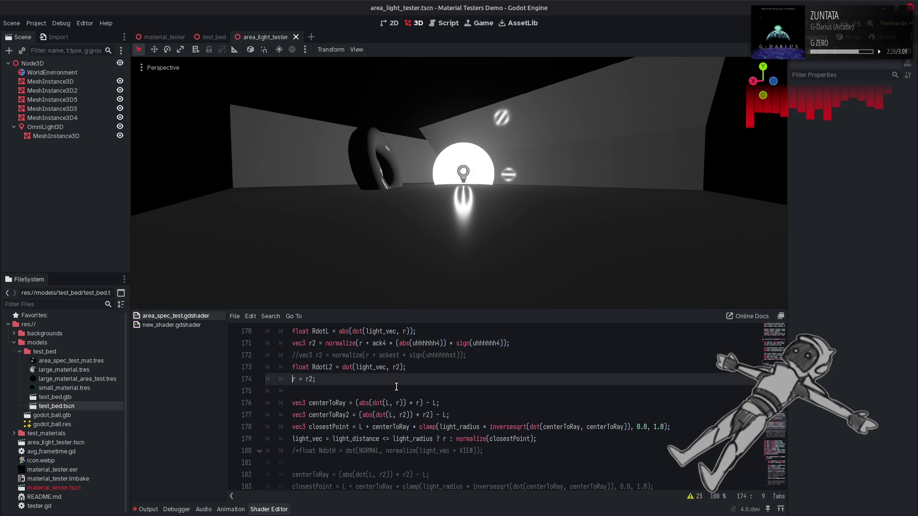
Make closestPoint clamp centerToRay with inversesqrt(dot(centerToRay2, centerToRay2)), comparing variants along the way.
key(ctrl+z)
key(ctrl+z)
key(ctrl+s)
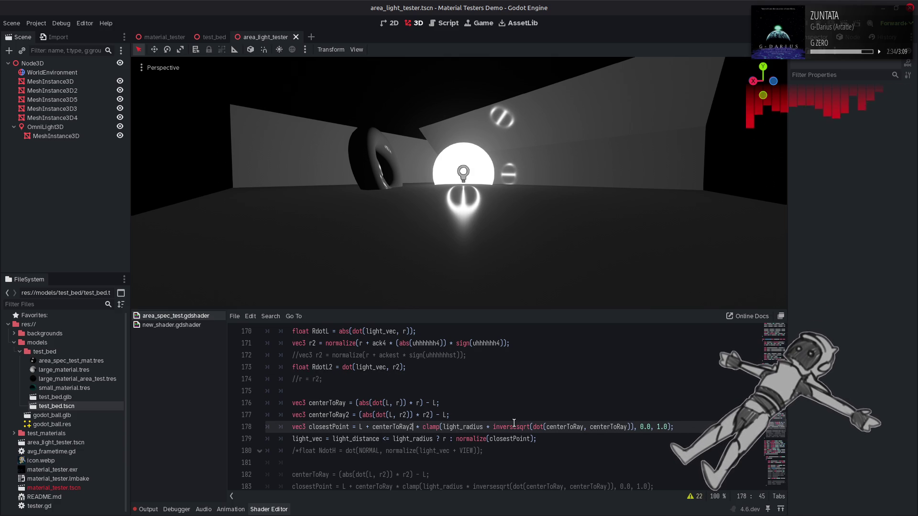
key(BackSpace)
key(ctrl+s)
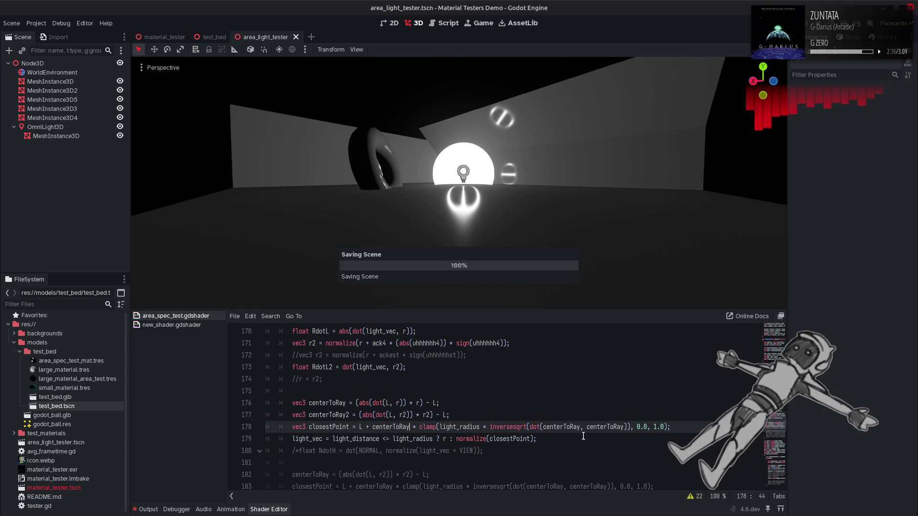
key(ctrl+z)
key(ctrl+z)
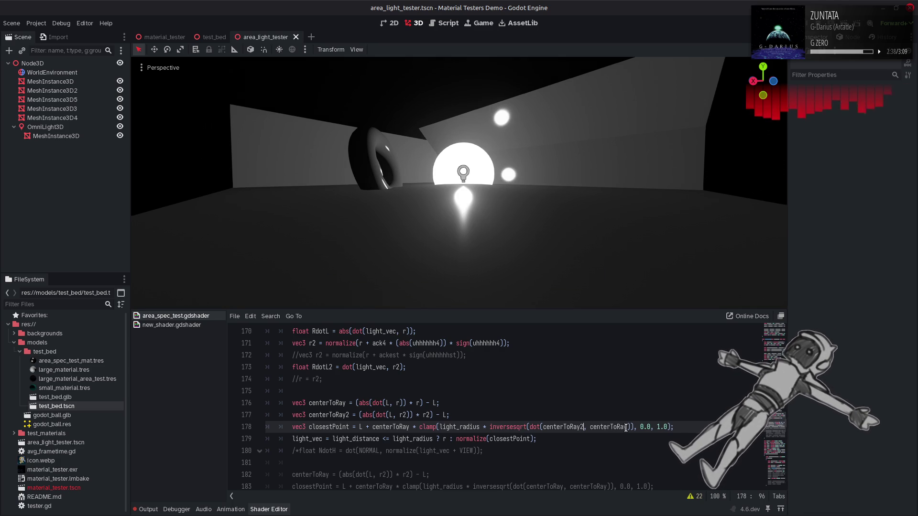
key(ctrl+s)
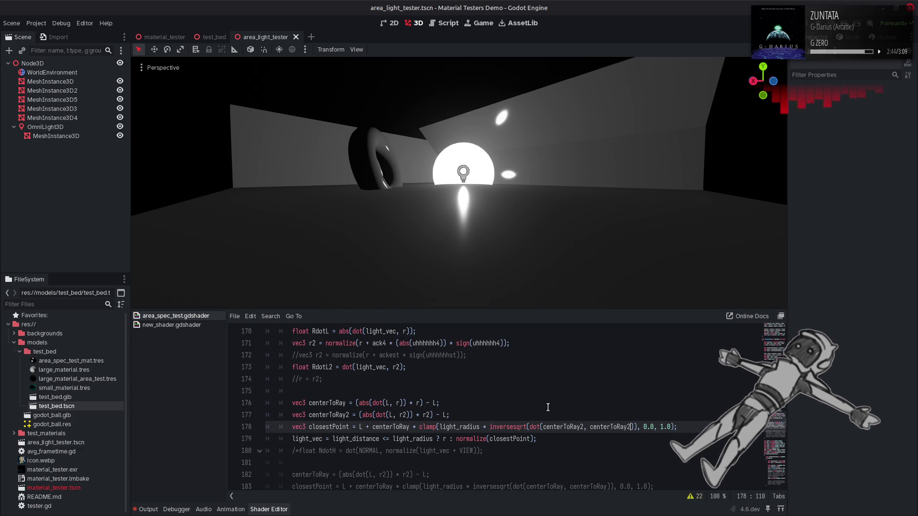
click(412, 427)
text(2)
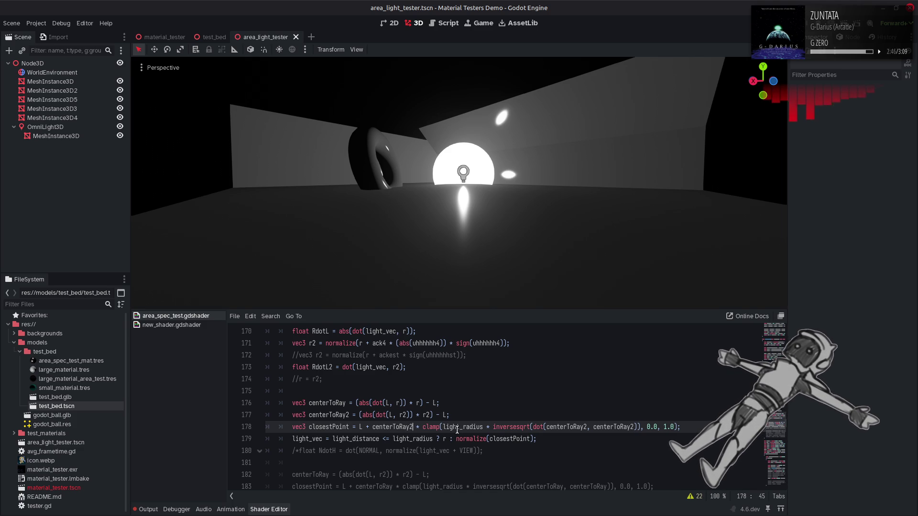
key(ctrl+s)
key(BackSpace)
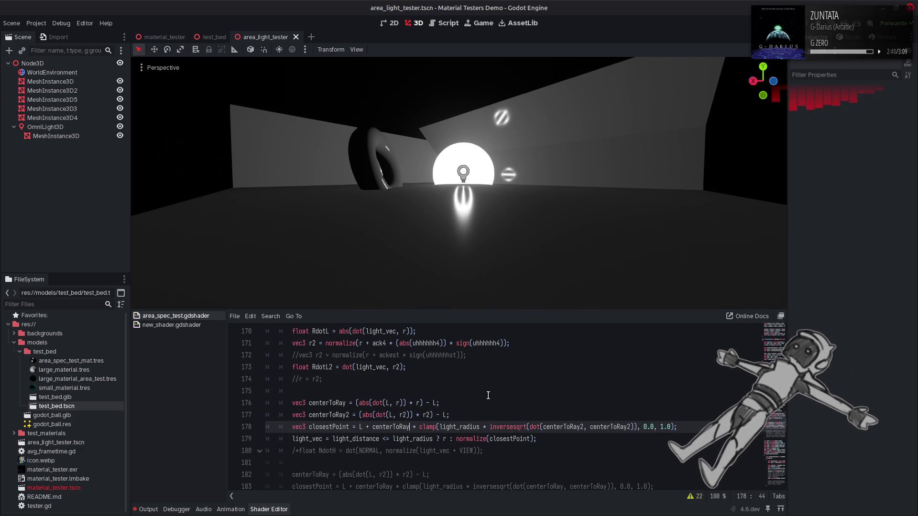
key(ctrl+z)
key(ctrl+z)
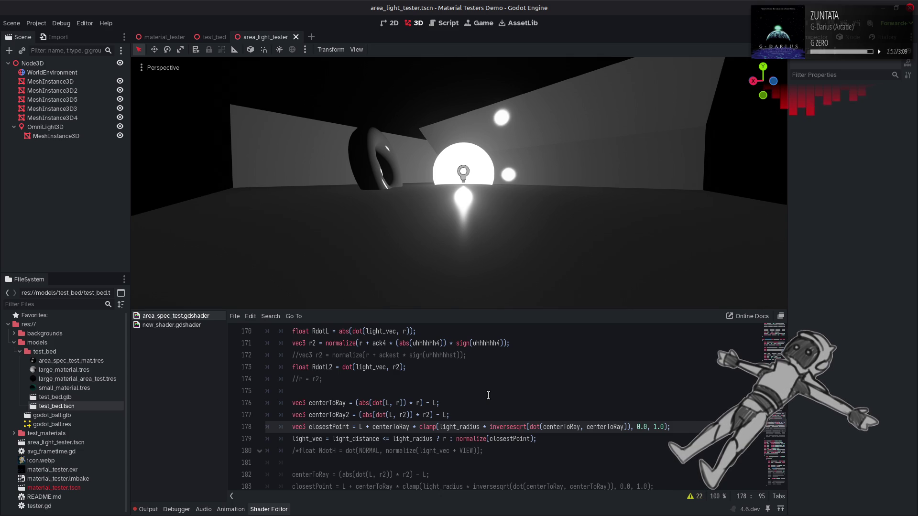
key(ctrl+shift+z)
key(ctrl+shift+z)
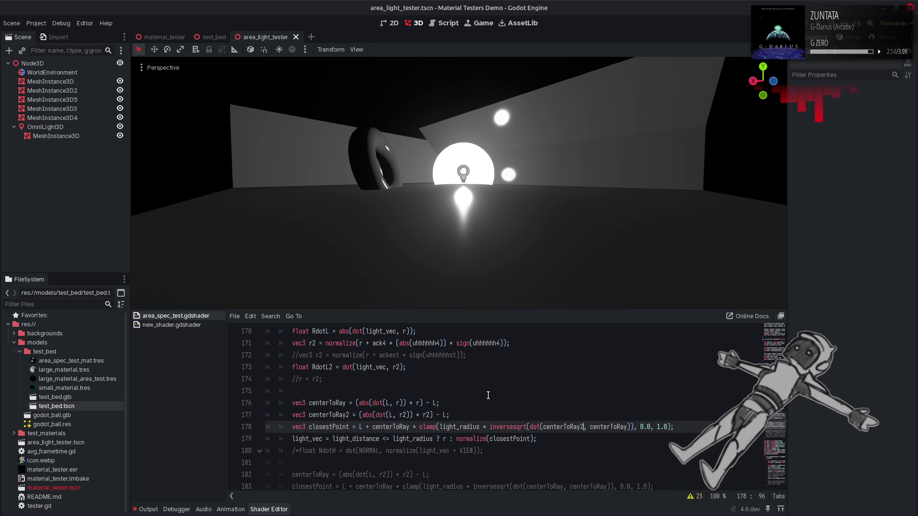
Fly the viewport camera around the torus and light sphere to inspect the highlights.
key(w)
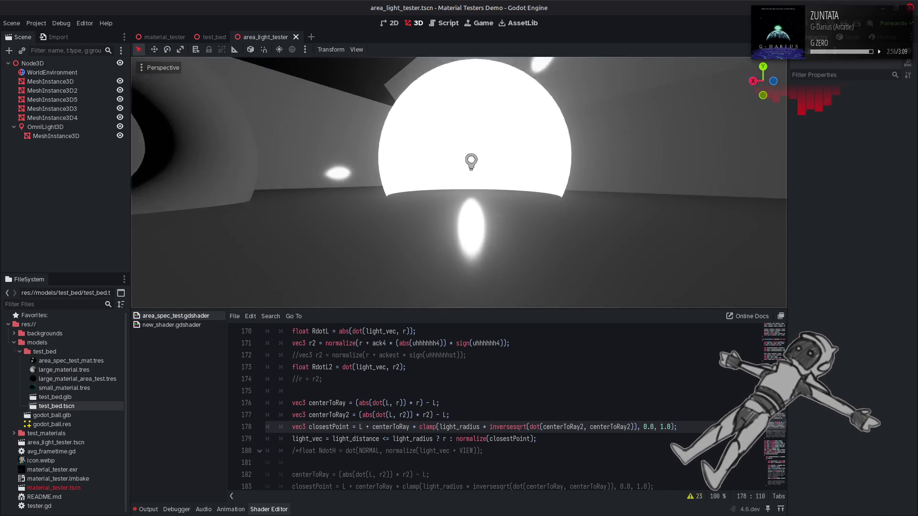
key(w)
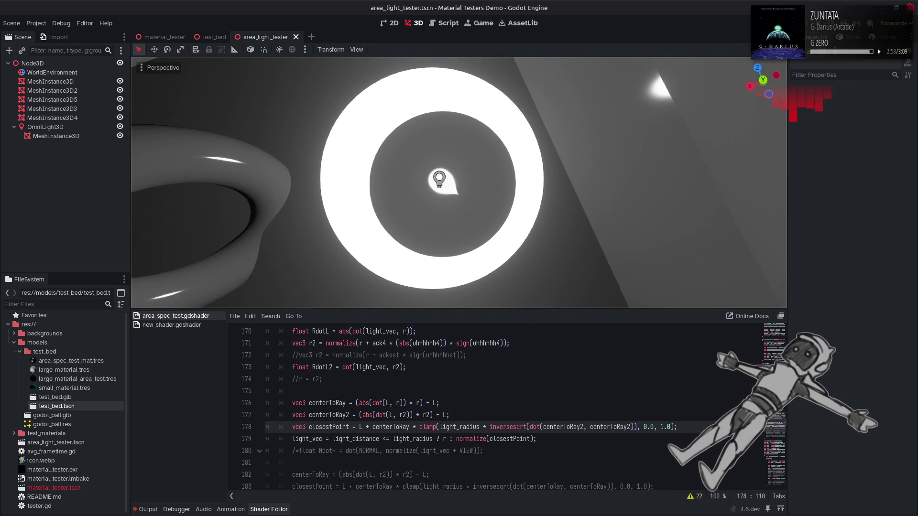
key(s)
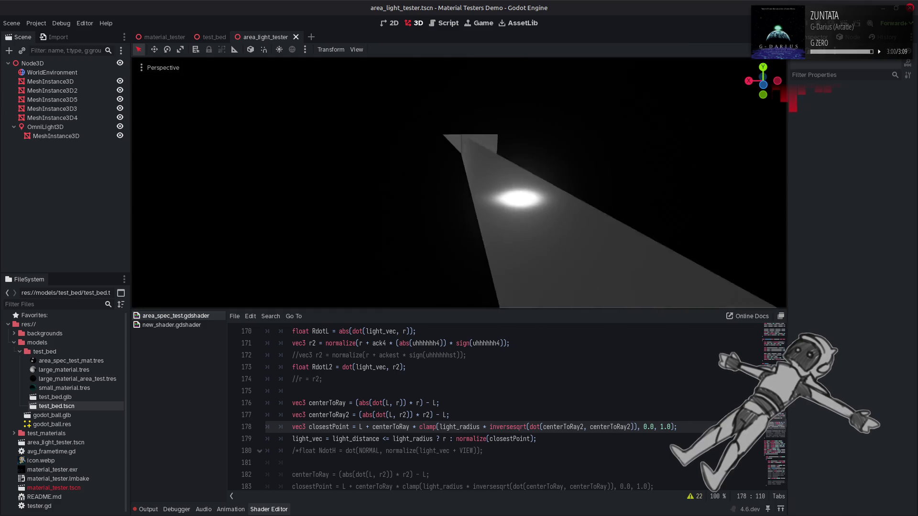
key(w)
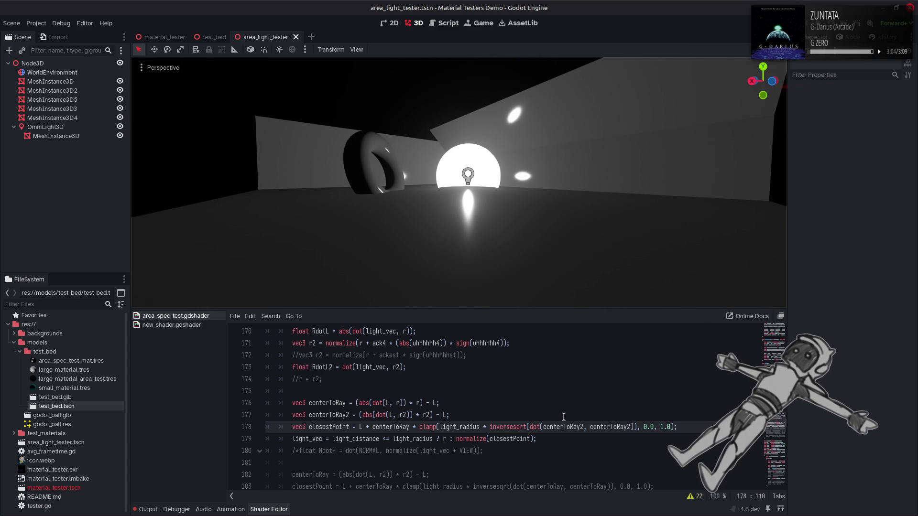
Replace the abs and sign terms in the r2 offset with plain uhhhhhh4 and save.
scroll(489, 384, up, 1)
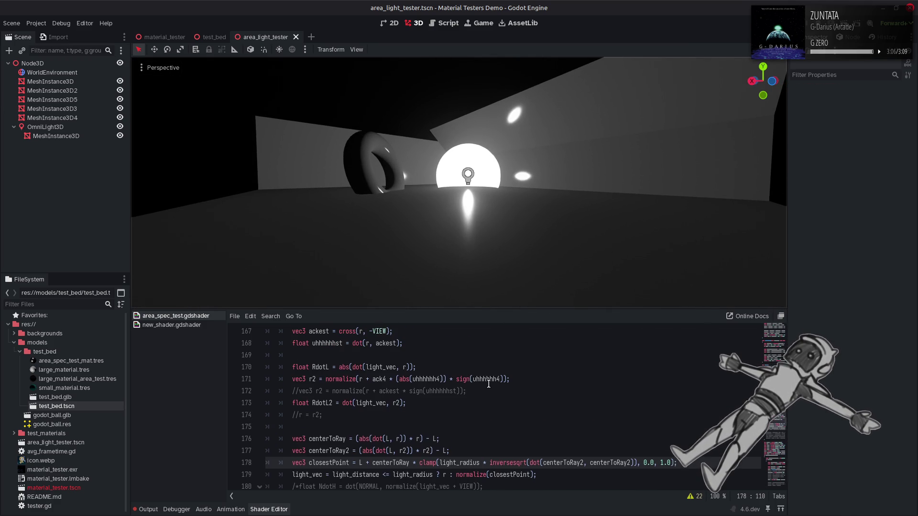
double_click(433, 378)
key(ctrl+c)
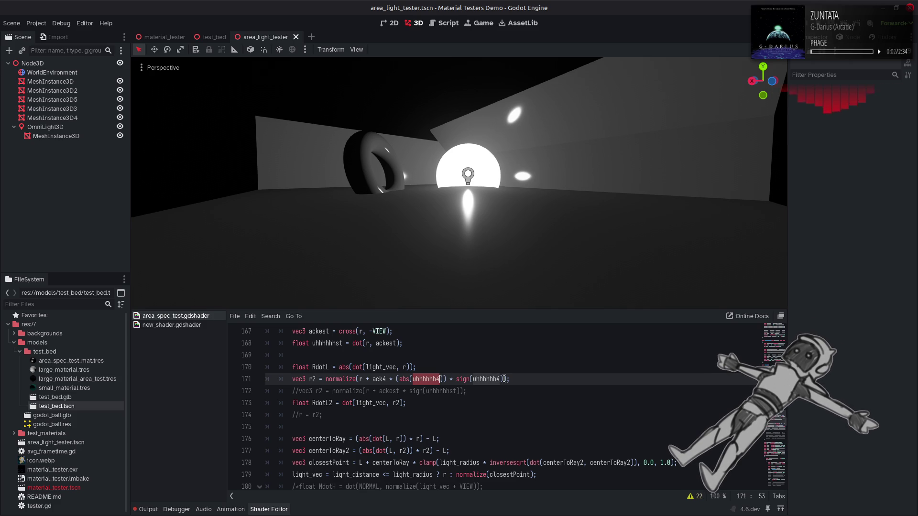
drag(504, 378, 396, 380)
key(ctrl+v)
key(ctrl+s)
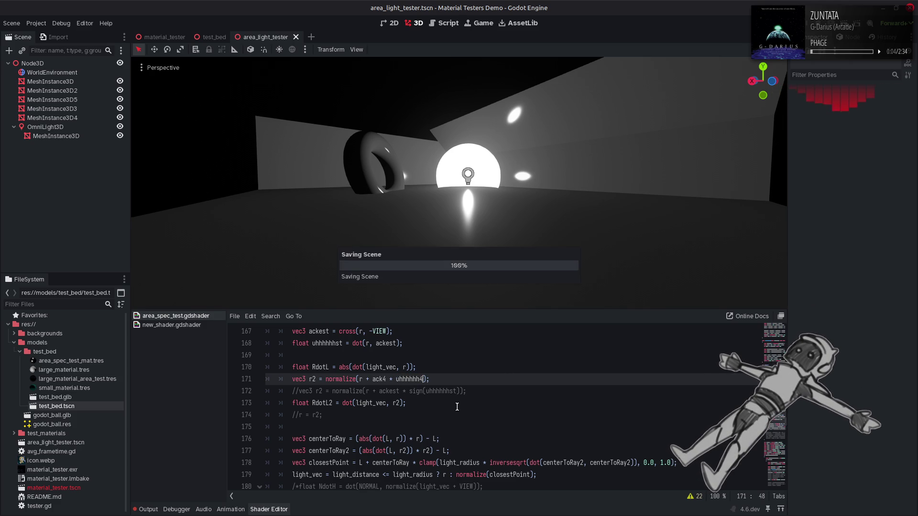
Test dropping the 2 from each centerToRay2 dot term, then restore both to centerToRay2.
click(584, 462)
key(BackSpace)
key(ctrl+s)
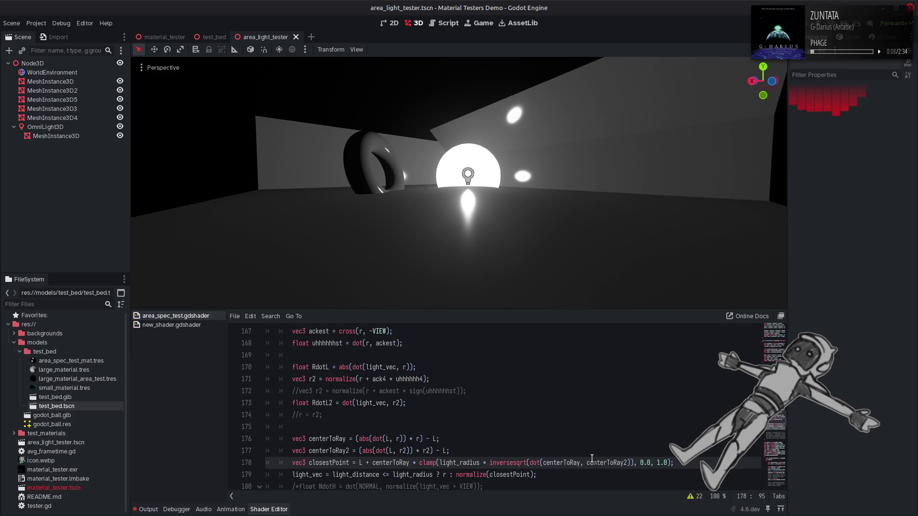
click(627, 463)
key(BackSpace)
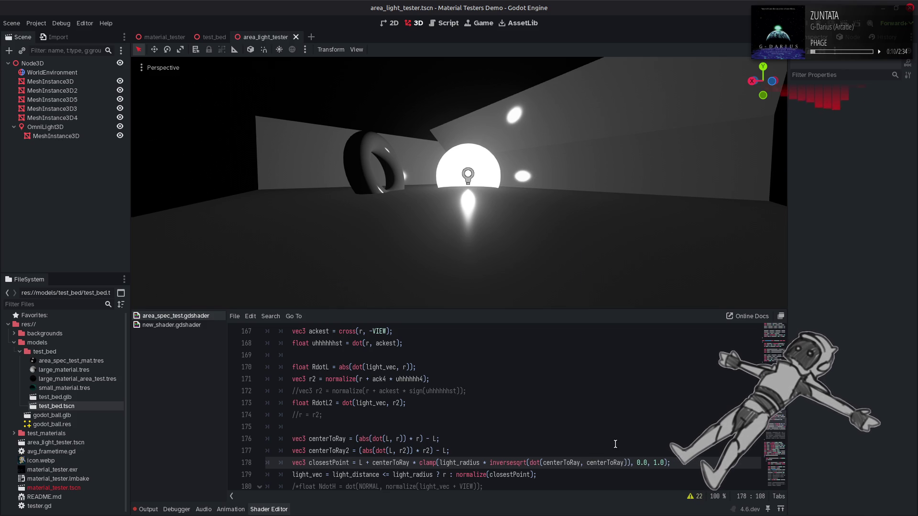
key(ctrl+s)
text(2)
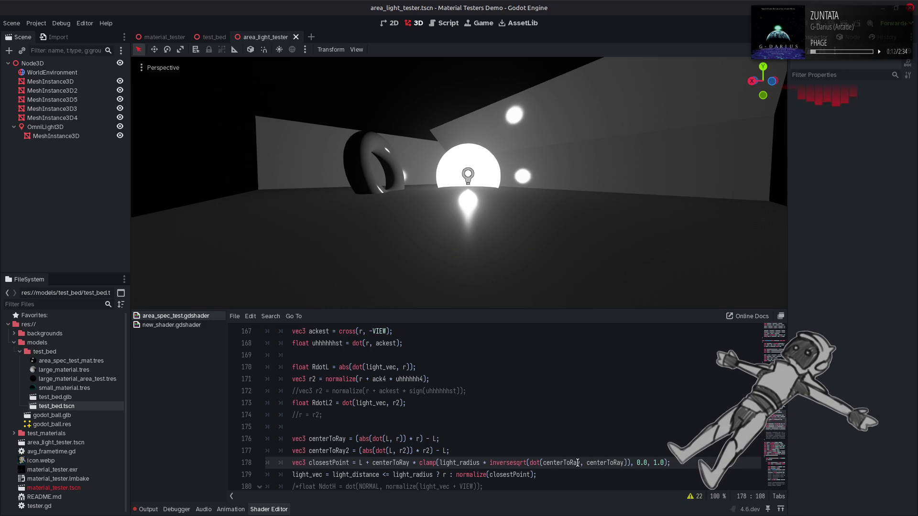
click(584, 462)
text(2)
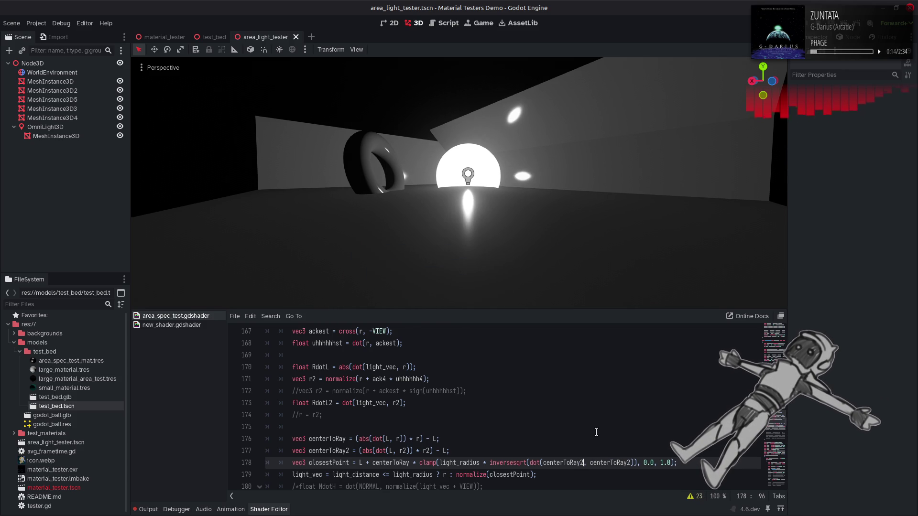
scroll(596, 432, down, 1)
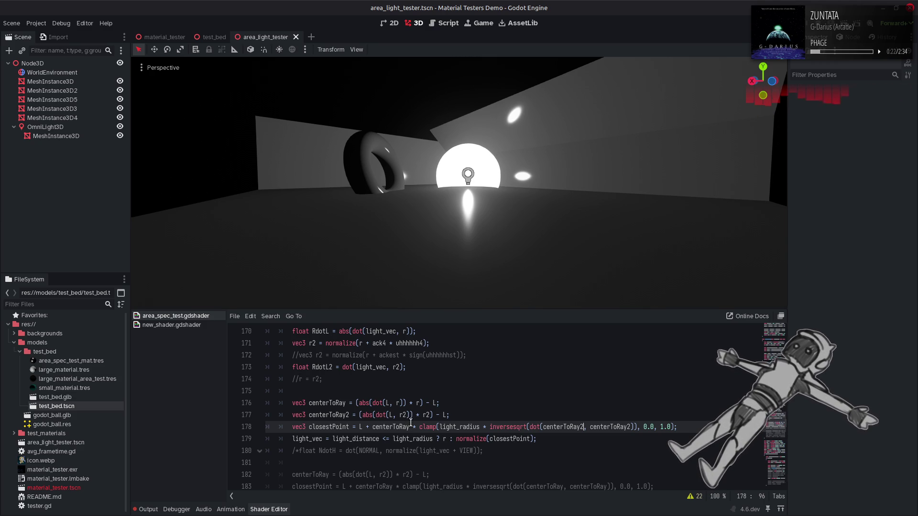
scroll(411, 422, up, 6)
scroll(411, 423, up, 5)
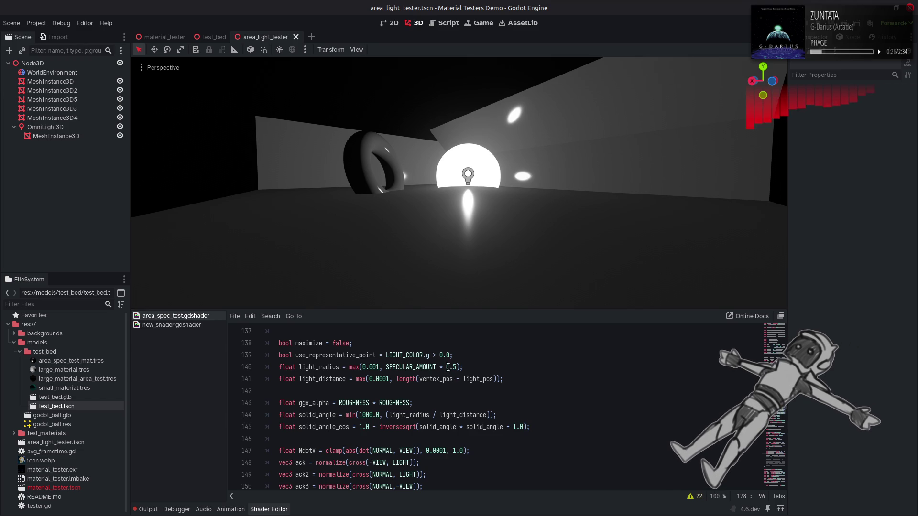
Delete the 0.5 factor from light_radius and save to preview the full radius.
drag(437, 367, 455, 365)
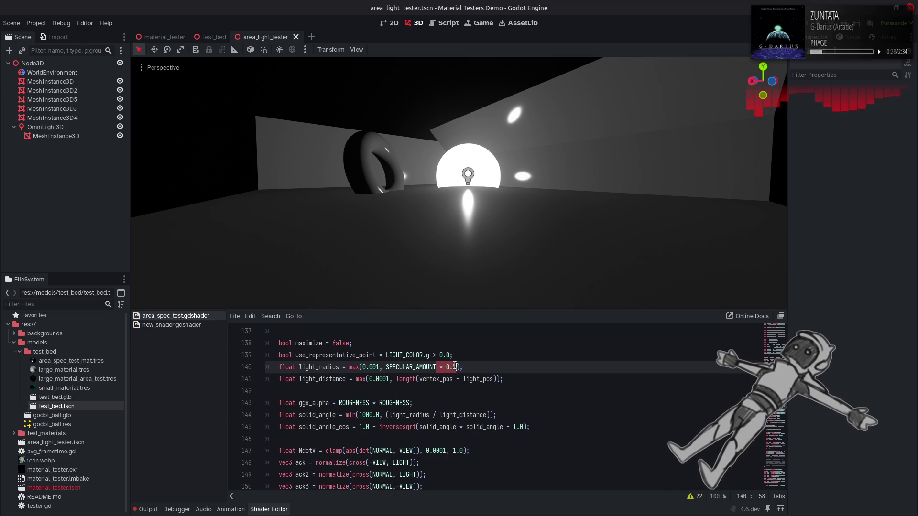
key(BackSpace)
key(ctrl+s)
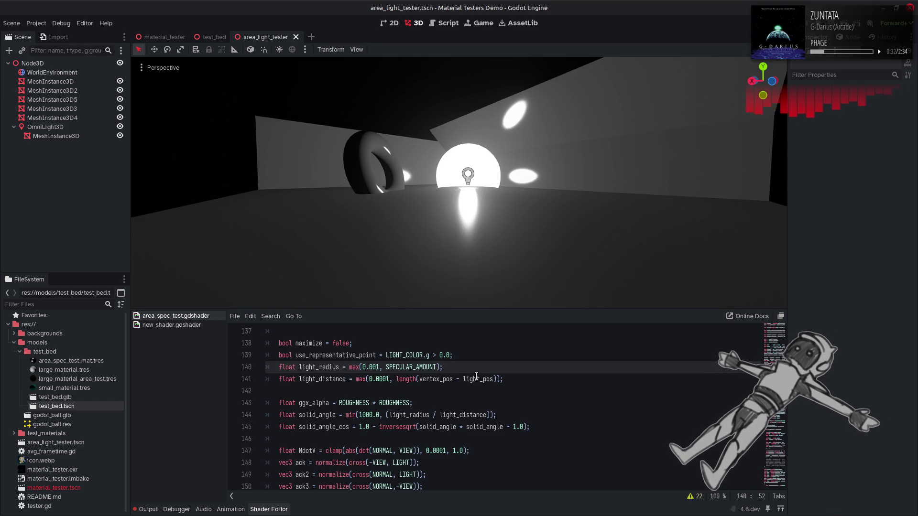
scroll(544, 241, up, 5)
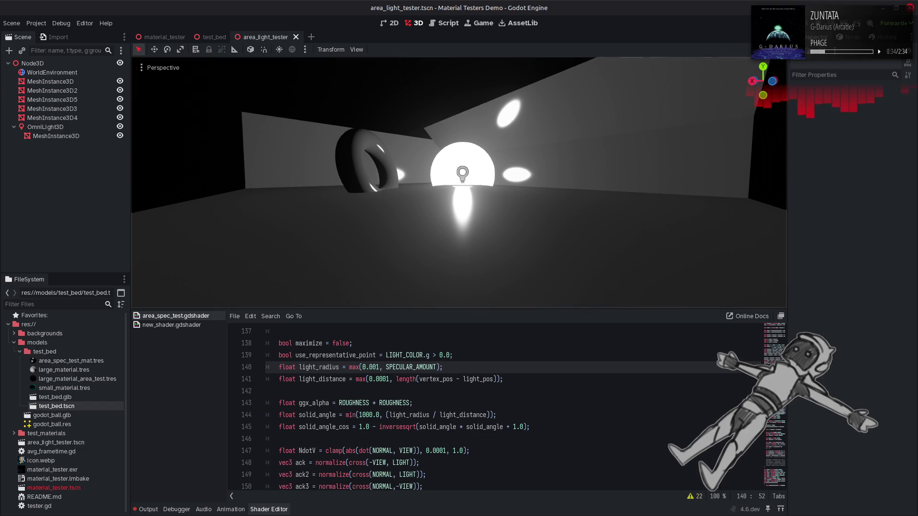
scroll(458, 181, down, 5)
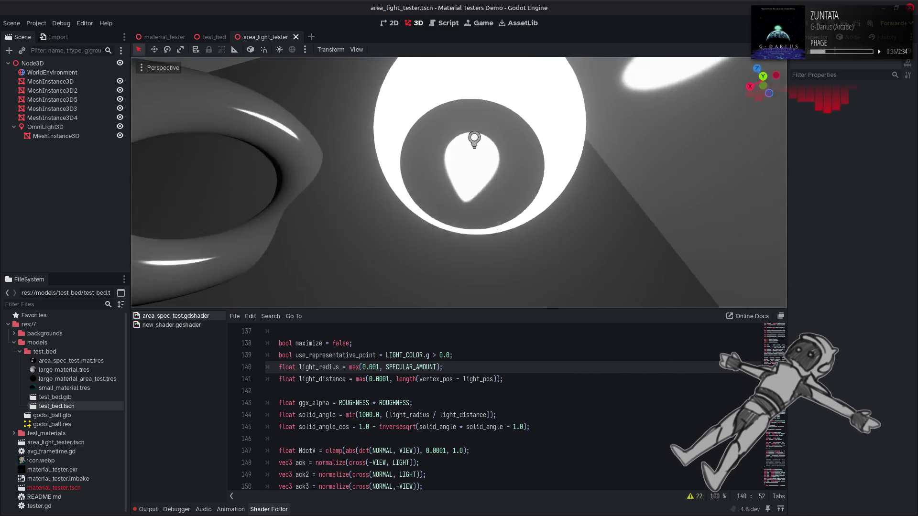
scroll(459, 182, down, 5)
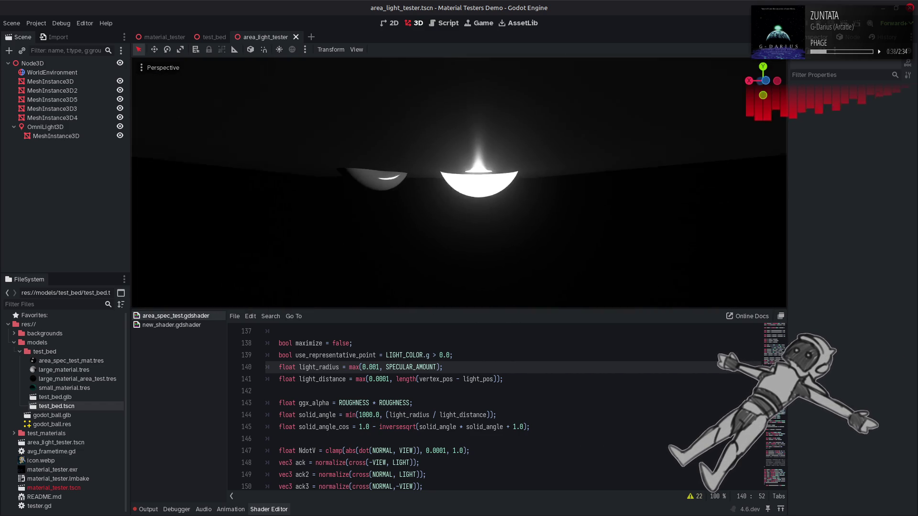
scroll(458, 182, up, 5)
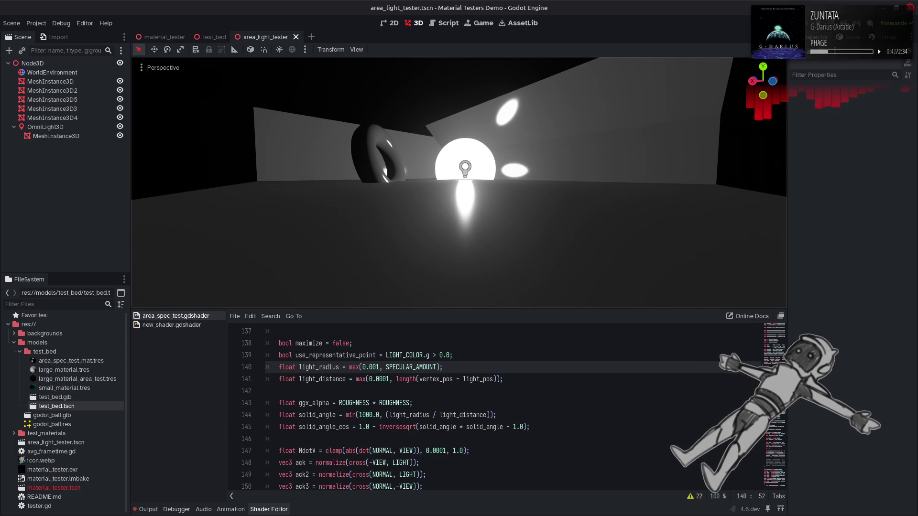
Retype '* 0.5' after SPECULAR_AMOUNT on the light_radius line.
click(543, 391)
click(442, 366)
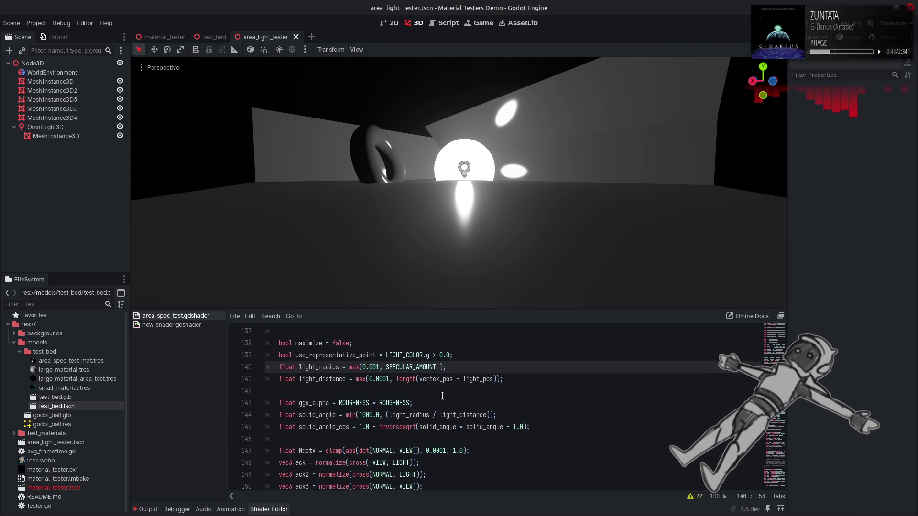
text(* 0.5)
Change both centerToRay2 arguments in closestPoint's dot product to centerToRay and save.
scroll(450, 395, down, 15)
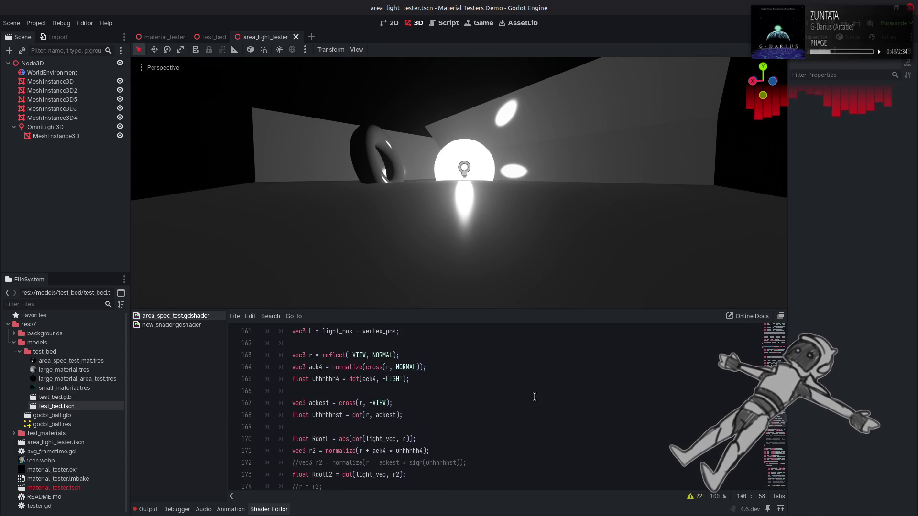
scroll(535, 394, up, 5)
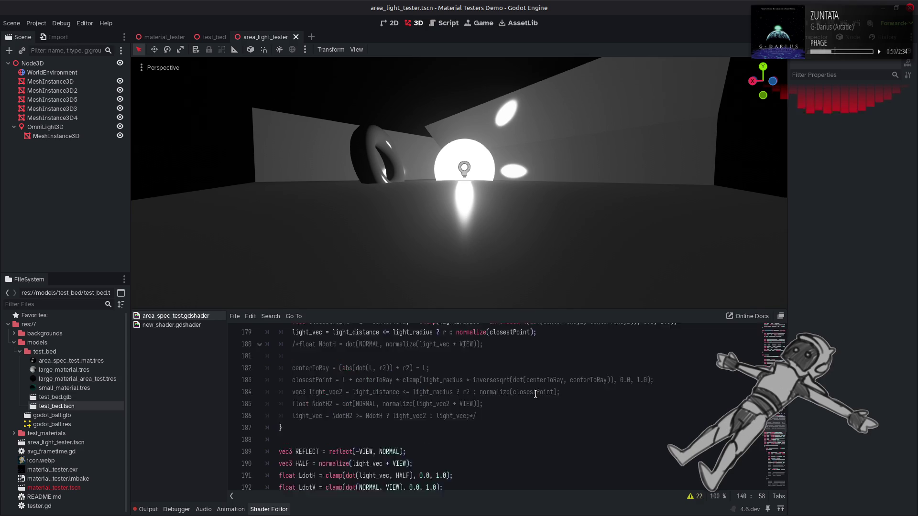
click(629, 391)
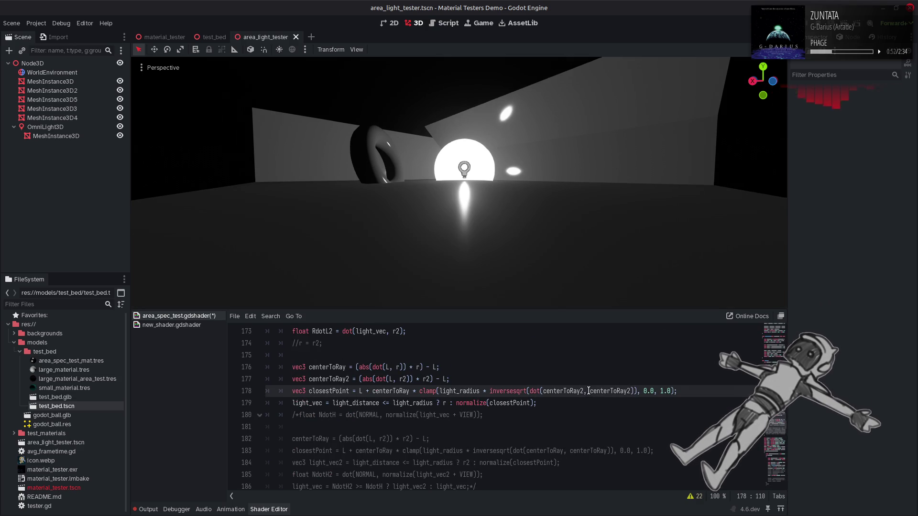
key(BackSpace)
click(629, 390)
key(BackSpace)
click(585, 402)
key(ctrl+s)
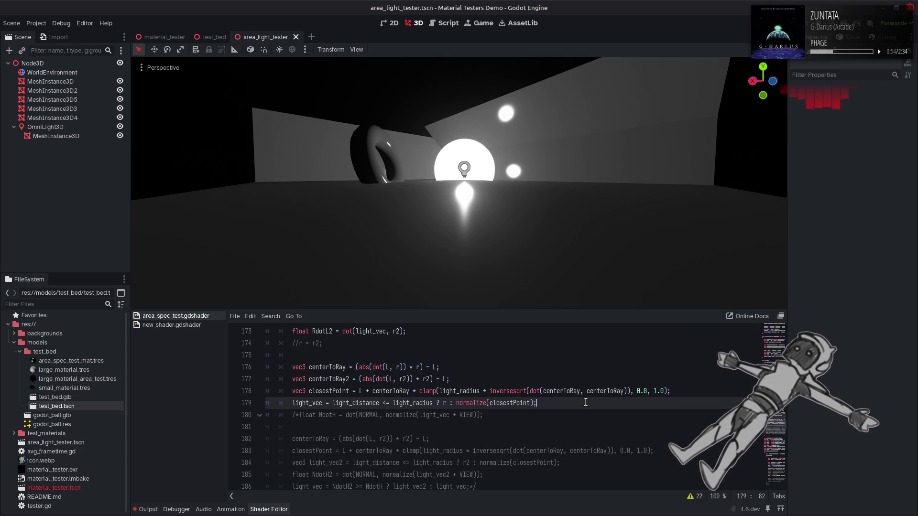
Undo and redo the shader edits repeatedly to compare lighting, keeping the changes.
key(ctrl+z)
key(ctrl+z)
key(ctrl+z)
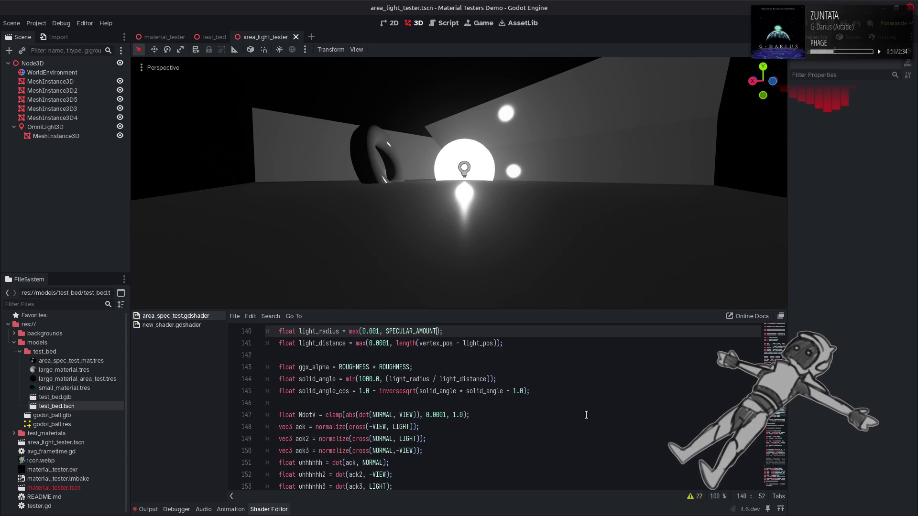
key(ctrl+y)
key(ctrl+y)
key(ctrl+y)
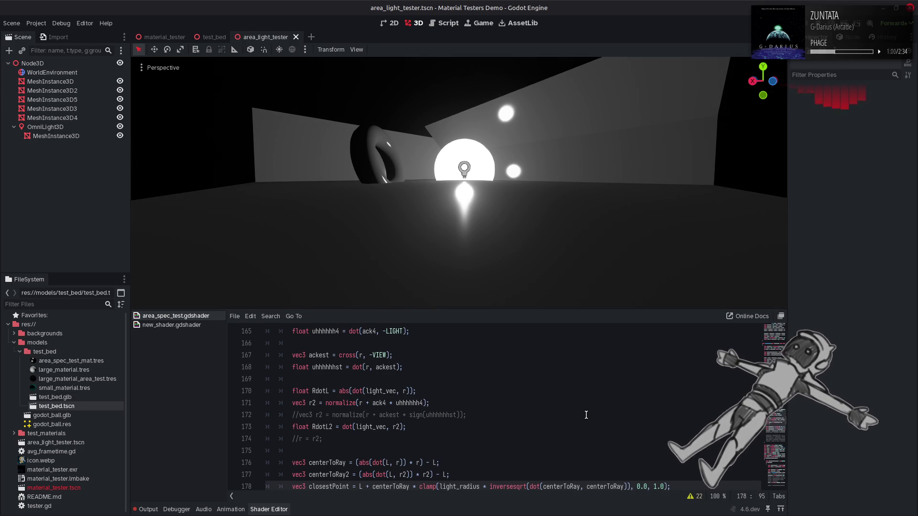
key(ctrl+z)
key(ctrl+z)
key(ctrl+z)
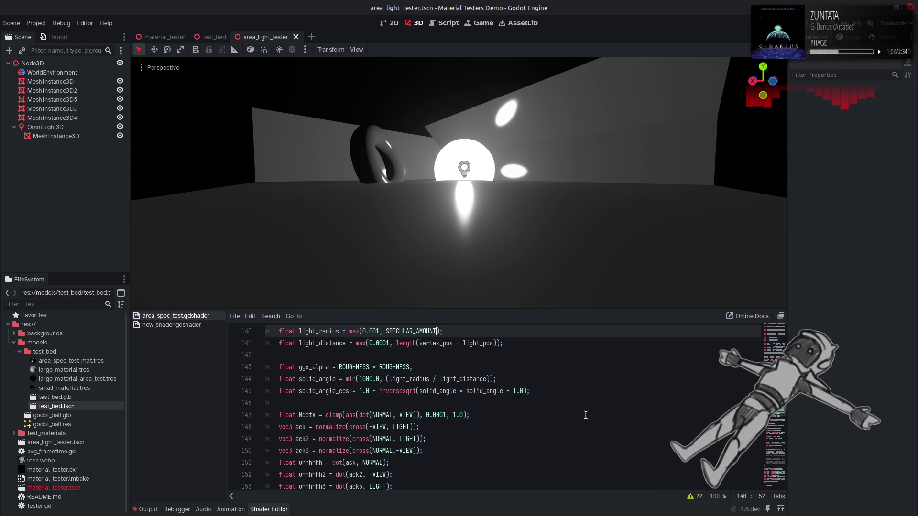
key(ctrl+y)
key(ctrl+y)
key(ctrl+y)
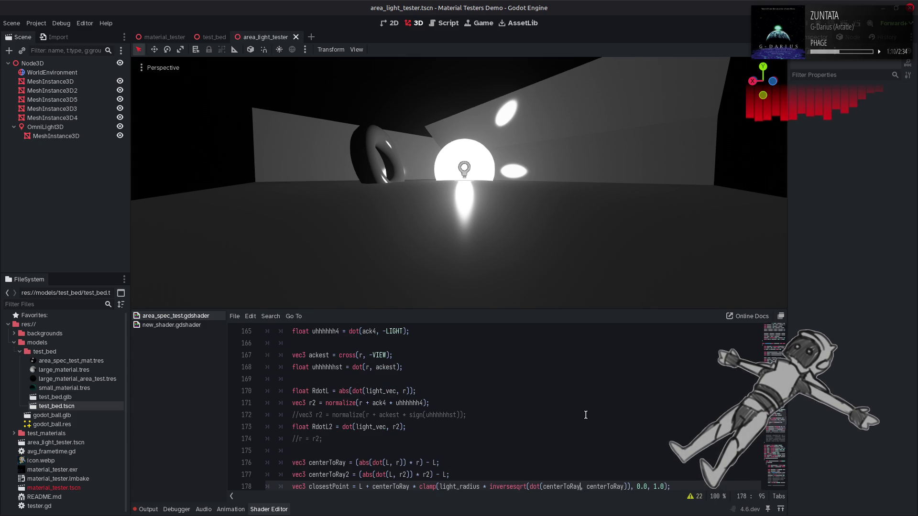
key(ctrl+z)
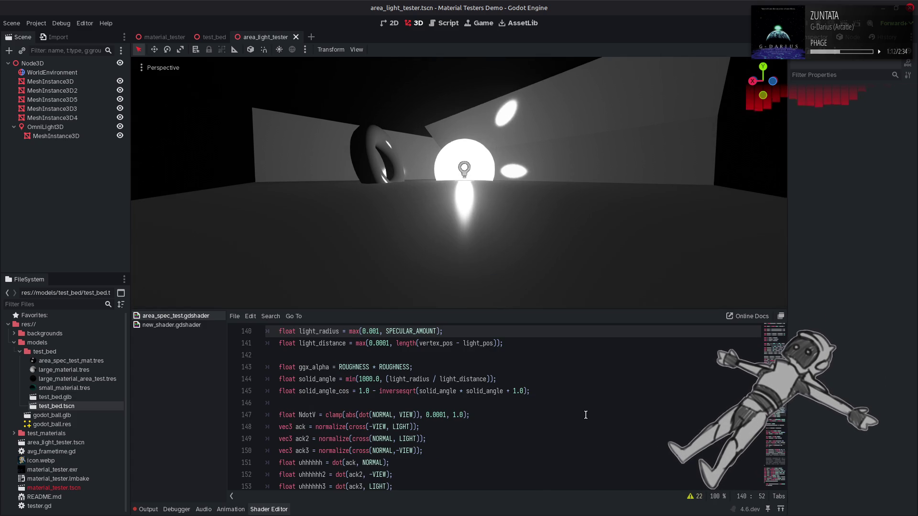
key(ctrl+y)
key(ctrl+y)
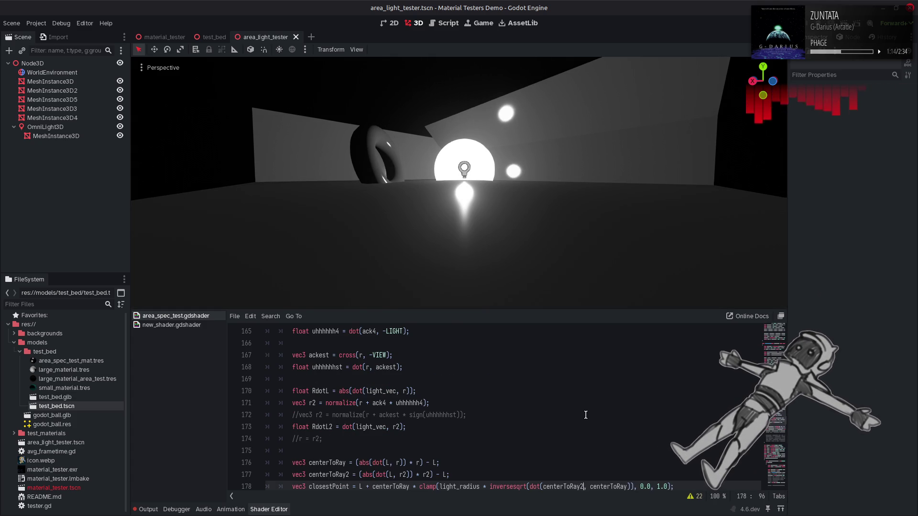
key(ctrl+z)
key(ctrl+z)
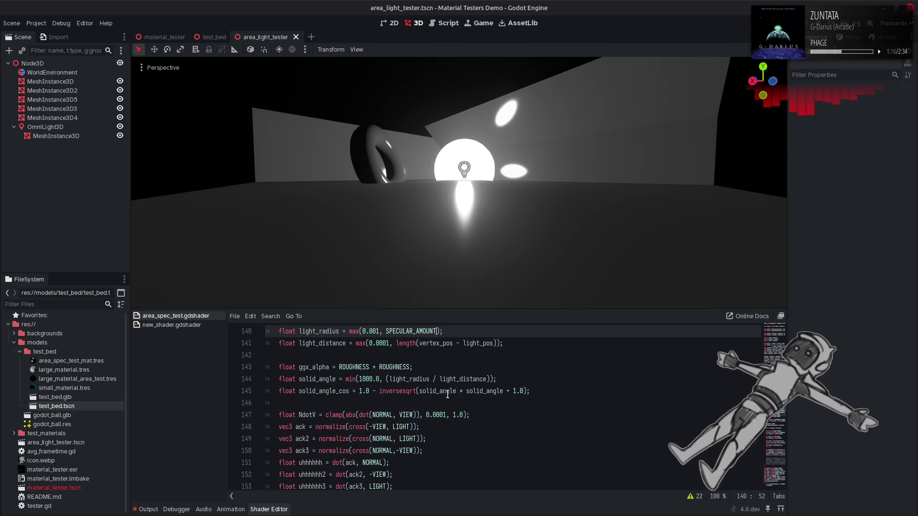
key(ctrl+y)
key(ctrl+y)
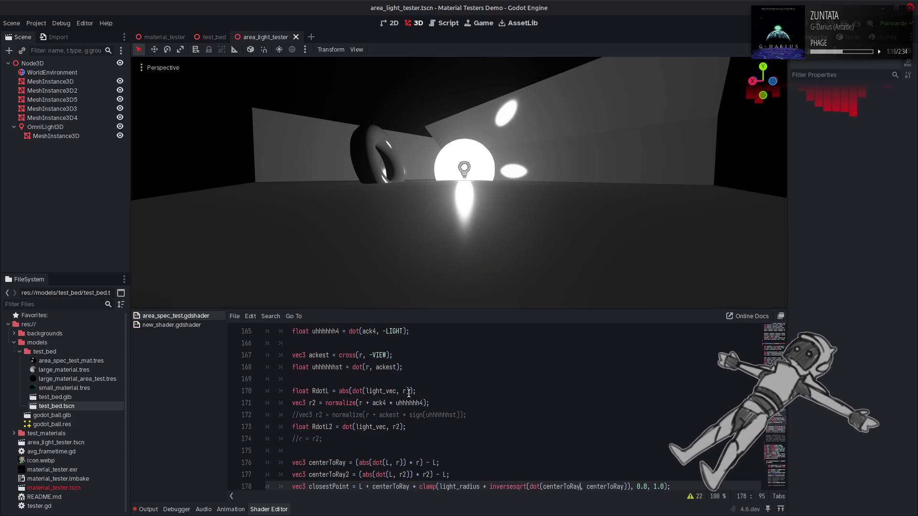
scroll(389, 398, up, 7)
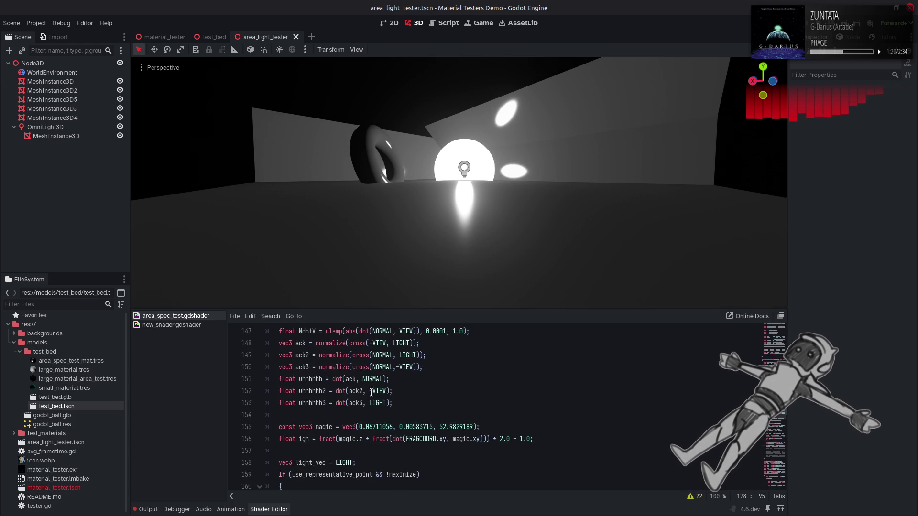
Set maximize on line 138 to true and save, comparing against false.
double_click(341, 367)
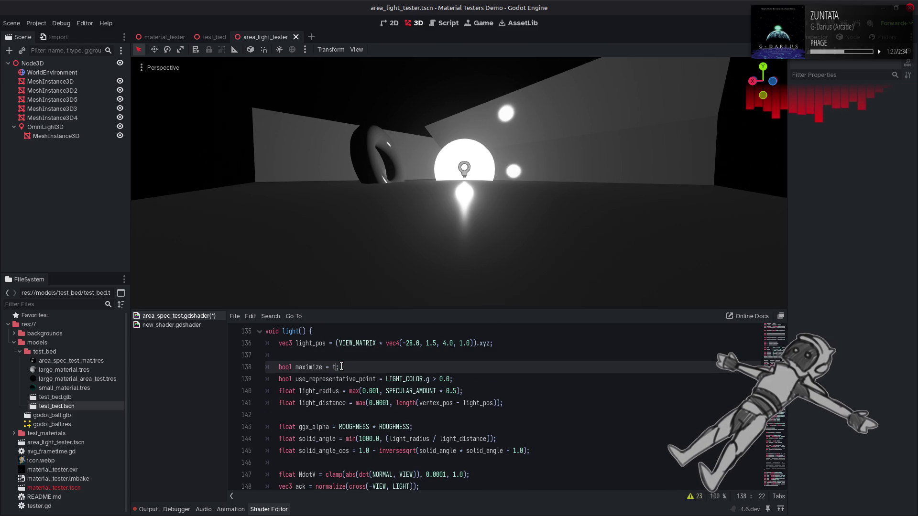
text(true)
key(End)
key(ctrl+s)
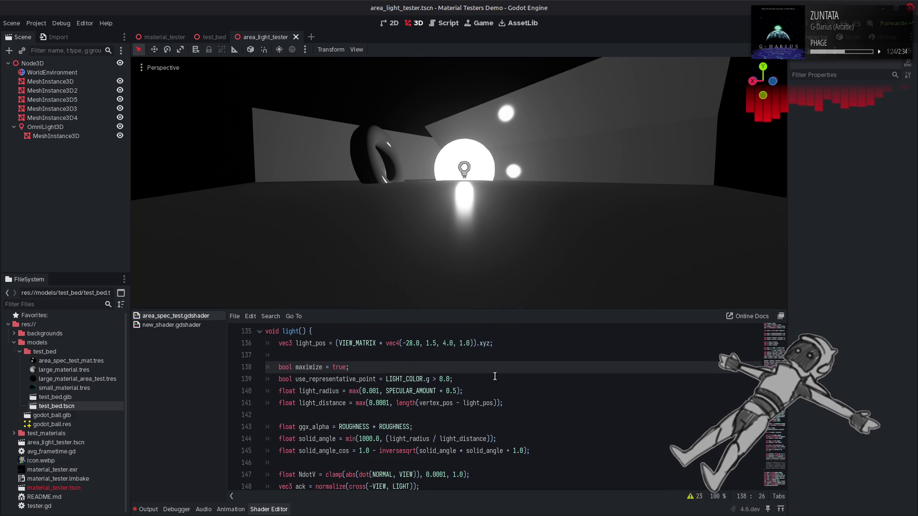
key(Left)
key(ctrl+s)
key(ctrl+s)
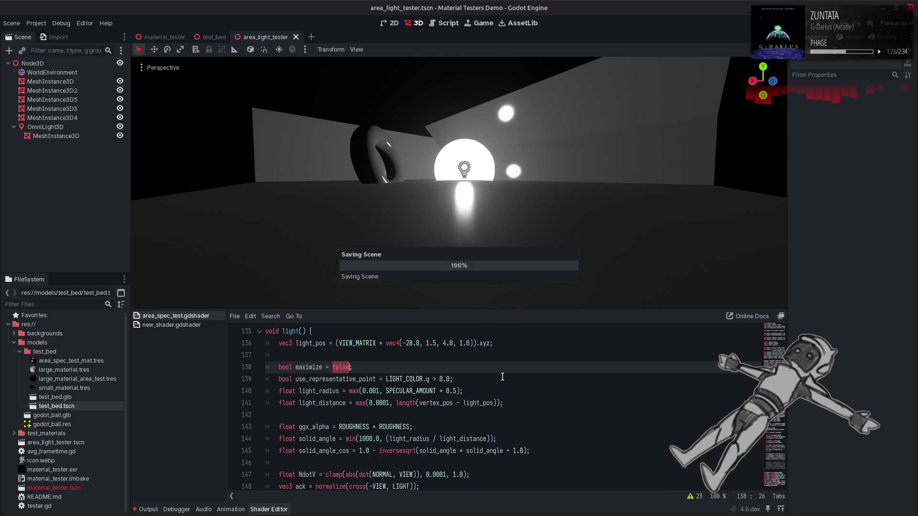
Remove the 0.5 factor from light_radius, comparing with undo and redo.
key(ctrl+z)
key(ctrl+z)
key(ctrl+z)
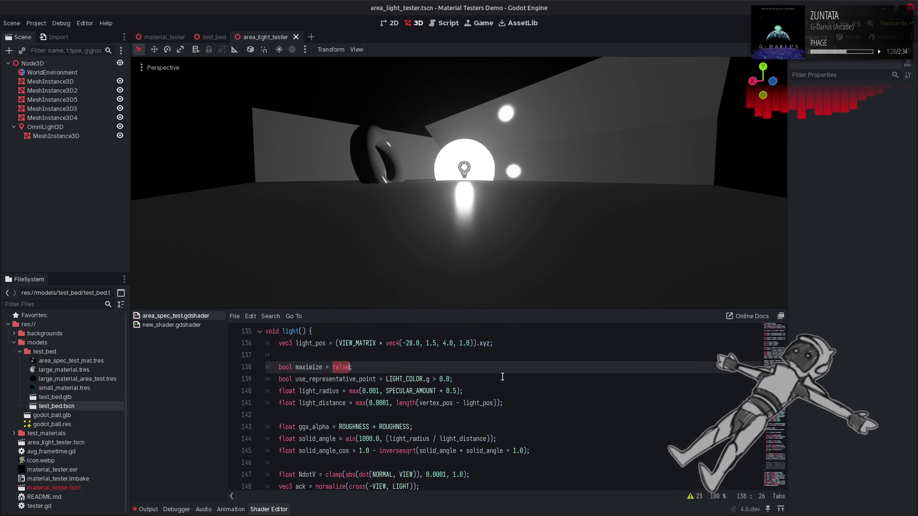
key(BackSpace)
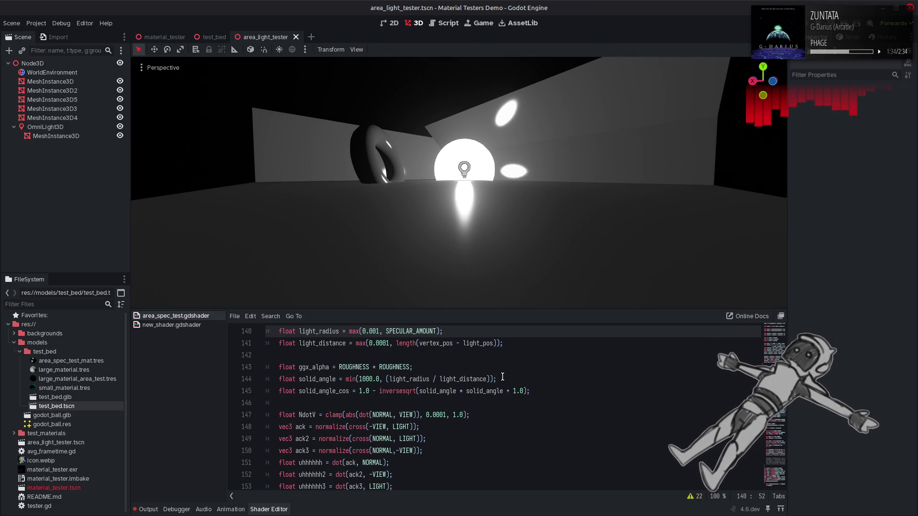
key(ctrl+z)
key(ctrl+z)
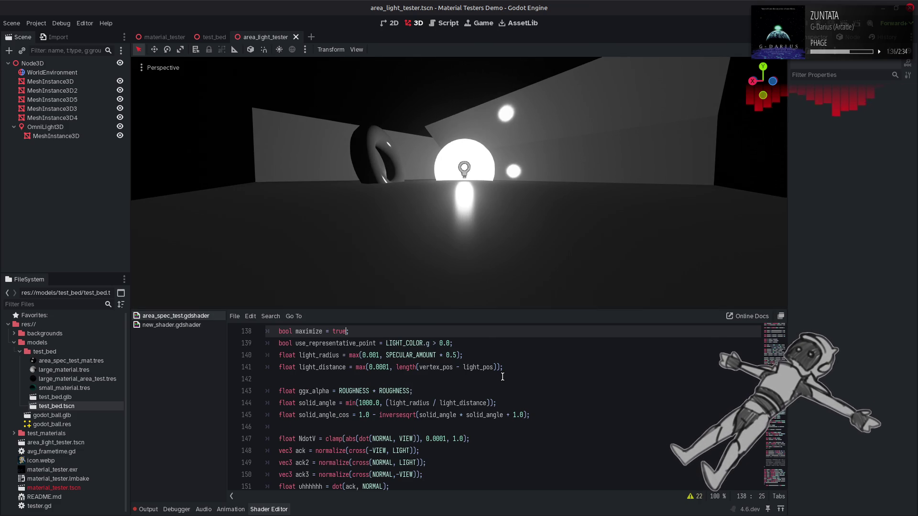
key(ctrl+shift+z)
key(ctrl+shift+z)
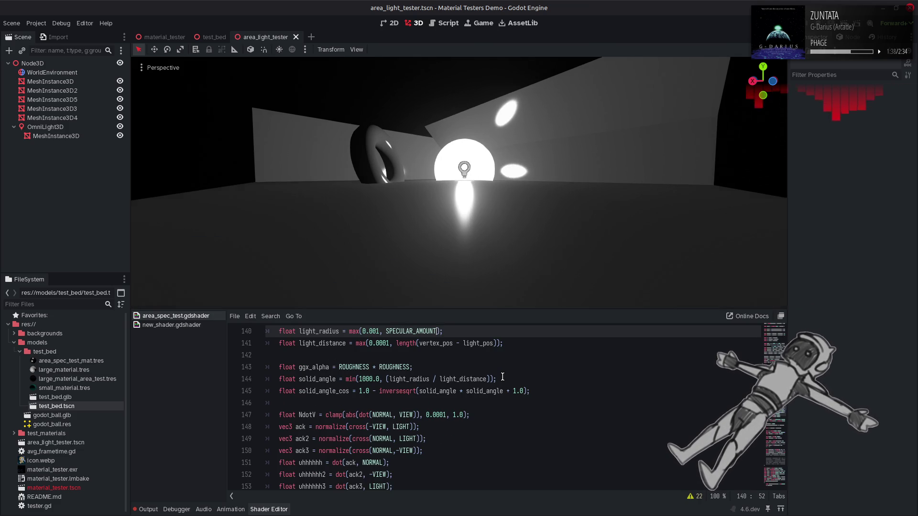
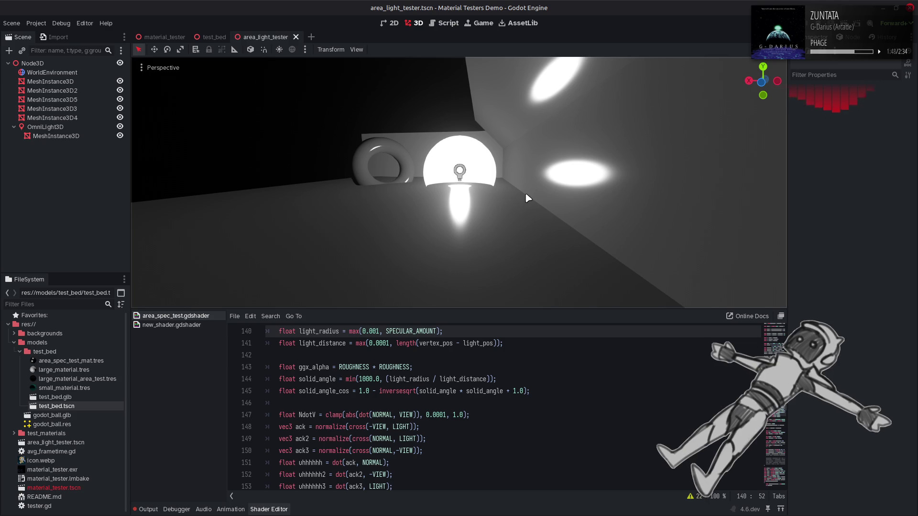
Undo back to centerToRay, then change line 178's closest point to centerToRay2 and check the scene.
click(536, 350)
key(ctrl+z)
key(ctrl+z)
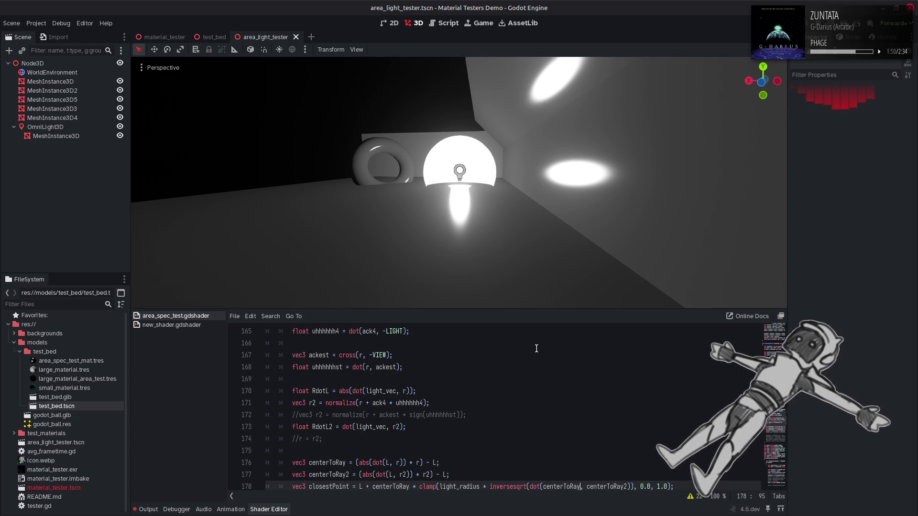
key(ctrl+z)
scroll(430, 411, down, 2)
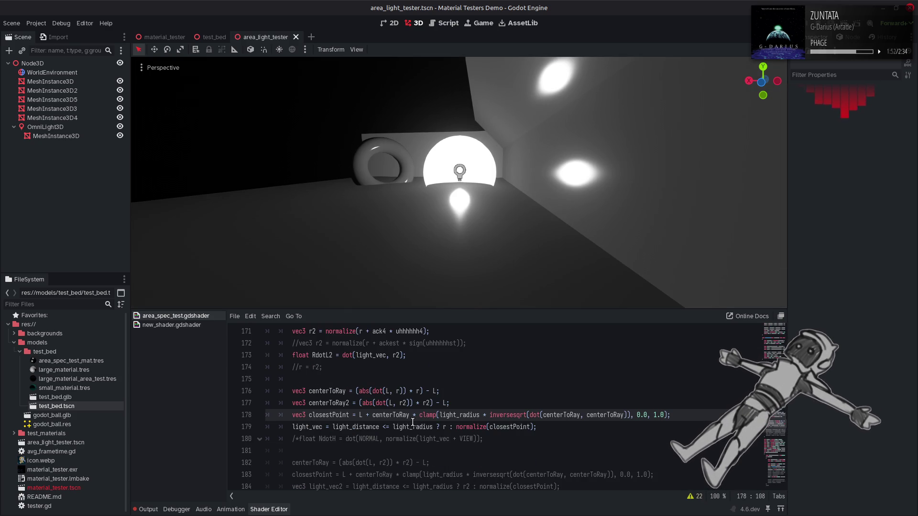
click(409, 415)
text(2)
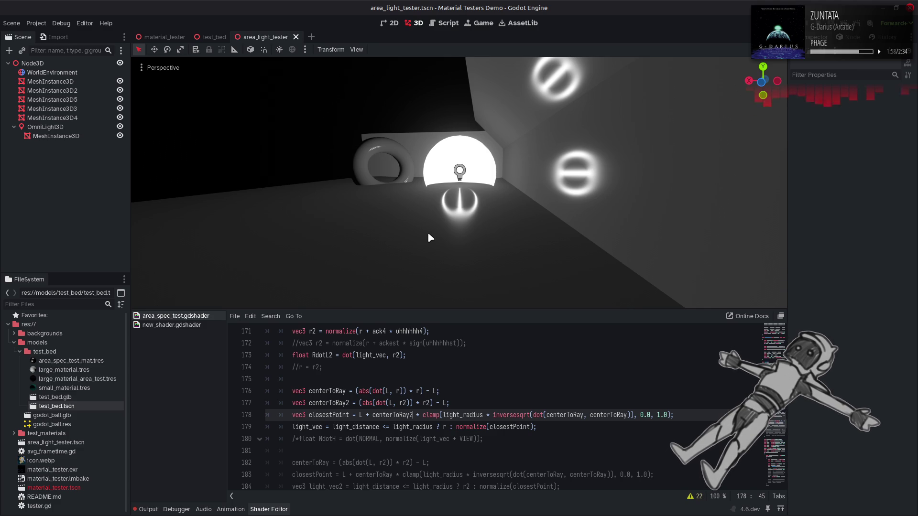
mouse_move(430, 237)
mouse_down()
mouse_move(397, 227)
mouse_move(429, 238)
mouse_up()
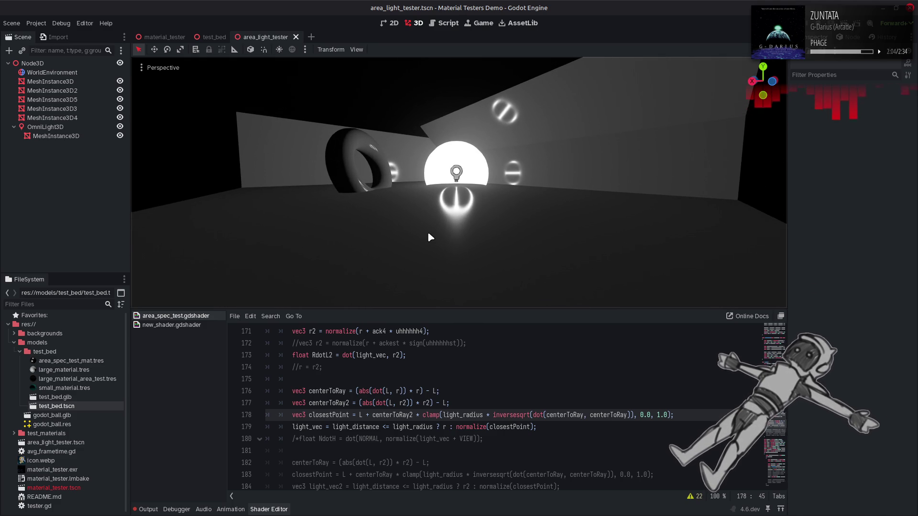
Remove and retype the 2 in centerToRay2 to compare ring highlights against round ones.
click(478, 391)
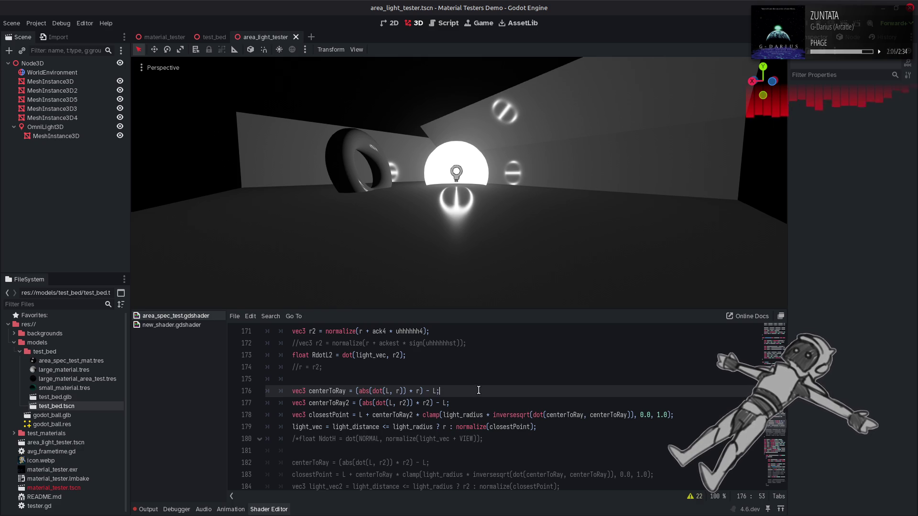
key(Down)
key(Down)
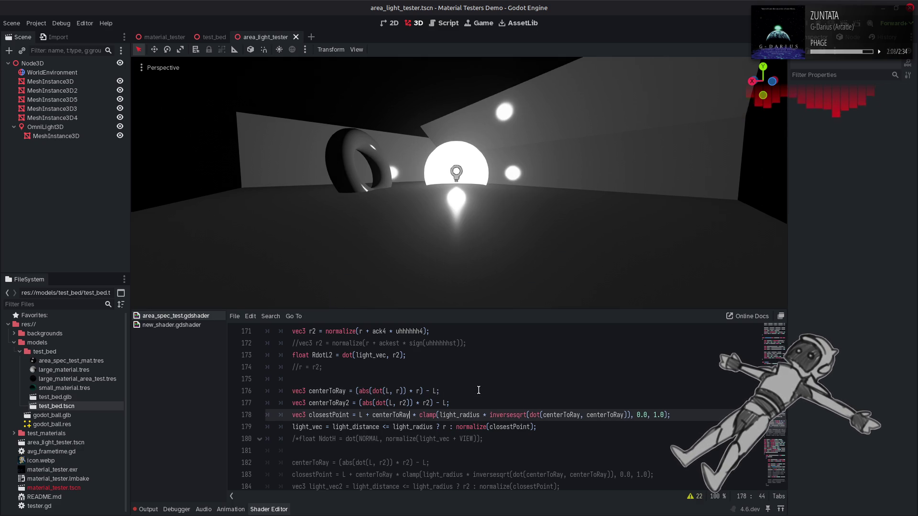
key(Left)
key(Left)
key(Left)
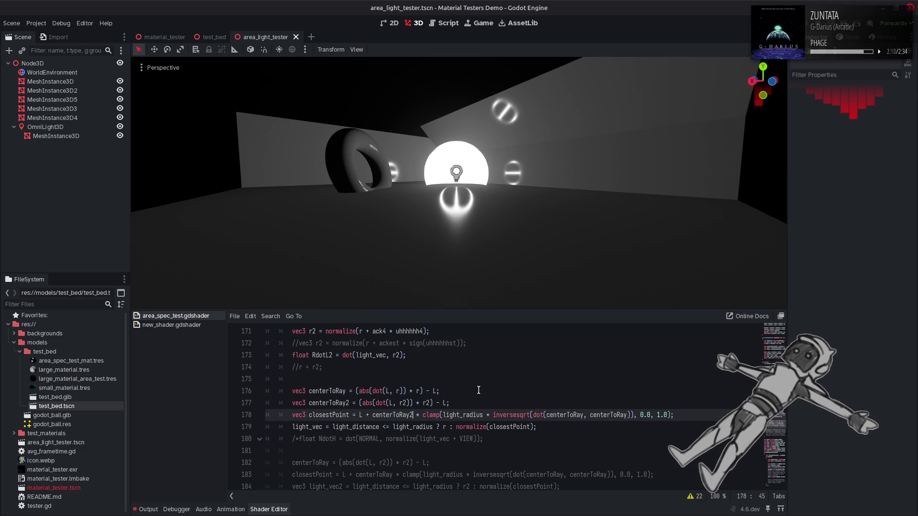
key(BackSpace)
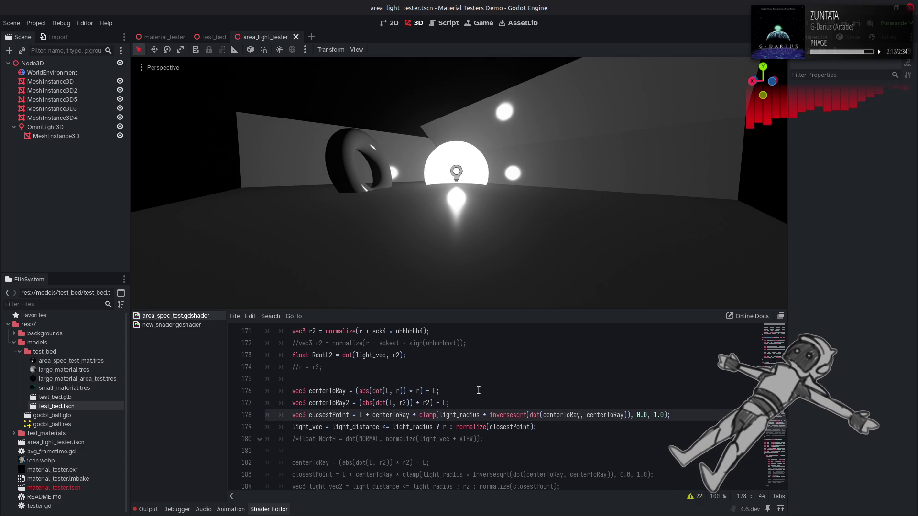
text(2)
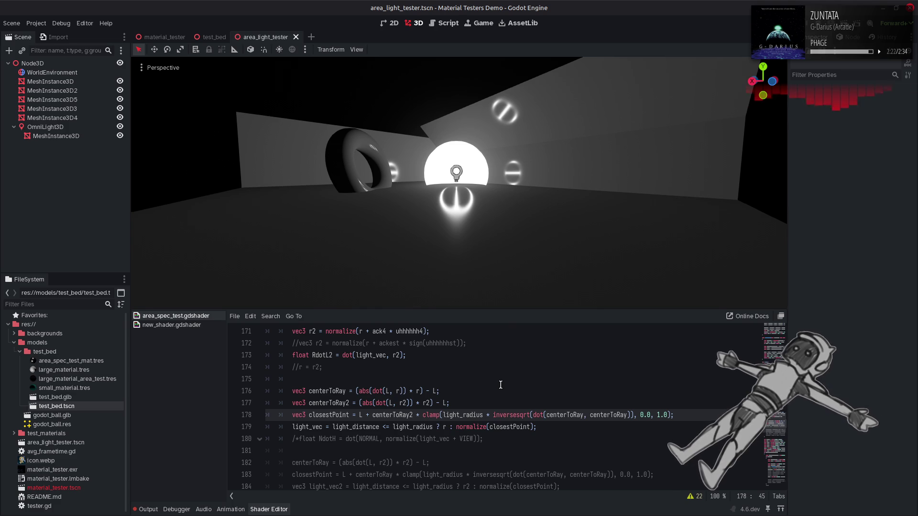
Test r2 instead of r on line 176.
click(427, 403)
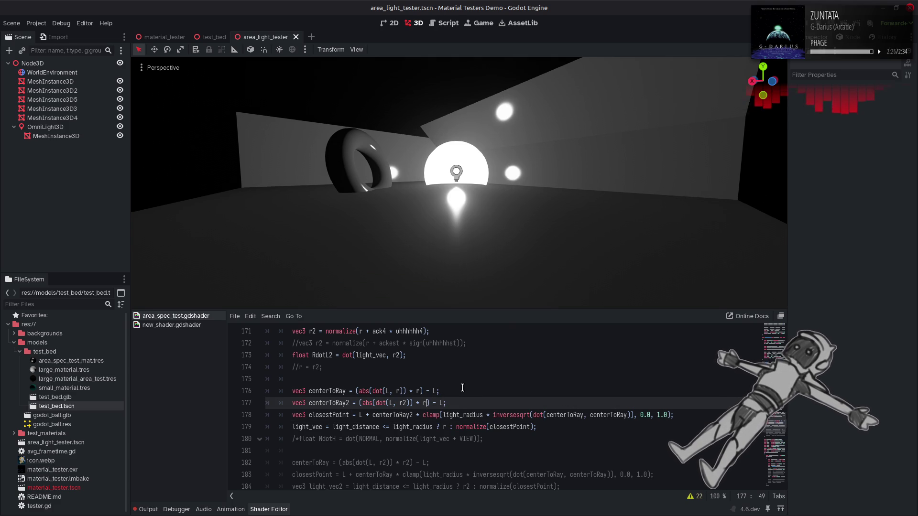
click(417, 391)
text(2)
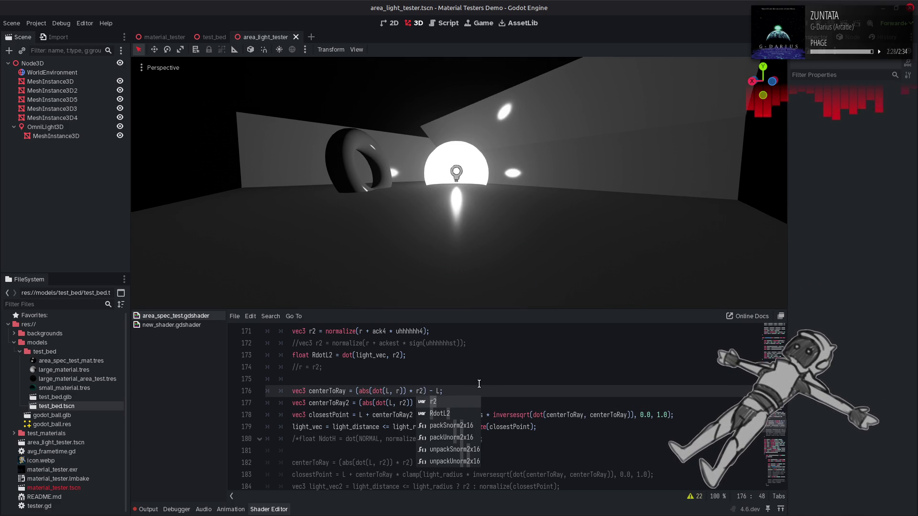
click(479, 384)
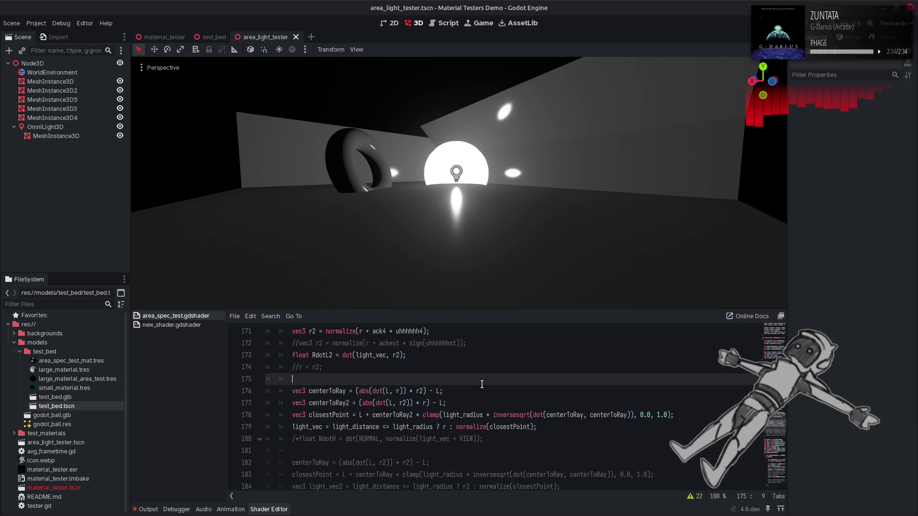
Undo to plain centerToRay on line 178, briefly retrying centerToRay2 and reverting it.
key(ctrl+z)
key(ctrl+z)
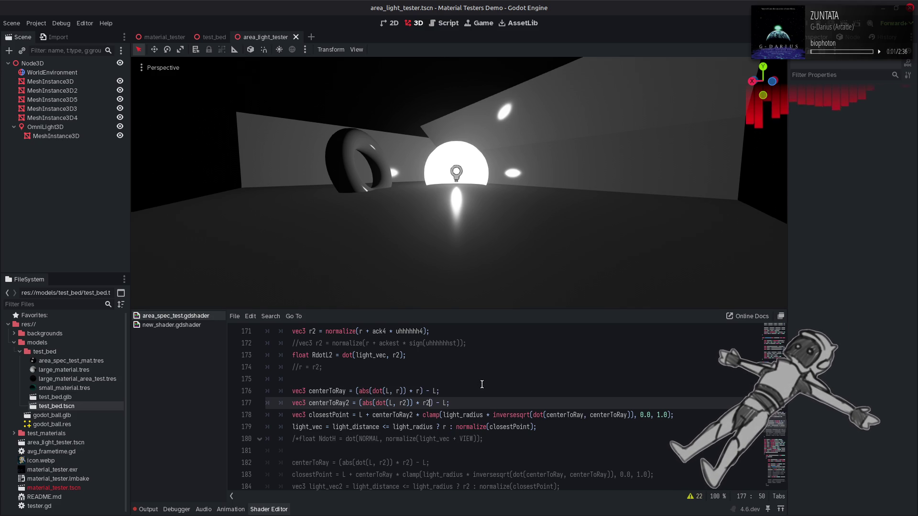
key(ctrl+z)
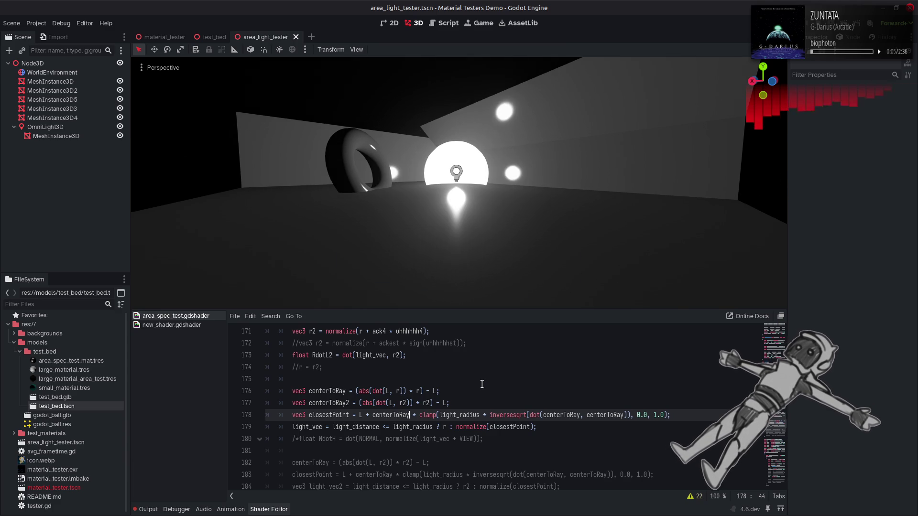
text(2)
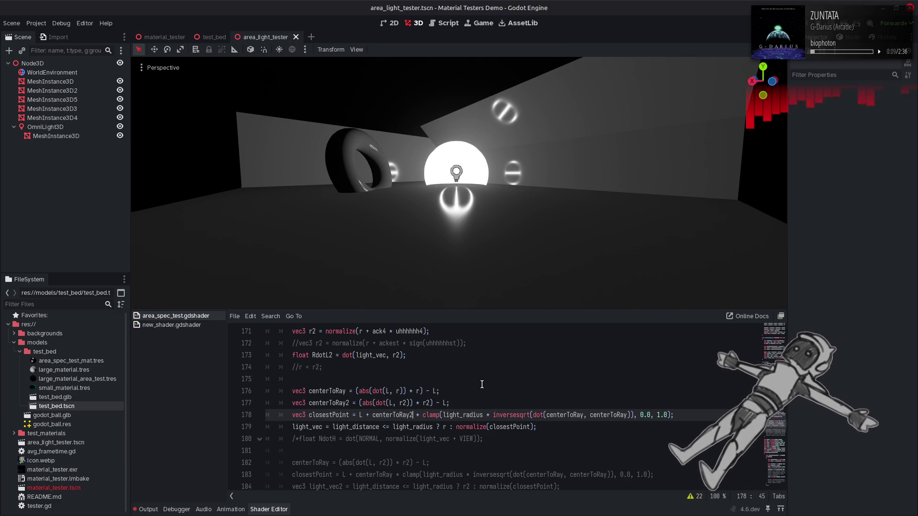
key(ctrl+z)
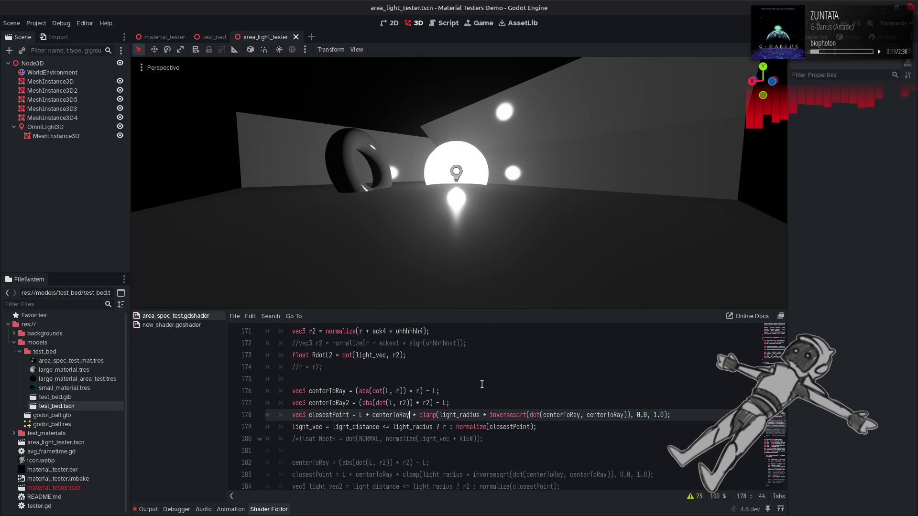
scroll(481, 384, up, 2)
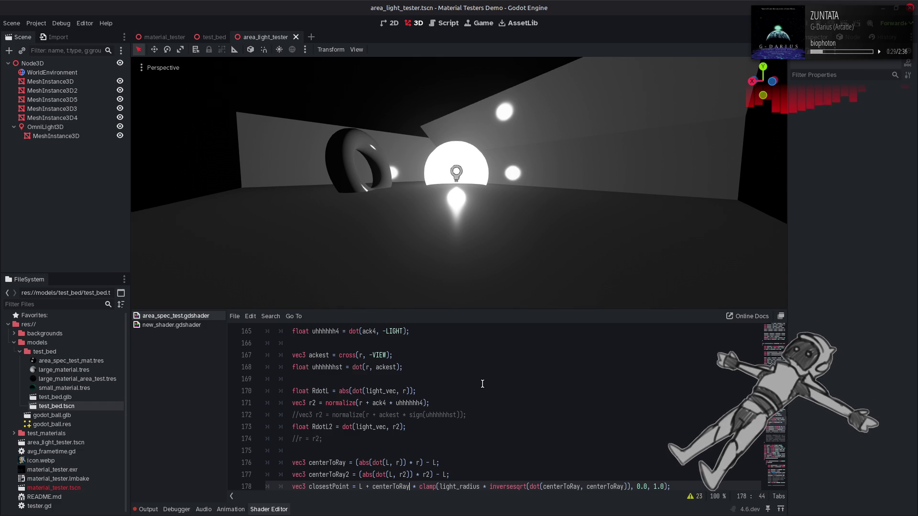
scroll(482, 383, down, 1)
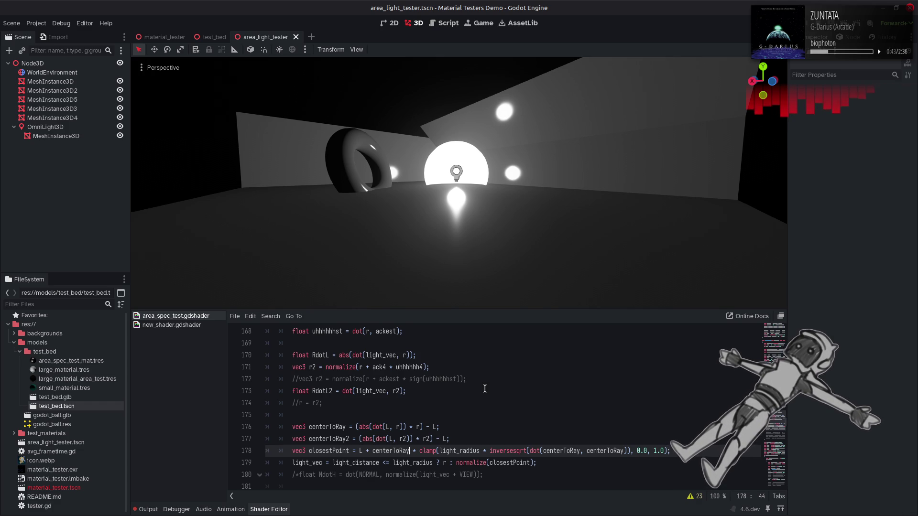
scroll(484, 389, up, 3)
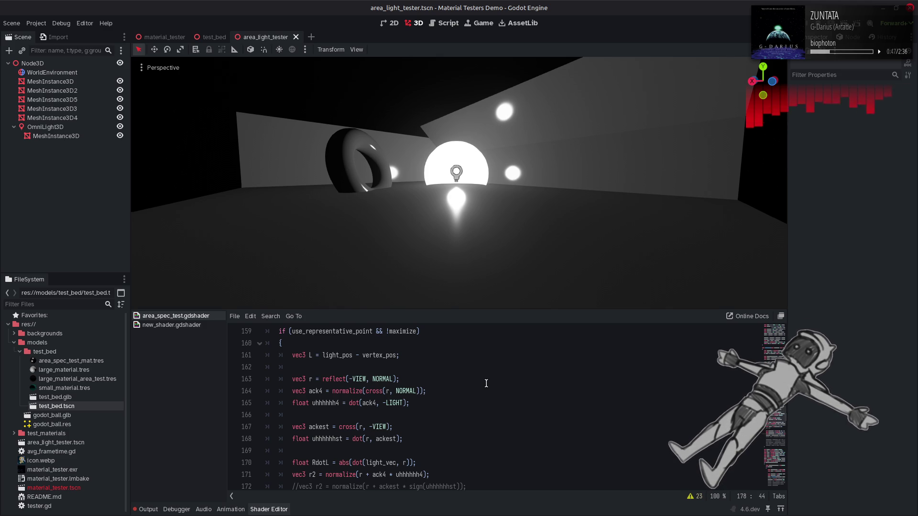
scroll(486, 383, down, 3)
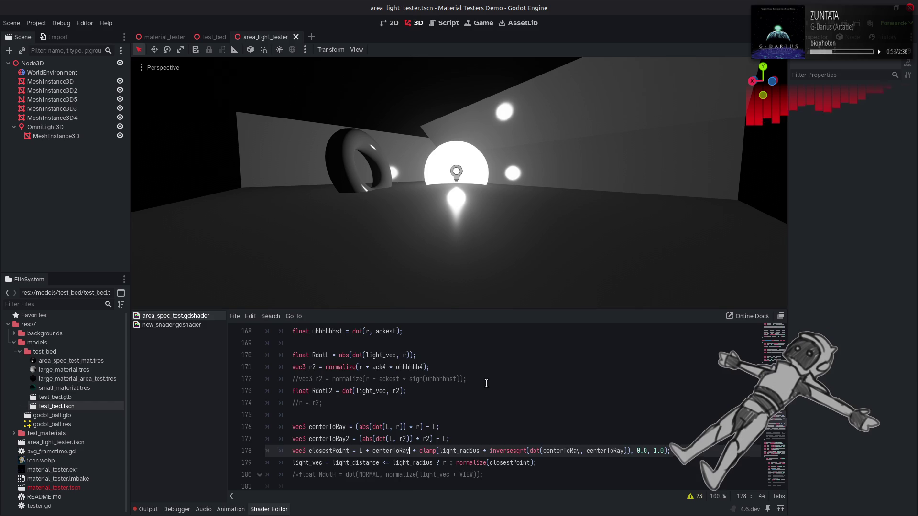
scroll(486, 384, up, 3)
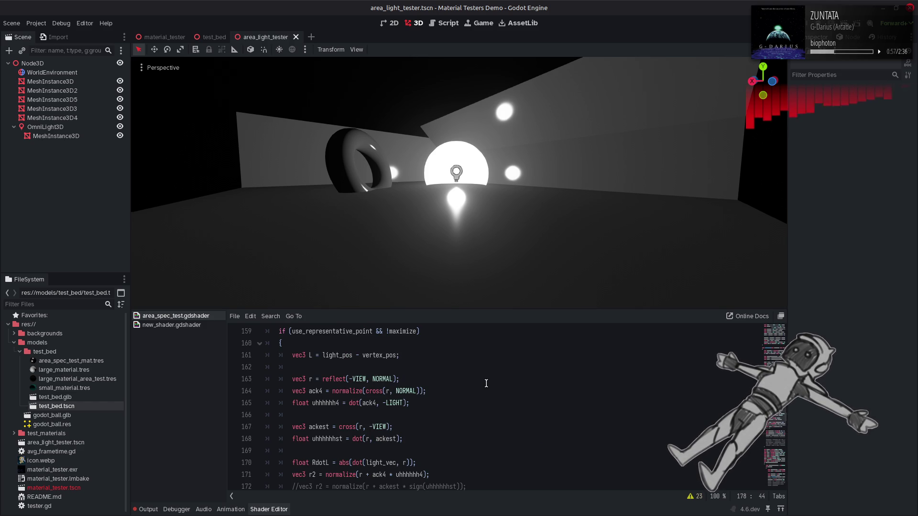
scroll(486, 383, down, 4)
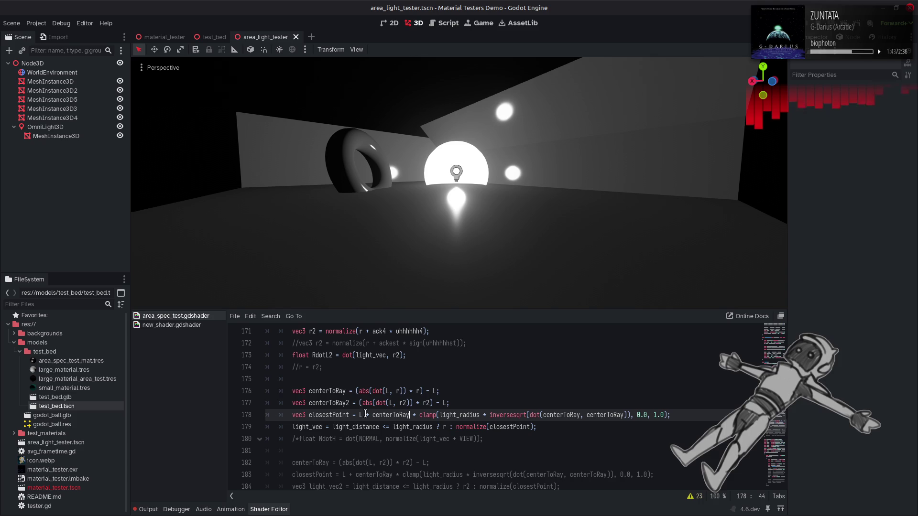
Remove ' - L' from line 176 and 'L +' from line 178, then save.
double_click(338, 390)
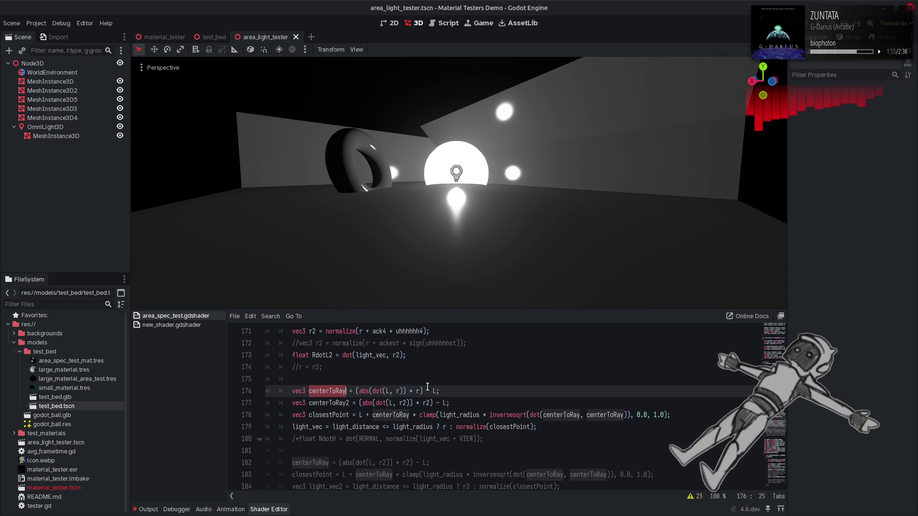
drag(421, 391, 437, 390)
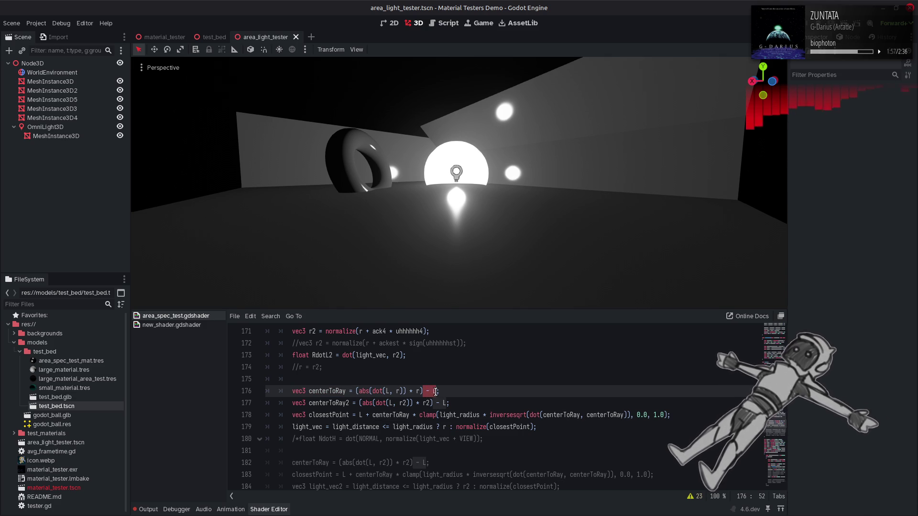
key(BackSpace)
click(371, 414)
key(BackSpace)
key(BackSpace)
key(BackSpace)
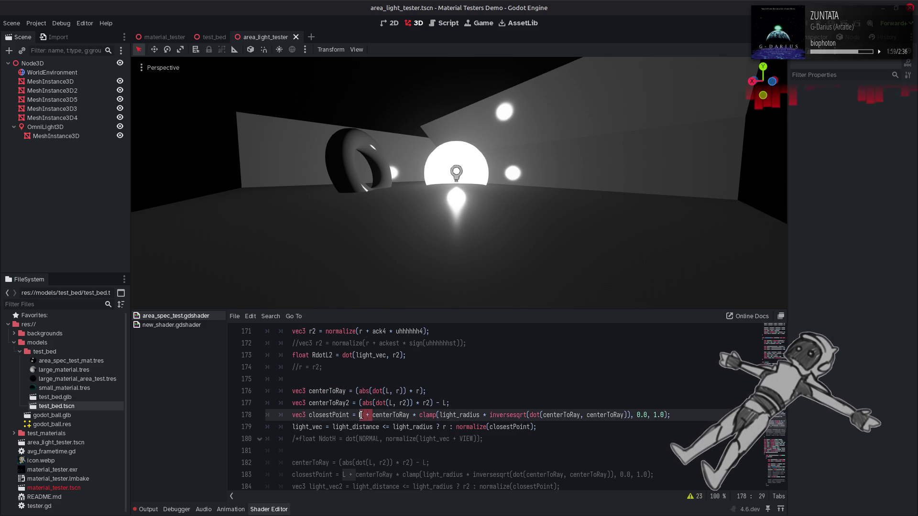
key(ctrl+s)
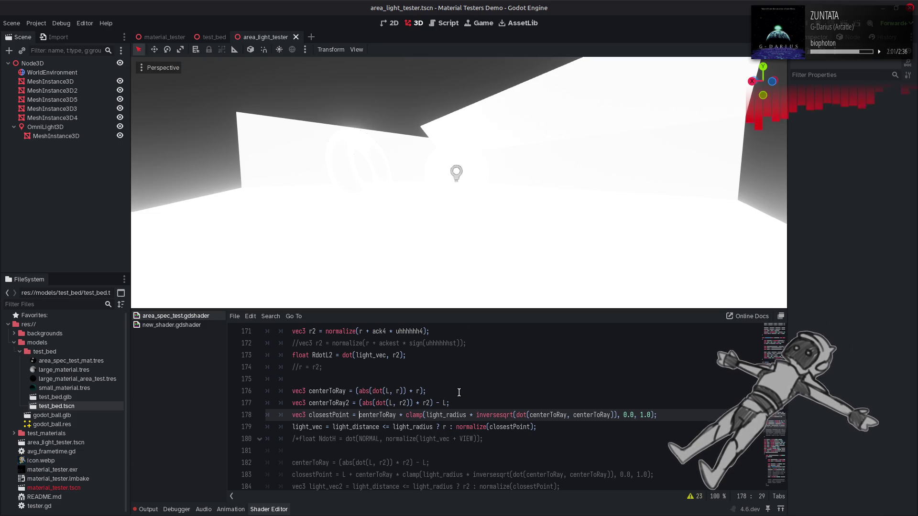
Restore both L terms and raise line 178's clamp upper limit to 2.0, then save.
key(ctrl+z)
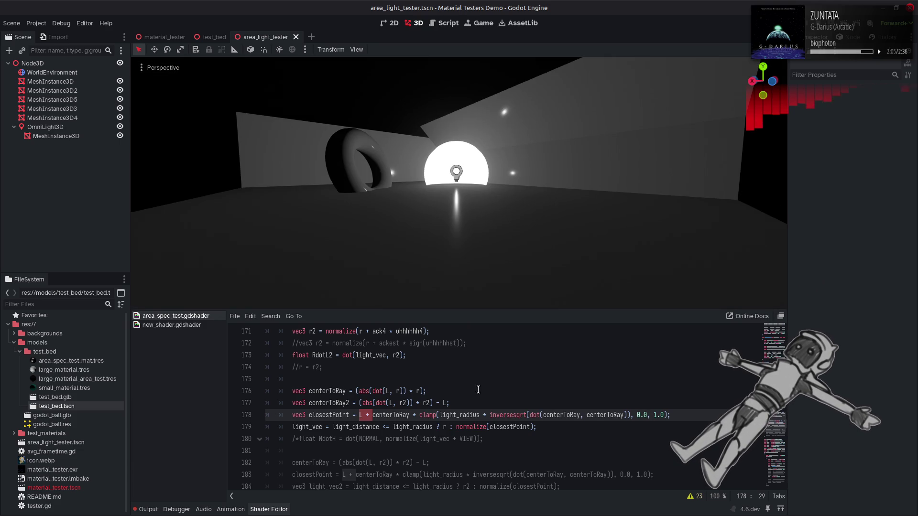
key(ctrl+z)
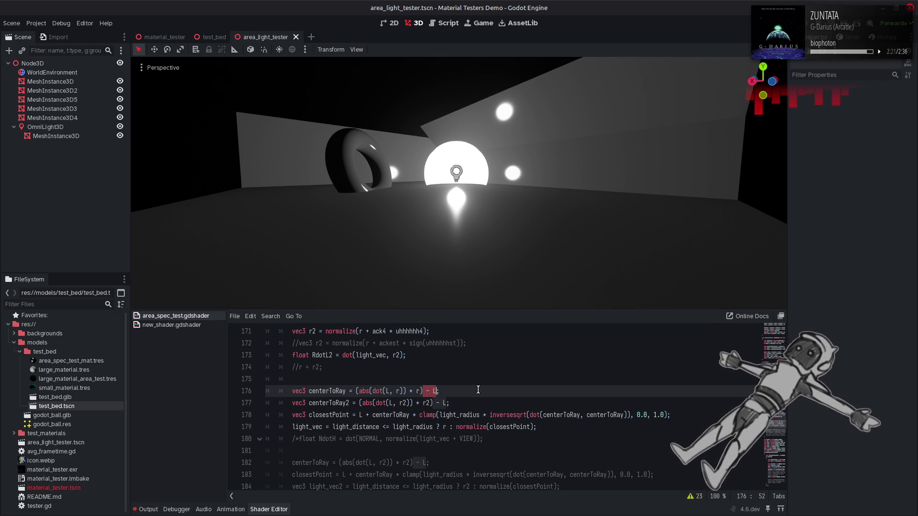
double_click(656, 415)
text(2)
key(ctrl+s)
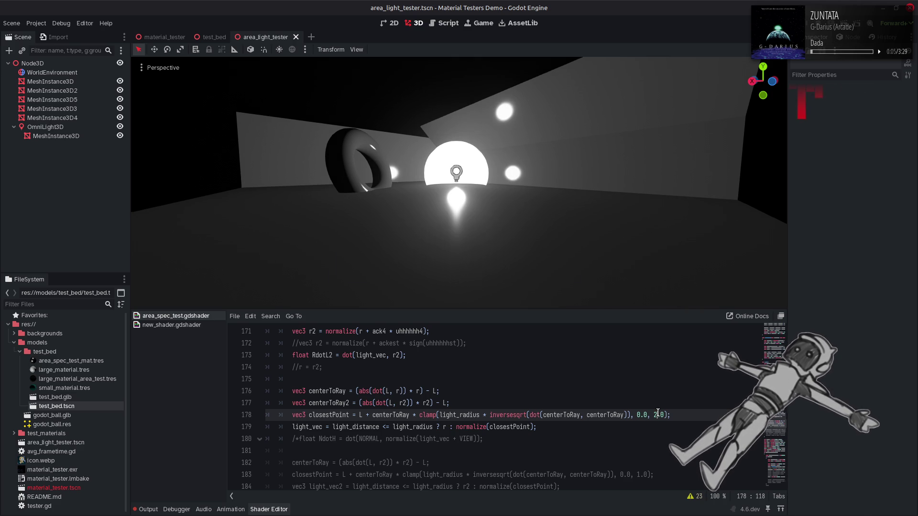
Cap the clamp at 0.5, comment out the centerToRay2 line, uncomment r = r2, and save.
key(BackSpace)
text(1)
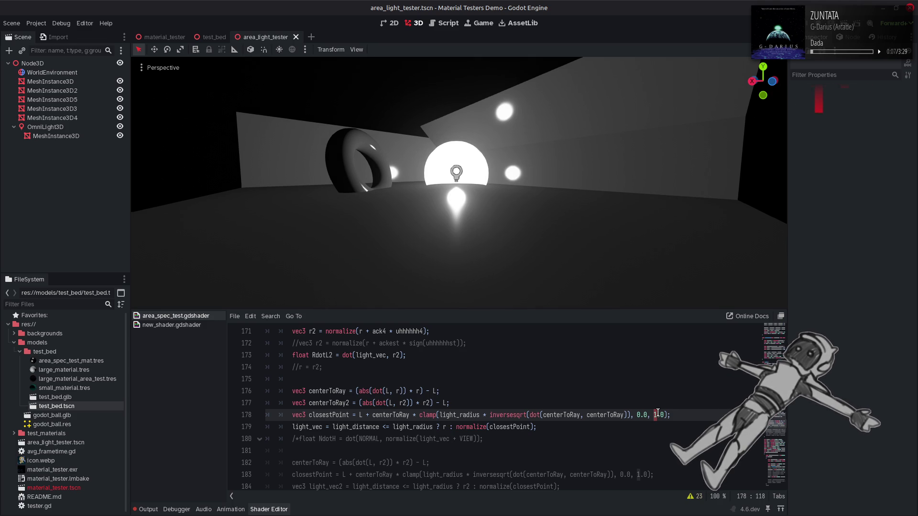
scroll(657, 413, up, 1)
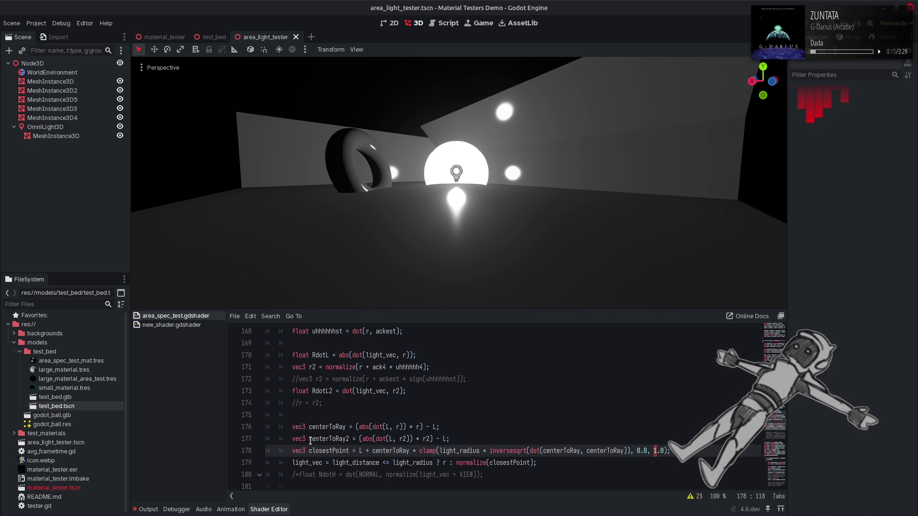
double_click(329, 438)
click(292, 439)
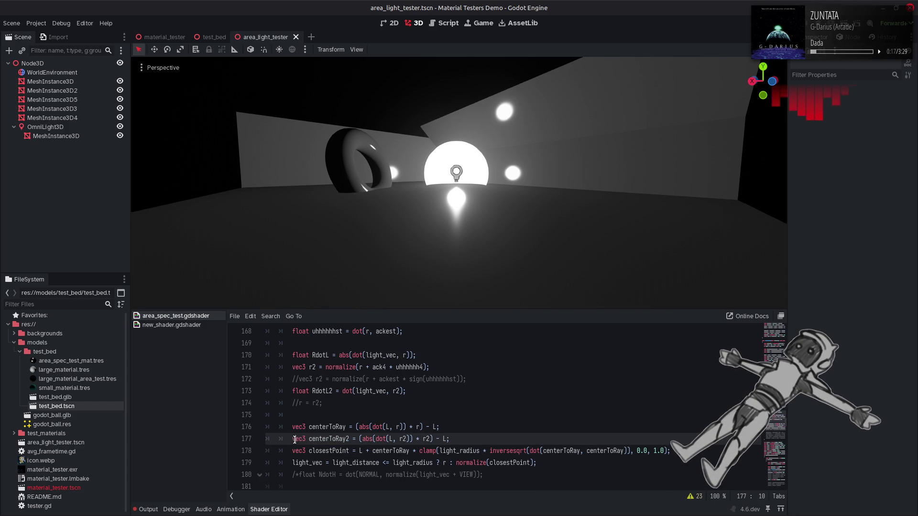
key(ctrl+k)
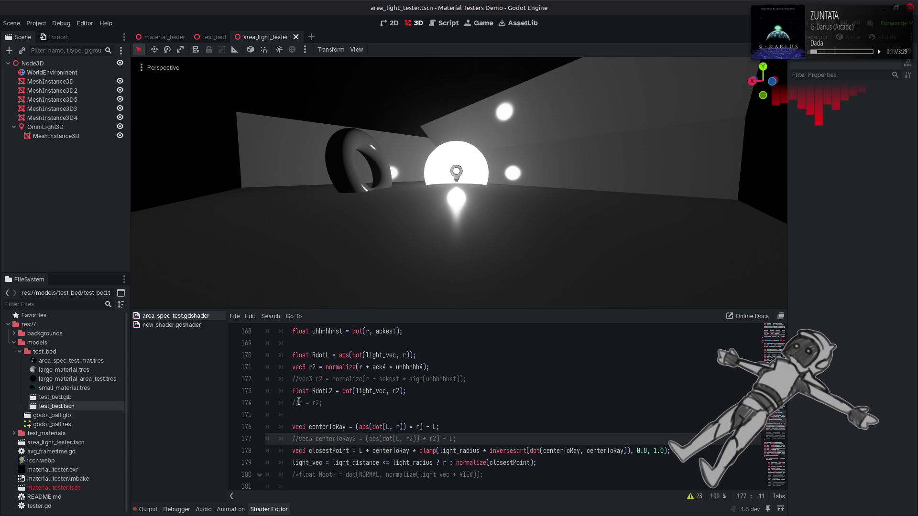
click(292, 403)
key(ctrl+k)
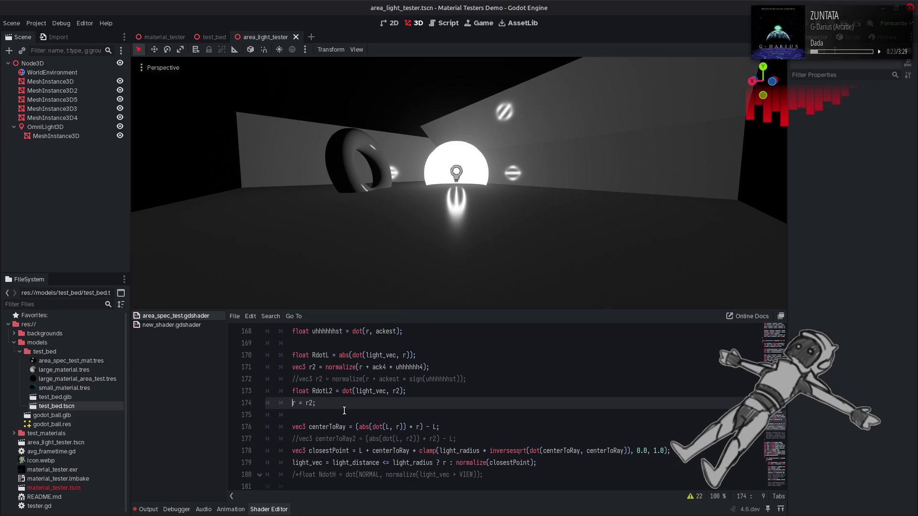
click(656, 451)
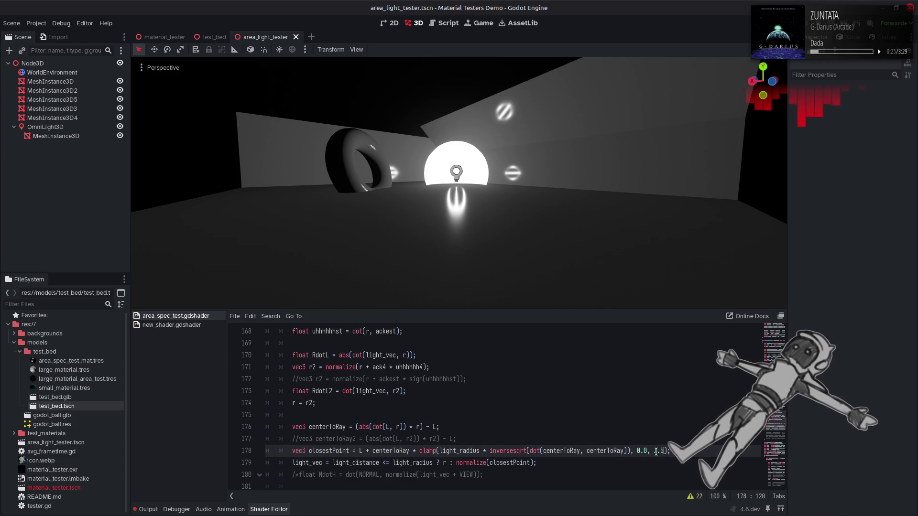
key(ctrl+s)
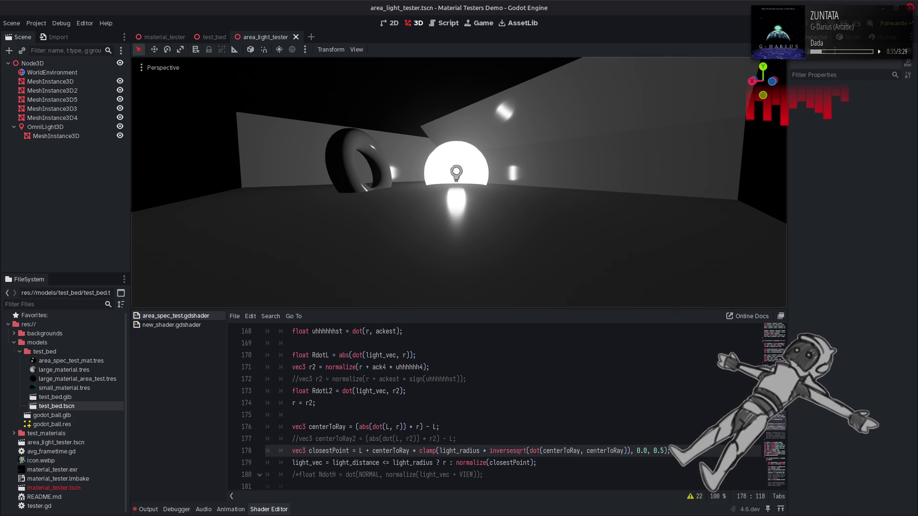
Wrap uhhhhhh4 on line 171 in abs() and save to test it.
scroll(458, 182, up, 5)
scroll(459, 181, down, 5)
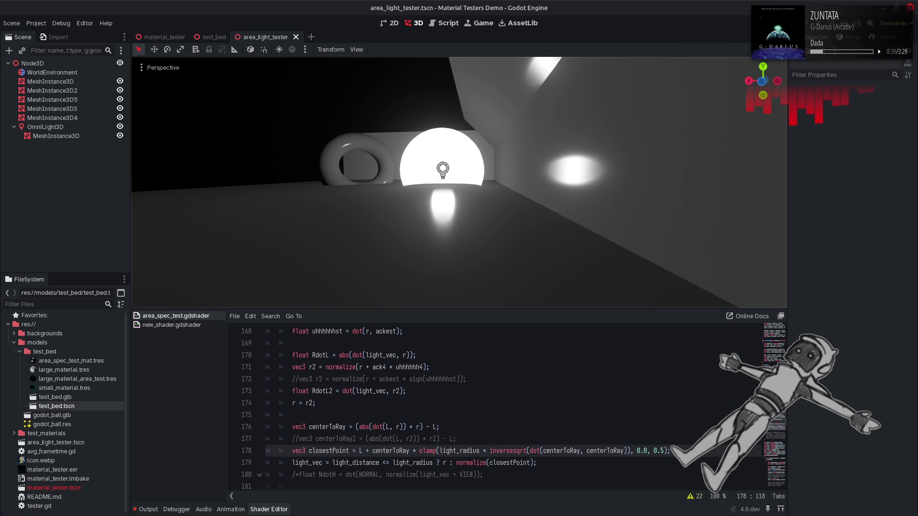
scroll(458, 182, up, 5)
scroll(512, 212, down, 5)
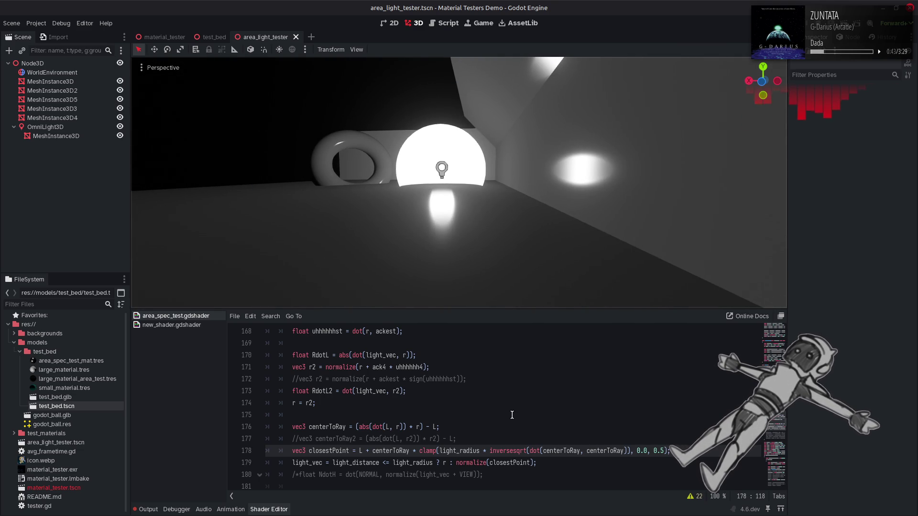
double_click(404, 367)
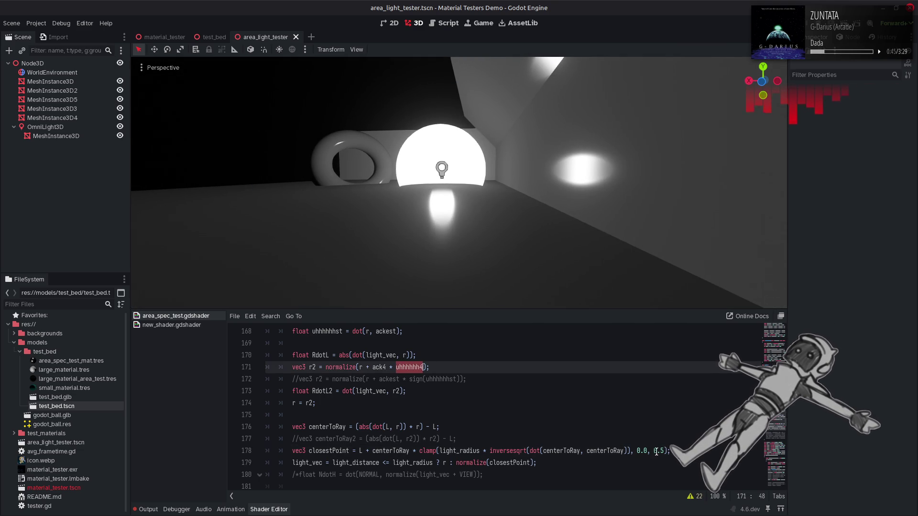
drag(654, 451, 663, 450)
text(bs()
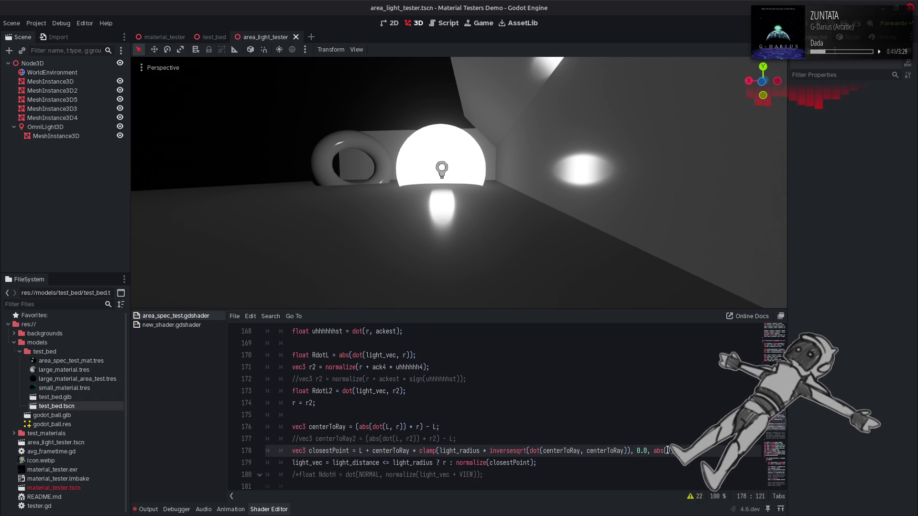
text(uhhhhhh4));)
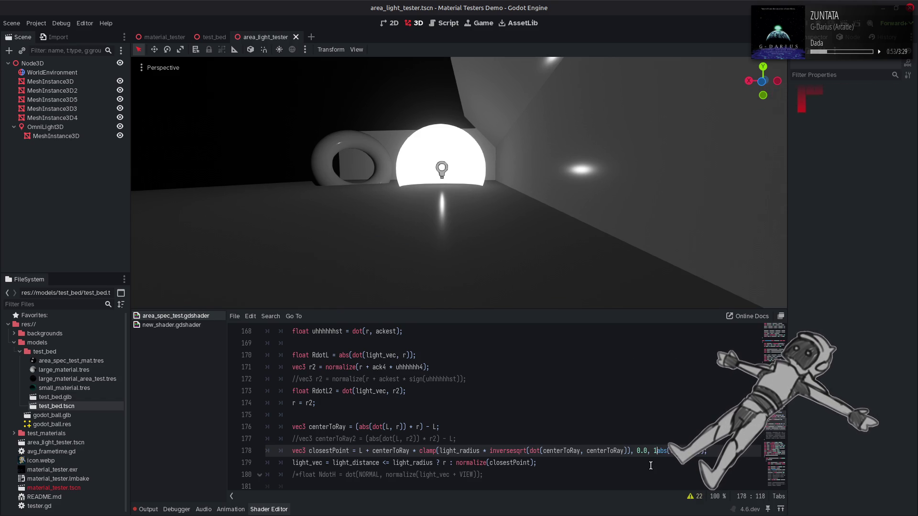
key(ctrl+s)
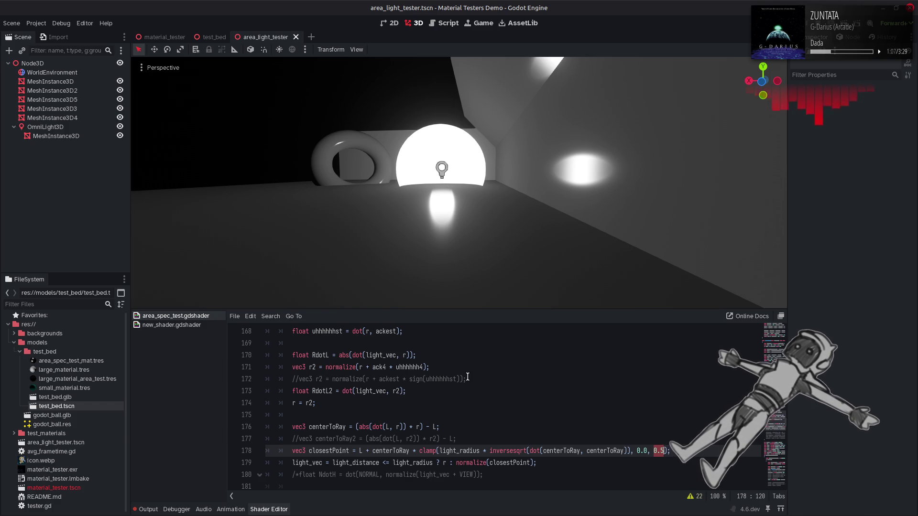
Test dropping uhhhhhh4 from line 171, then wrap it in sign() instead and save.
double_click(411, 366)
key(BackSpace)
key(BackSpace)
key(BackSpace)
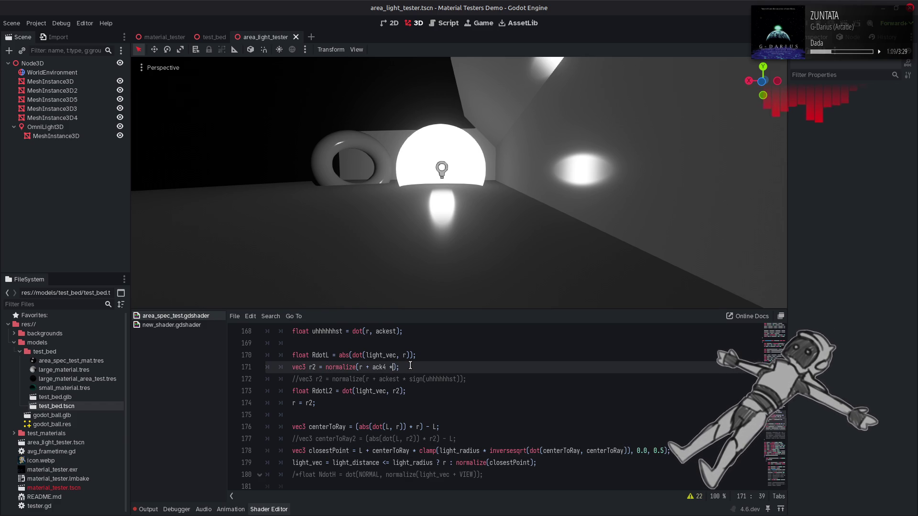
key(ctrl+s)
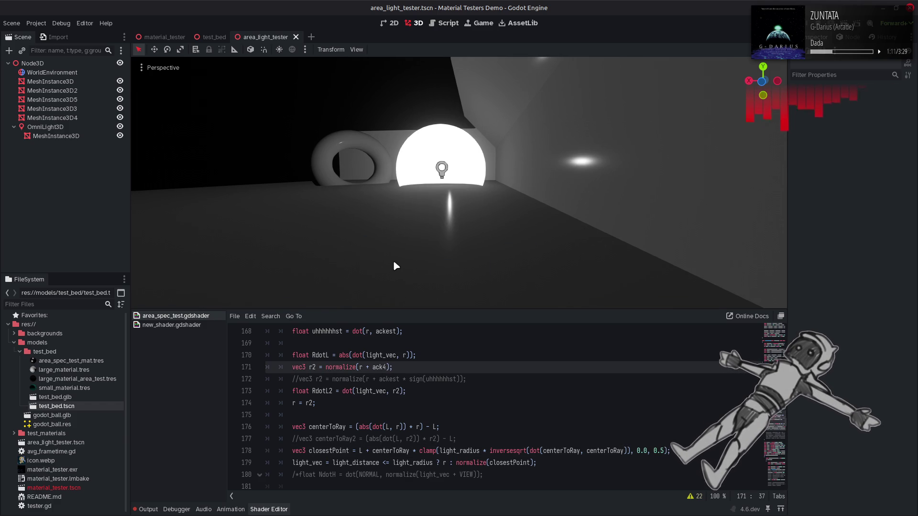
key(ctrl+z)
key(Left)
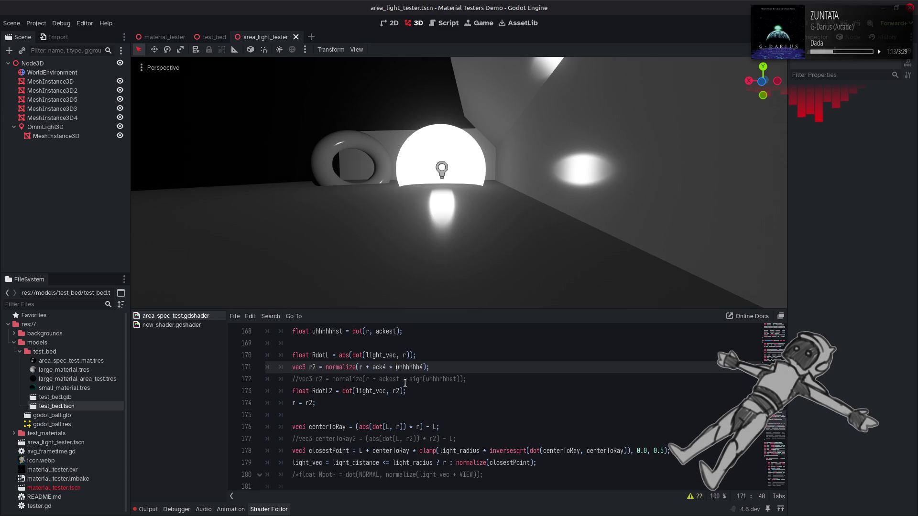
text(sign()
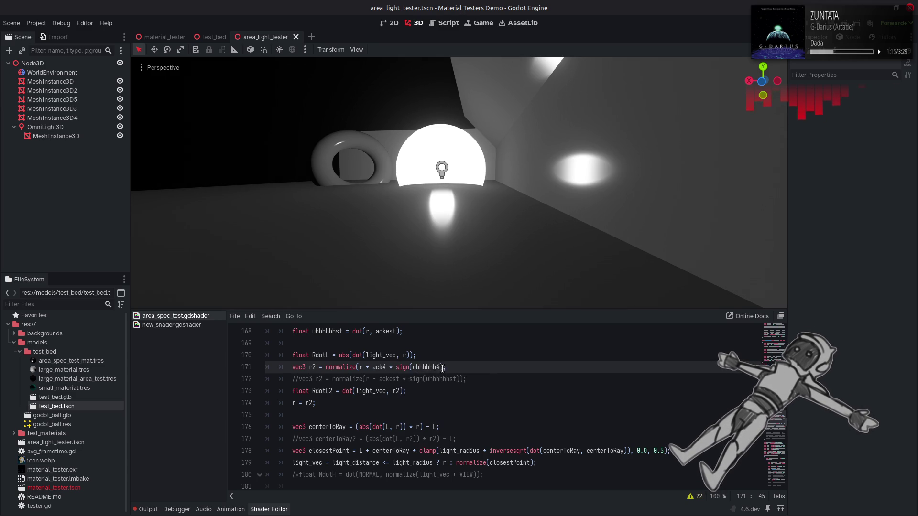
key(ctrl+Right)
text())
key(ctrl+s)
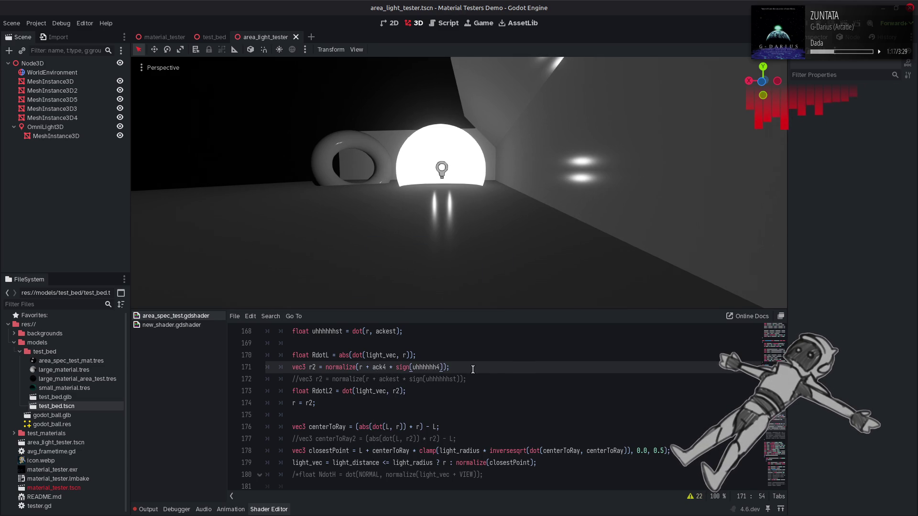
key(Left)
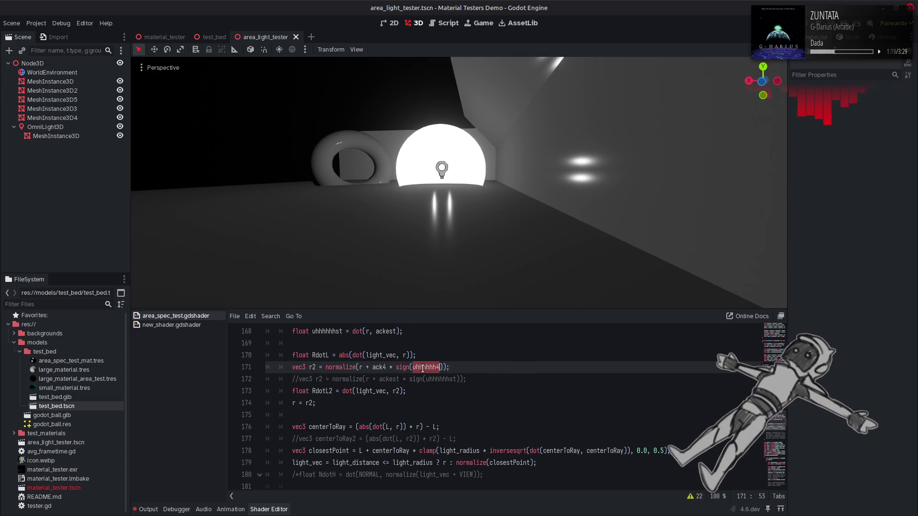
drag(652, 450, 662, 451)
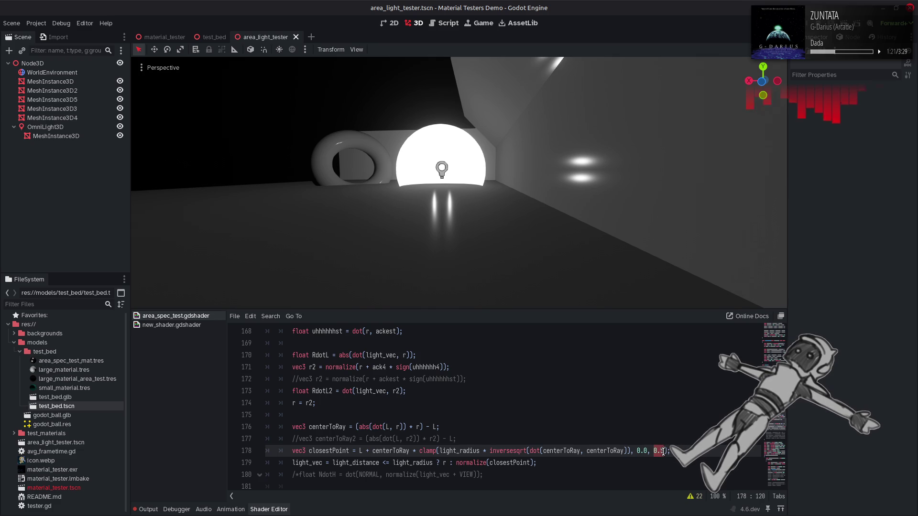
Try abs(centerToRay)-based clamp bounds on line 178, including sqrt and a 2.0 multiplier.
text(abs())
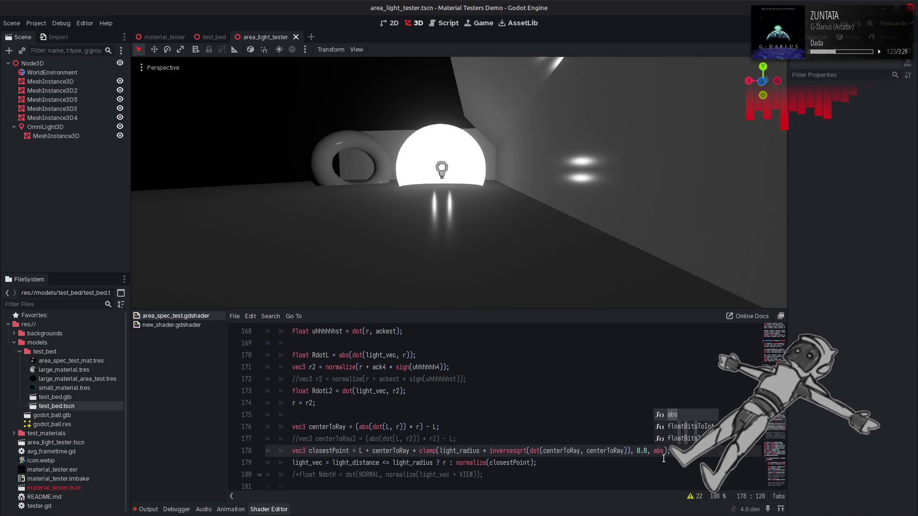
text(centerTo)
key(ctrl+s)
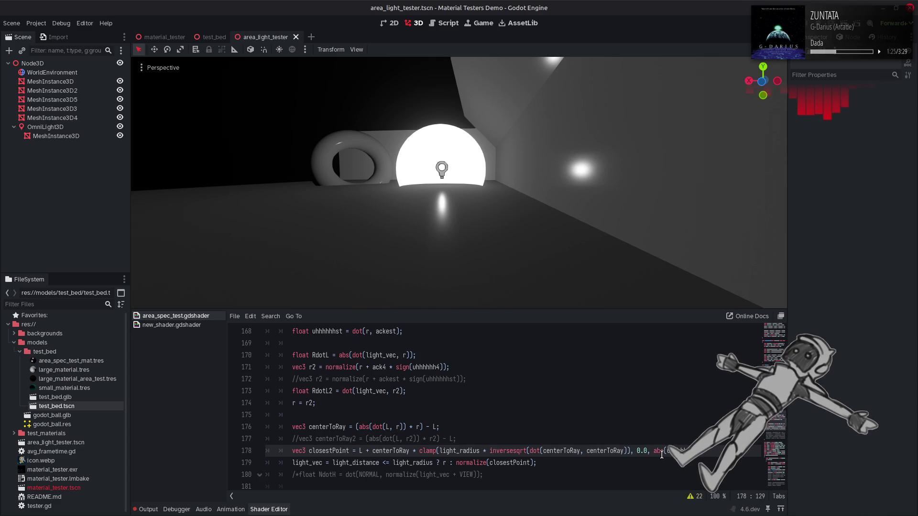
mouse_move(513, 185)
mouse_down()
mouse_move(485, 182)
mouse_move(510, 186)
mouse_up()
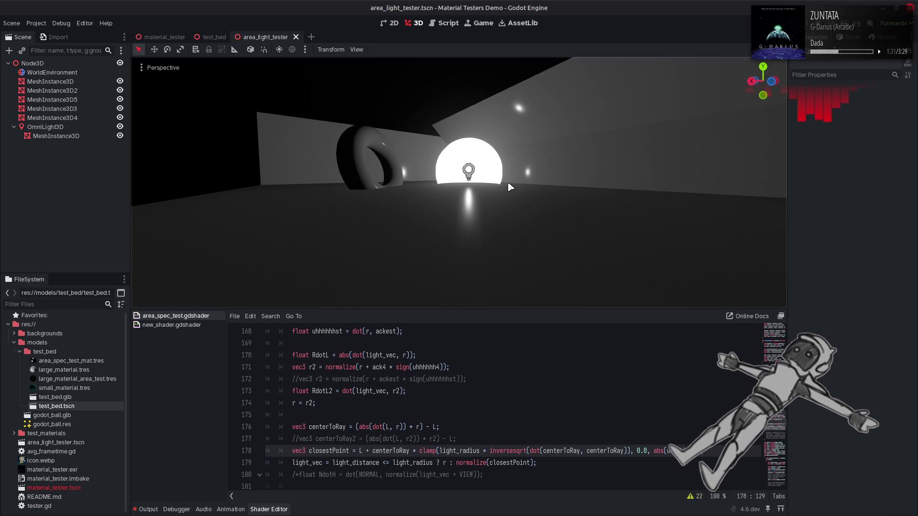
click(655, 451)
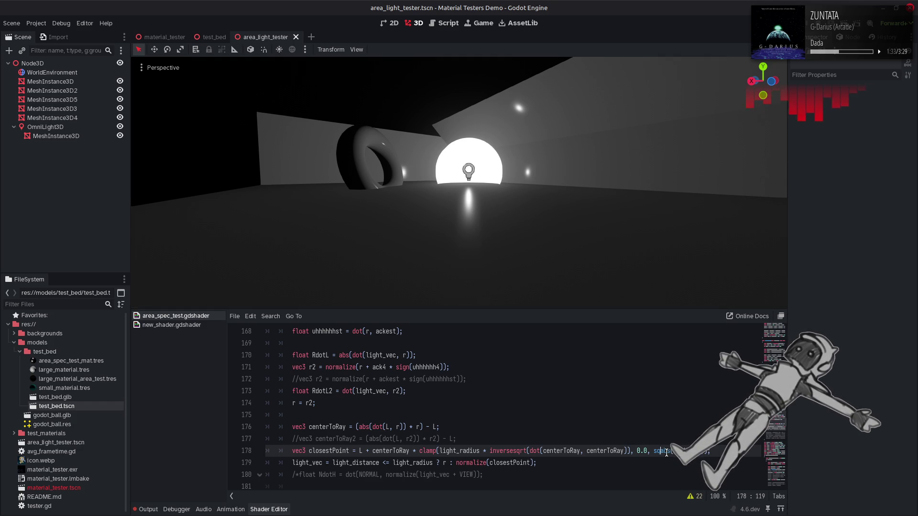
text(sqrt()
click(715, 449)
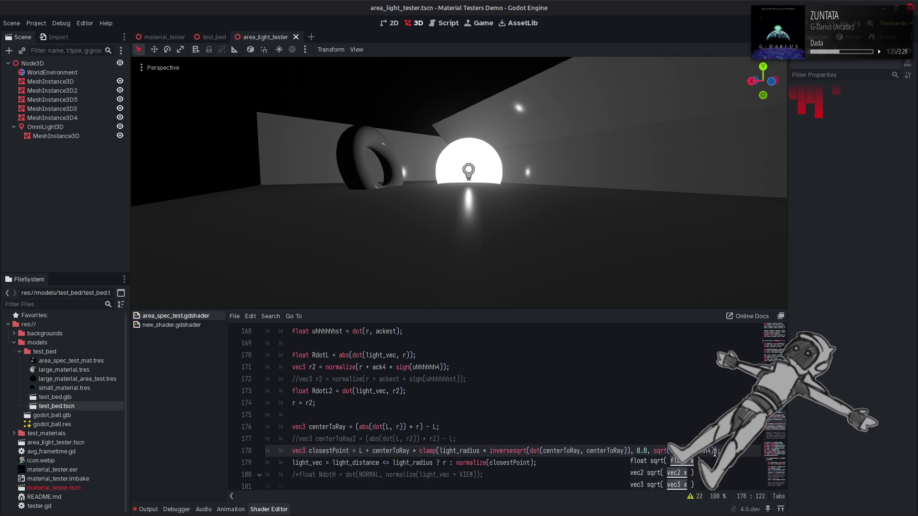
text())
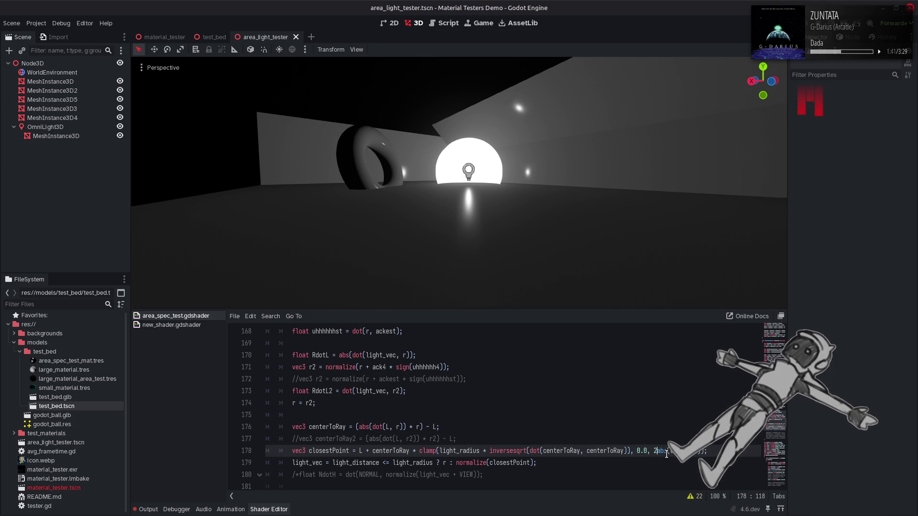
text(.0 *)
key(ctrl+s)
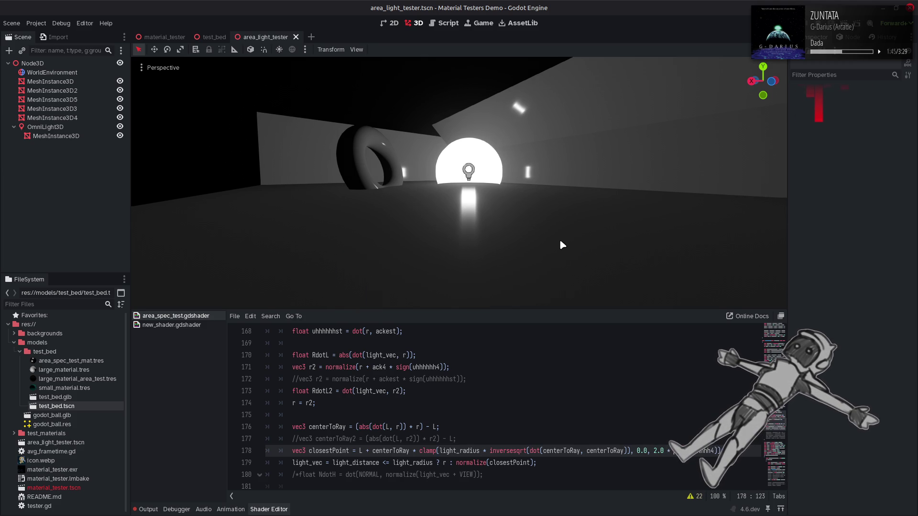
Undo the abs experiments back to the 0.5 clamp bound and save.
scroll(561, 245, up, 6)
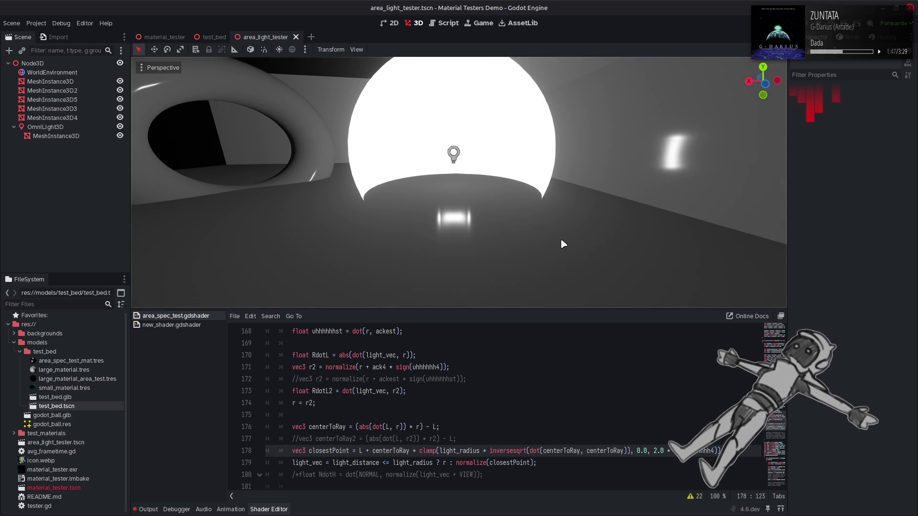
click(586, 400)
key(ctrl+z)
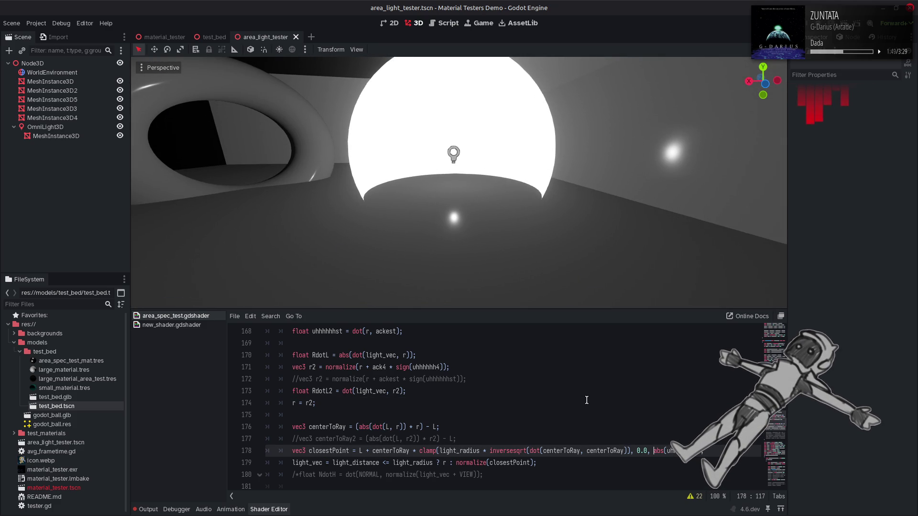
key(ctrl+z)
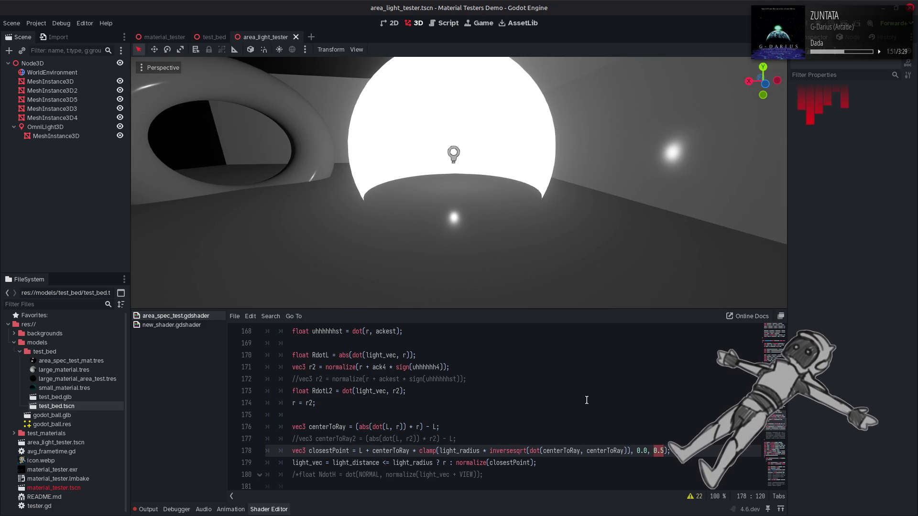
key(ctrl+s)
key(ctrl+z)
key(ctrl+z)
key(ctrl+z)
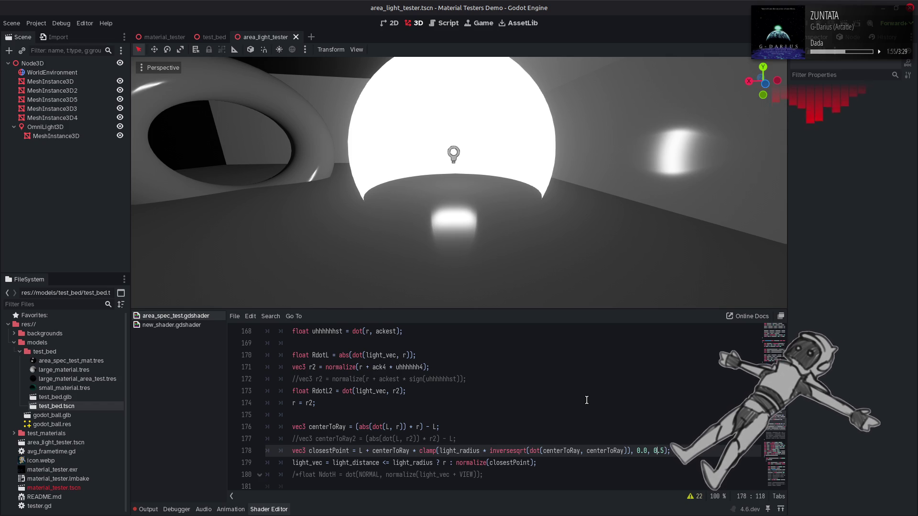
key(ctrl+z)
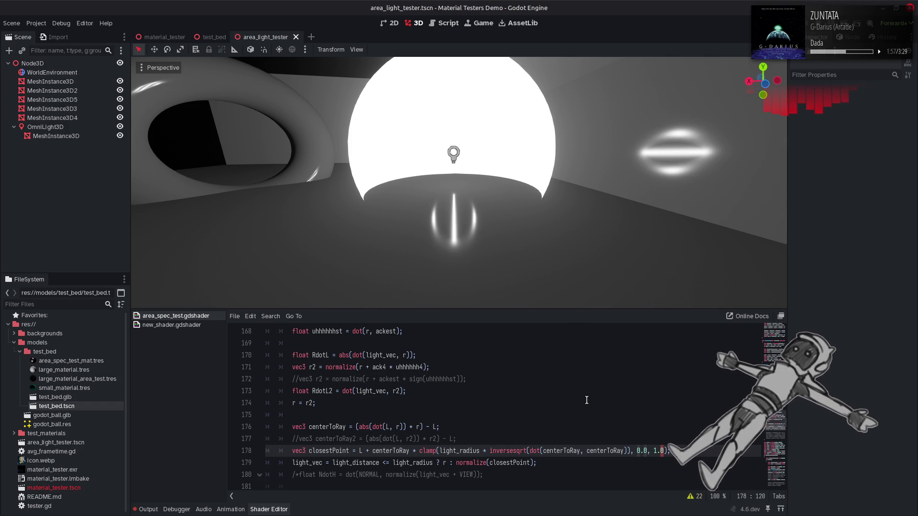
key(ctrl+z)
key(ctrl+s)
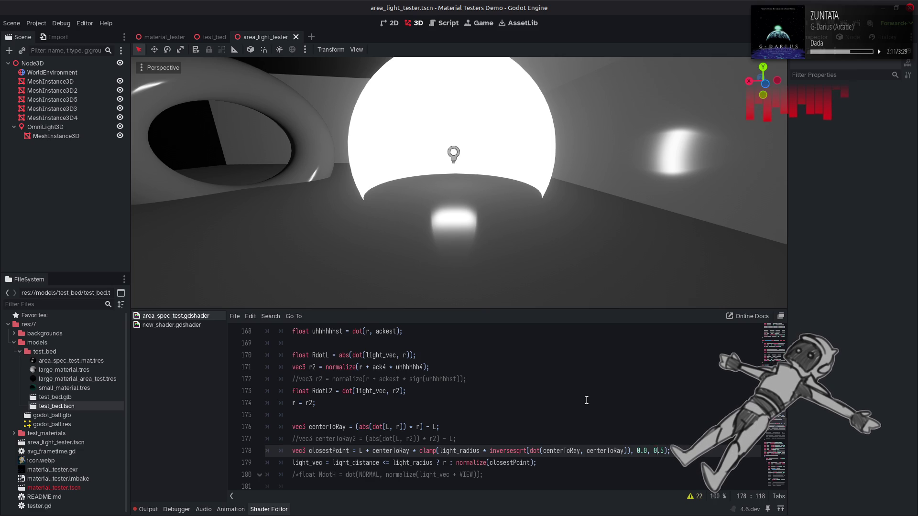
Set the clamp's upper bound to 1.0.
key(BackSpace)
key(Delete)
key(Delete)
text(1.0)
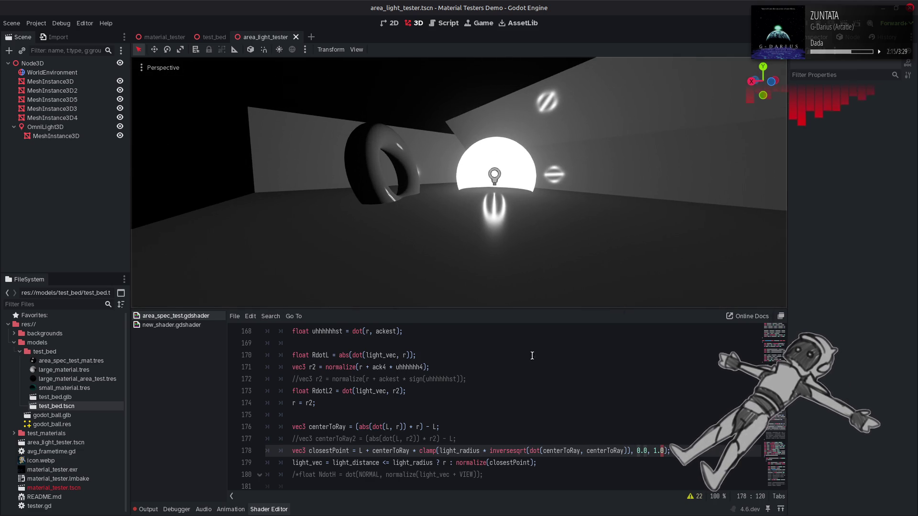
Swap ack4 and uhhhhhh4 in the r2 line for ackest and uhhhhhhst, then save.
scroll(532, 355, up, 1)
double_click(319, 355)
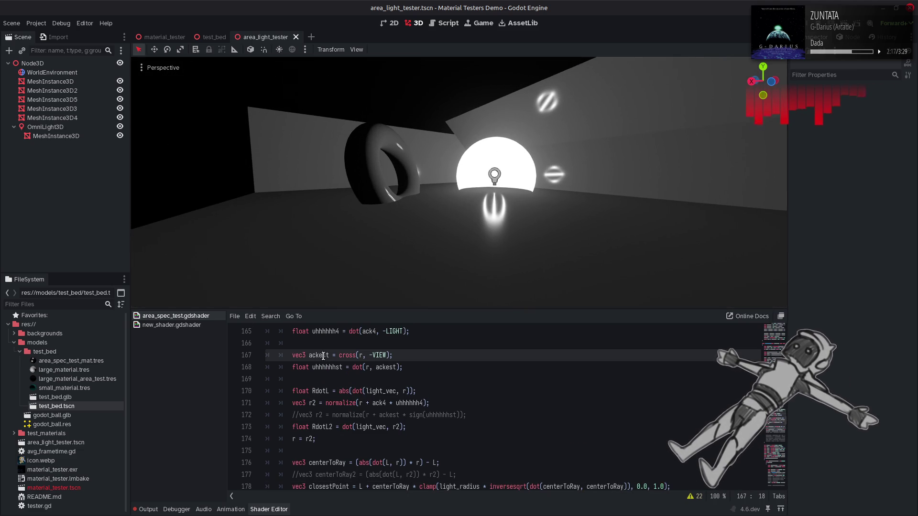
double_click(381, 402)
text(ackest)
double_click(327, 367)
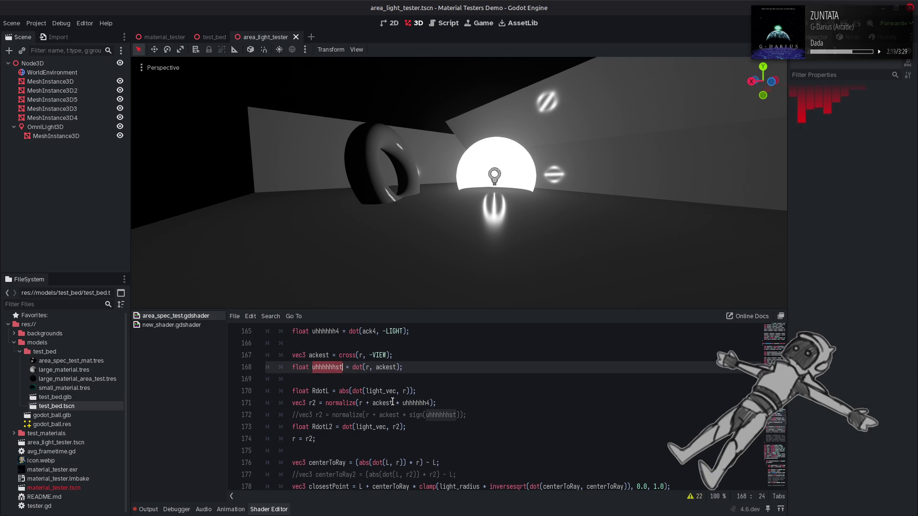
double_click(415, 403)
text(uhhhhhhst)
key(ctrl+s)
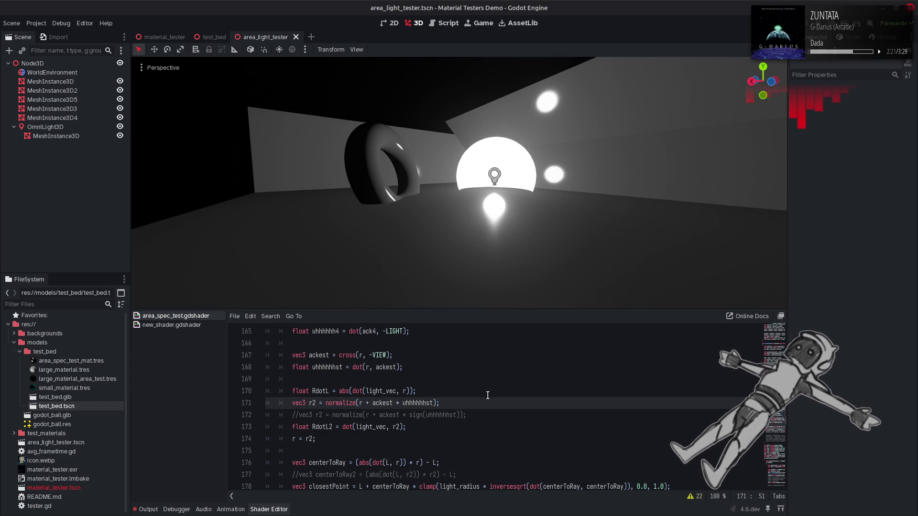
drag(526, 261, 567, 260)
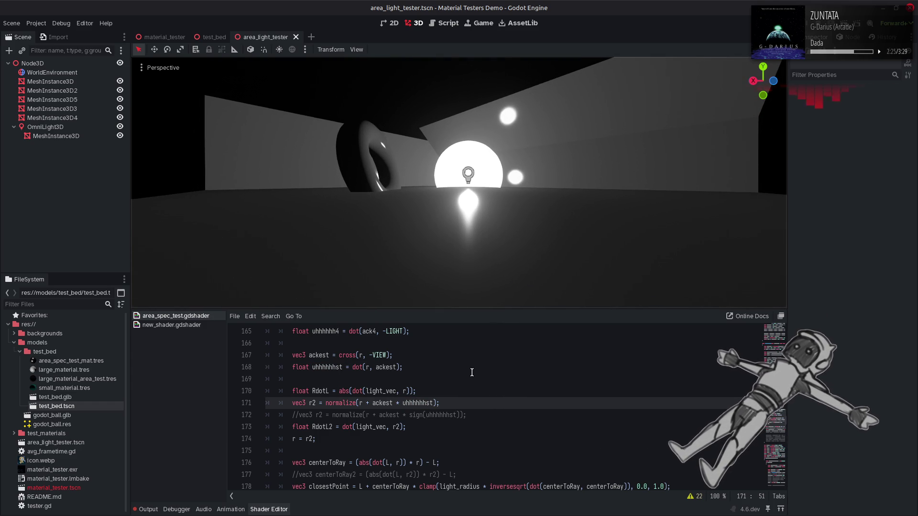
Change the dot product arguments to ackest and NORMAL and save to test.
double_click(313, 355)
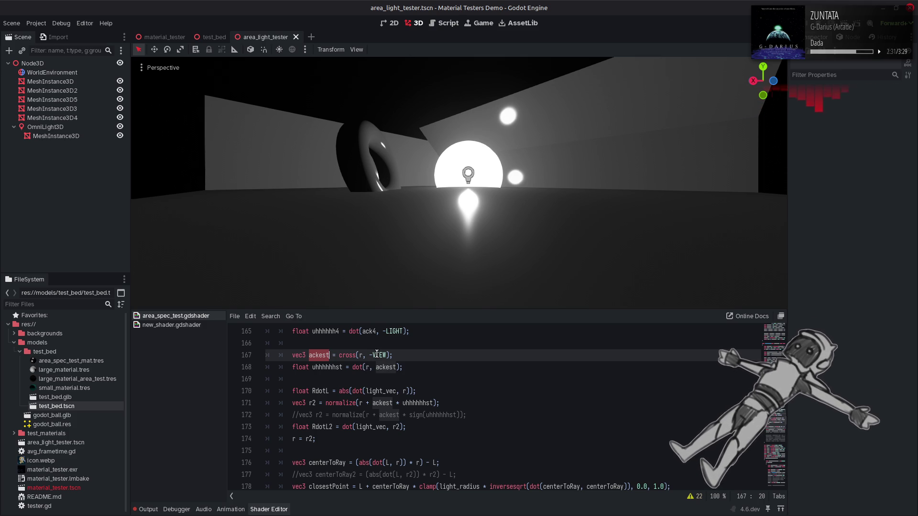
double_click(367, 366)
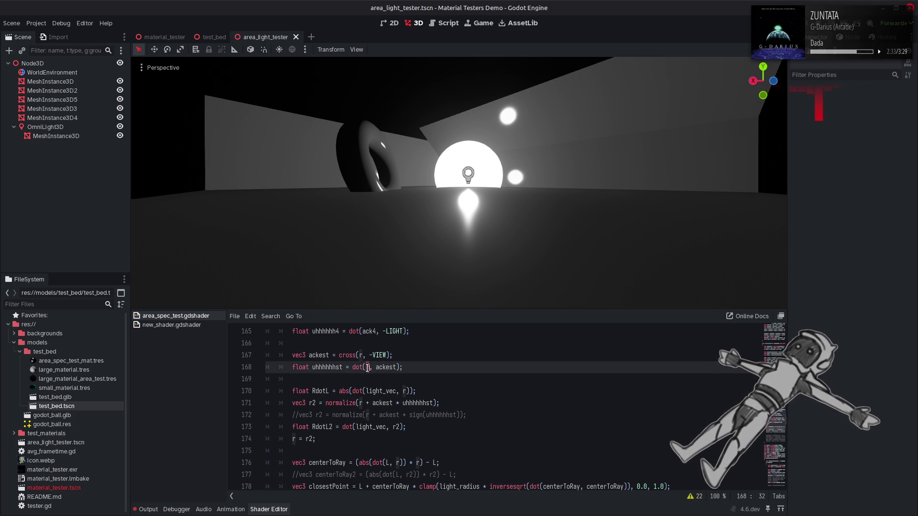
text(ackest)
double_click(401, 367)
text(r)
key(Up)
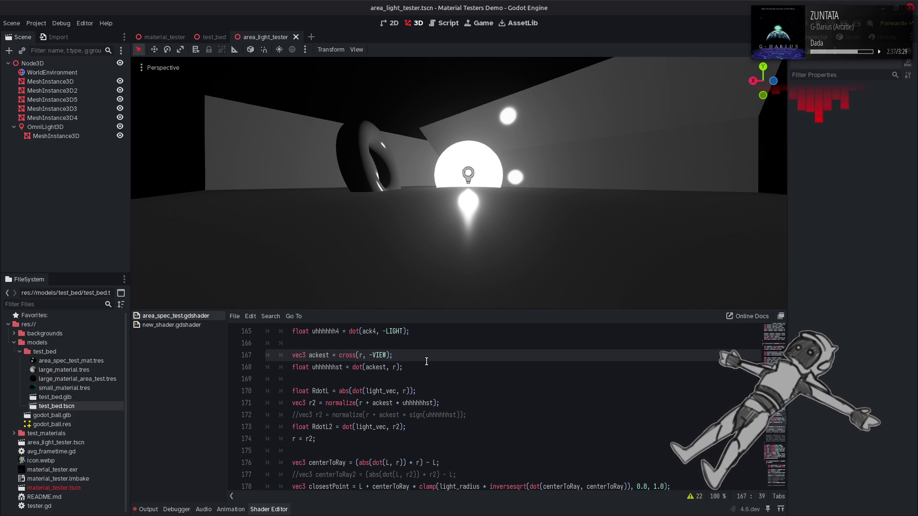
click(394, 367)
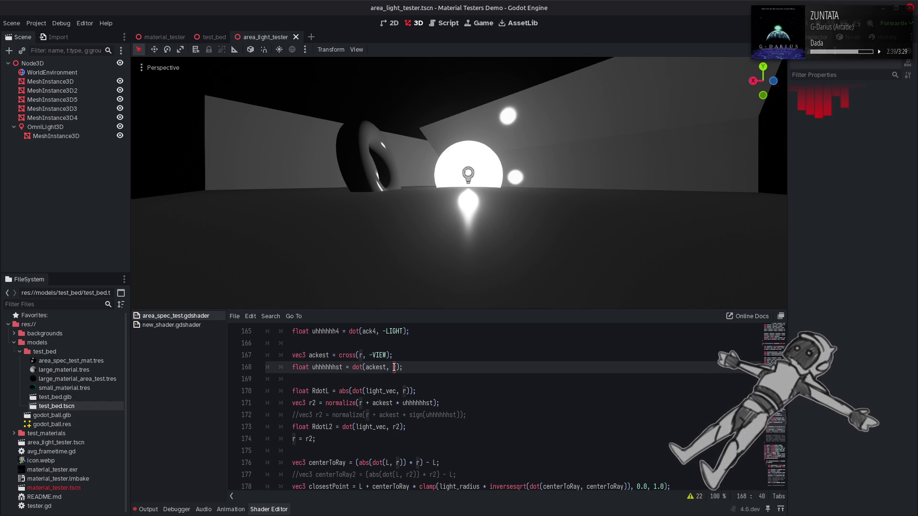
key(BackSpace)
text(NORMAL)
key(ctrl+s)
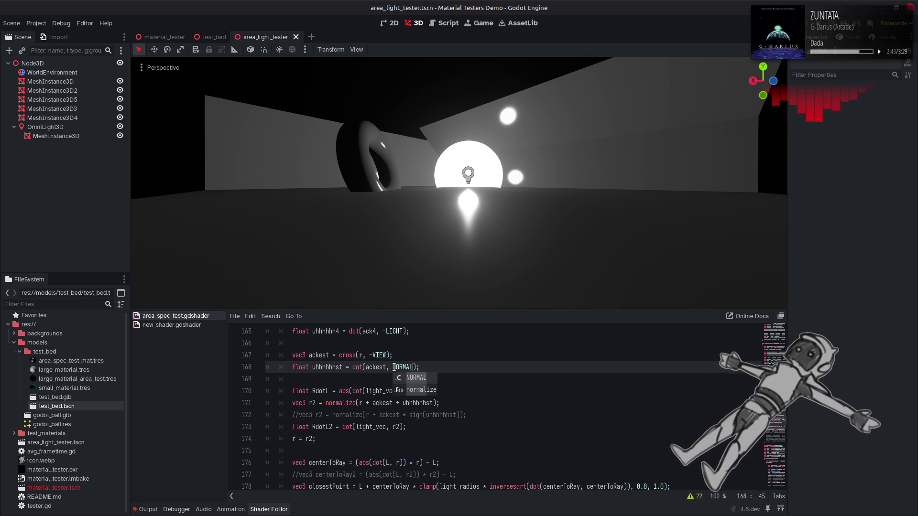
Undo the experiments and strip the 4 suffixes to plain ack and uhhhhhh, then save.
key(ctrl+z)
key(ctrl+z)
key(ctrl+z)
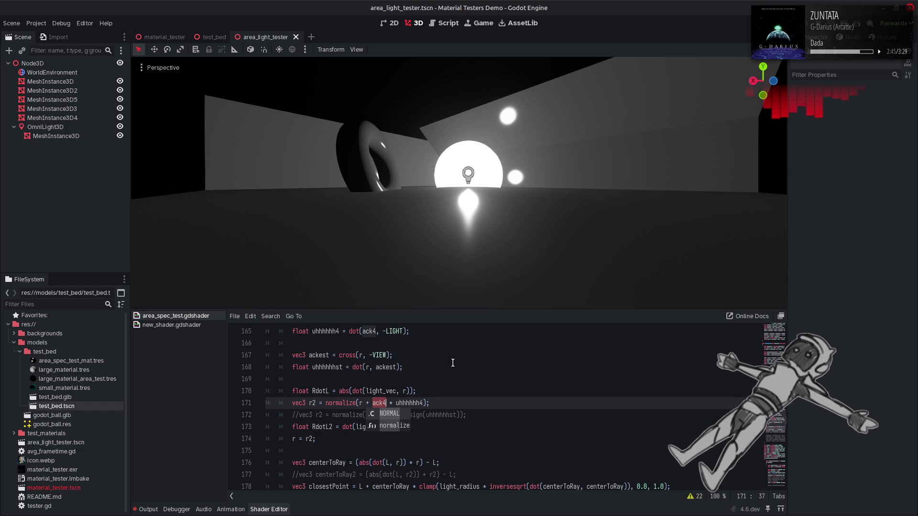
click(424, 403)
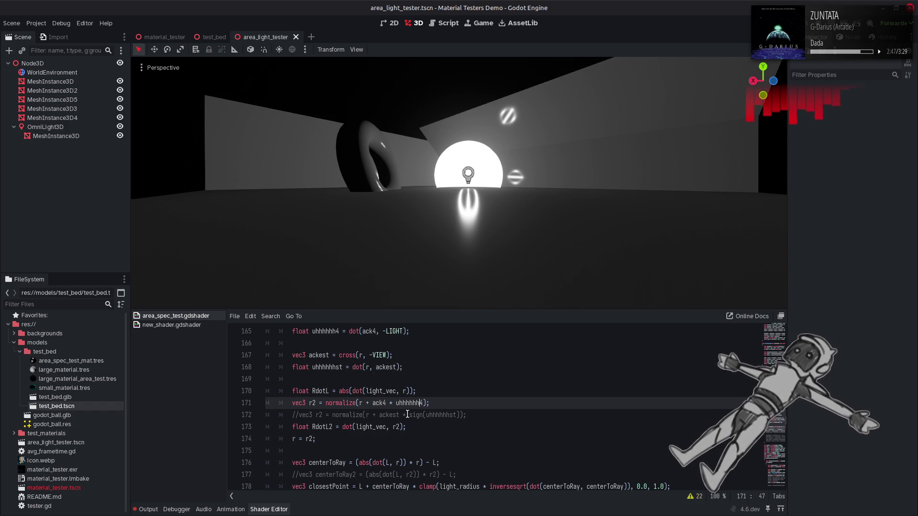
key(BackSpace)
click(387, 402)
key(BackSpace)
key(ctrl+s)
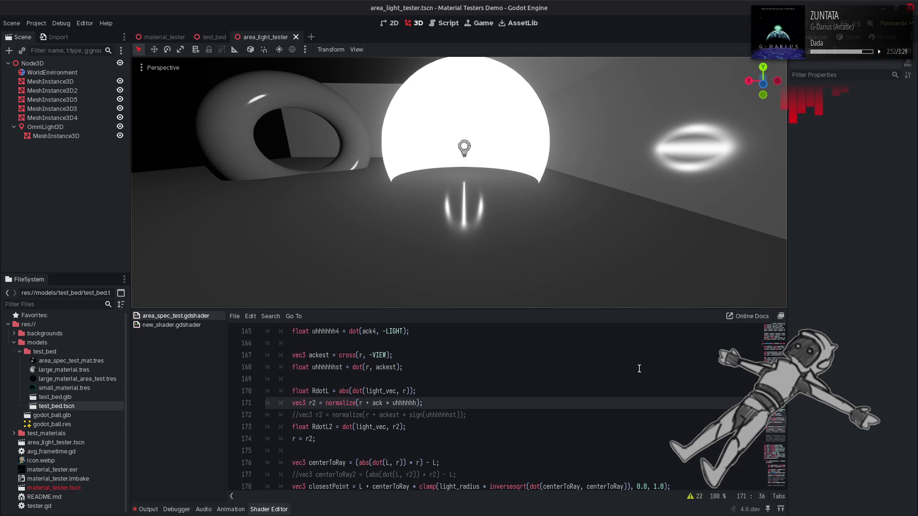
Set the clamp's upper bound back to 0.5 and save.
scroll(639, 369, down, 1)
click(663, 450)
key(BackSpace)
text(5)
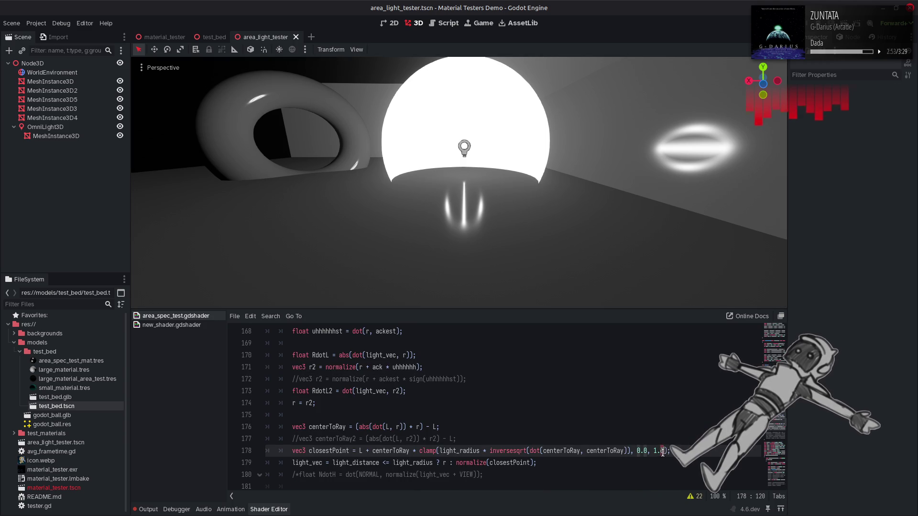
click(654, 451)
key(ctrl+s)
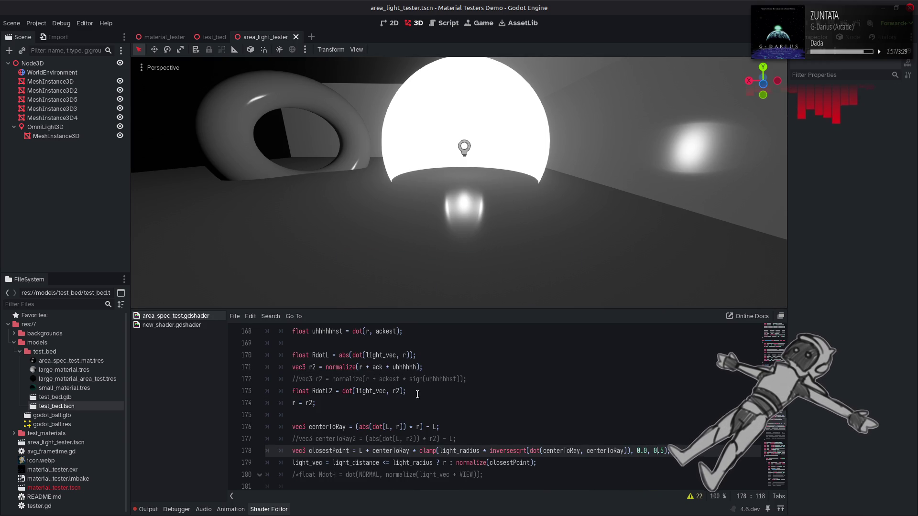
Rename the line 171 variables to ack2 and uhhhhhh2 and save.
click(383, 367)
text(2)
click(420, 367)
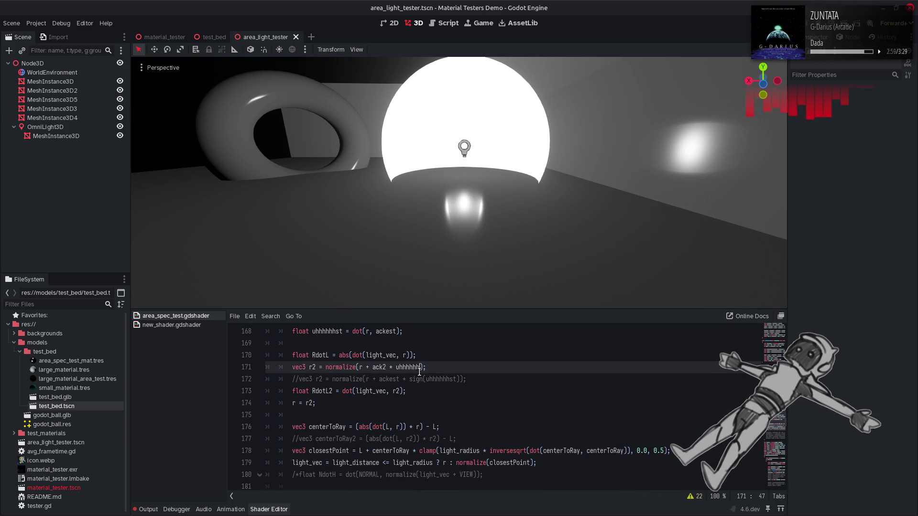
text(2)
key(ctrl+s)
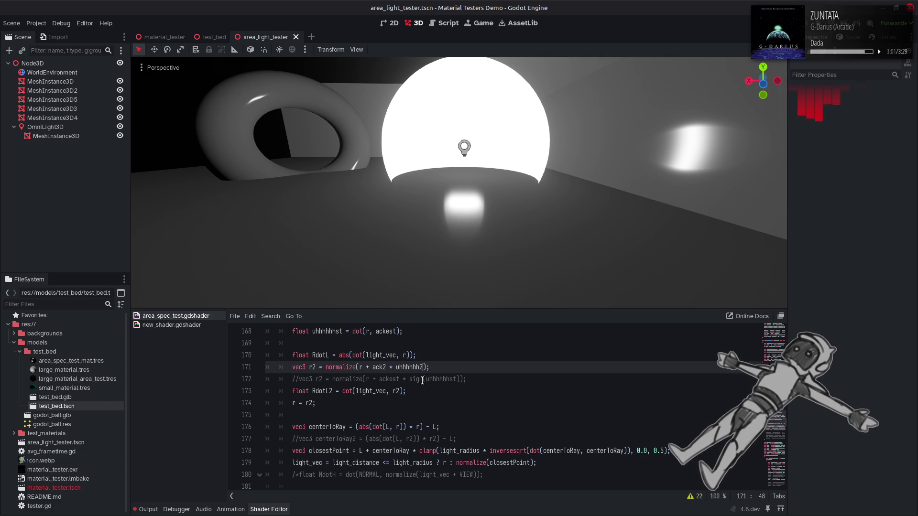
Try ack3 with uhhhhhh3 and a negated uhhhhhh3, then revert to ack4 * uhhhhhh4.
click(420, 367)
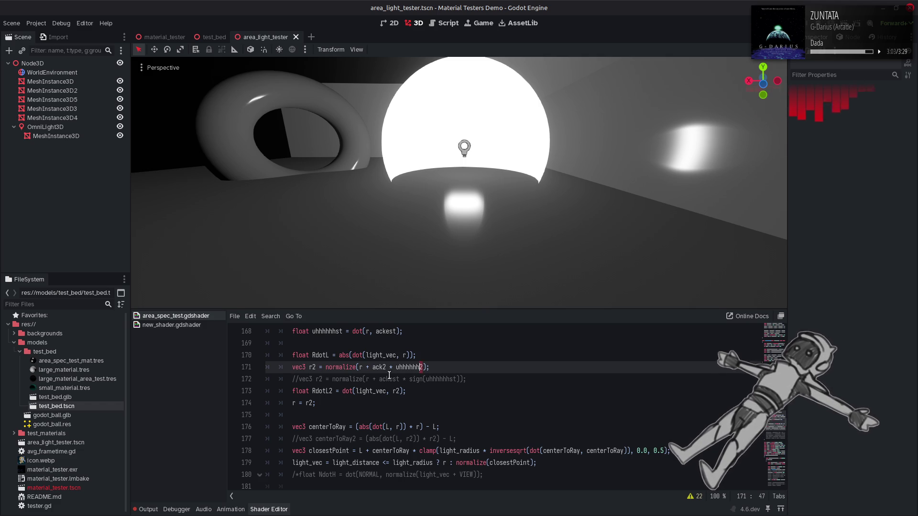
key(Delete)
text(4)
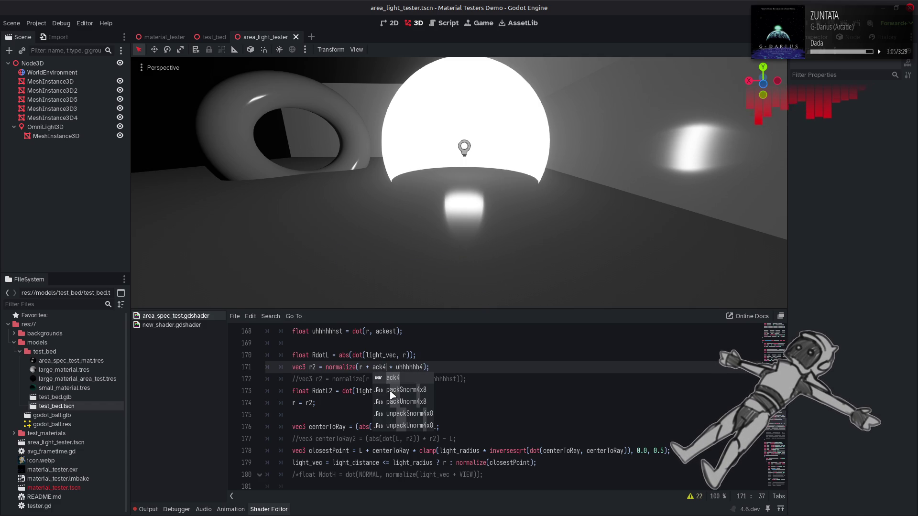
key(Escape)
key(BackSpace)
text(3)
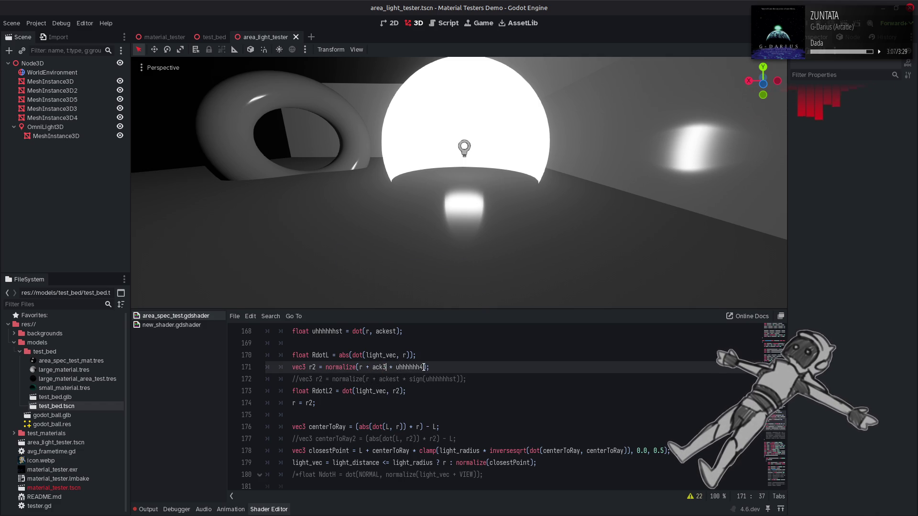
click(424, 367)
key(BackSpace)
text(3)
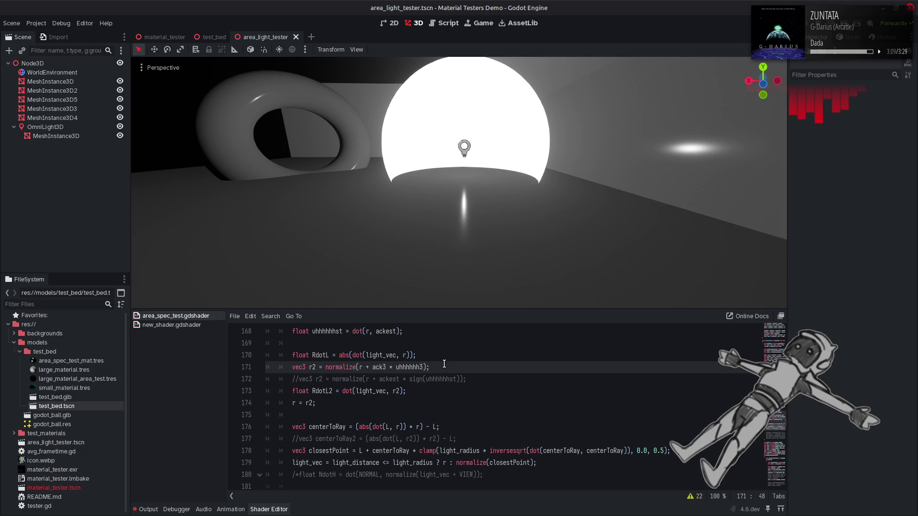
click(395, 367)
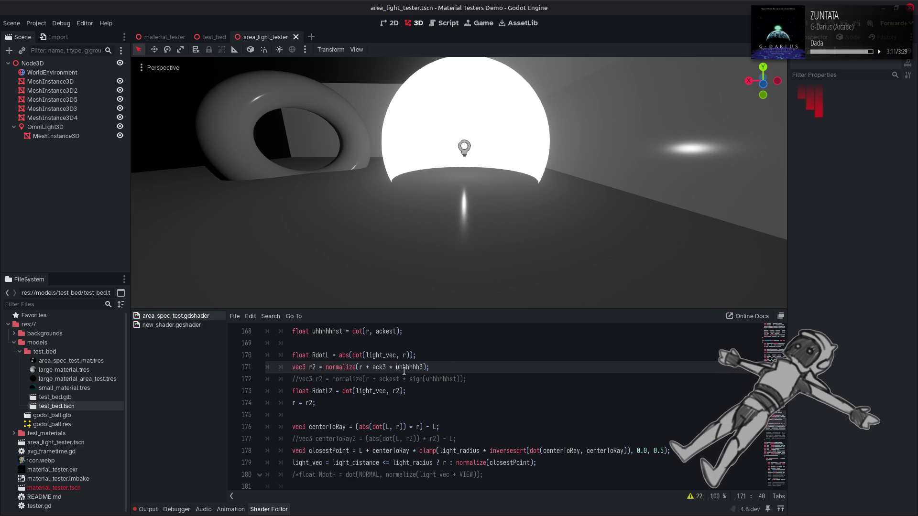
text(-)
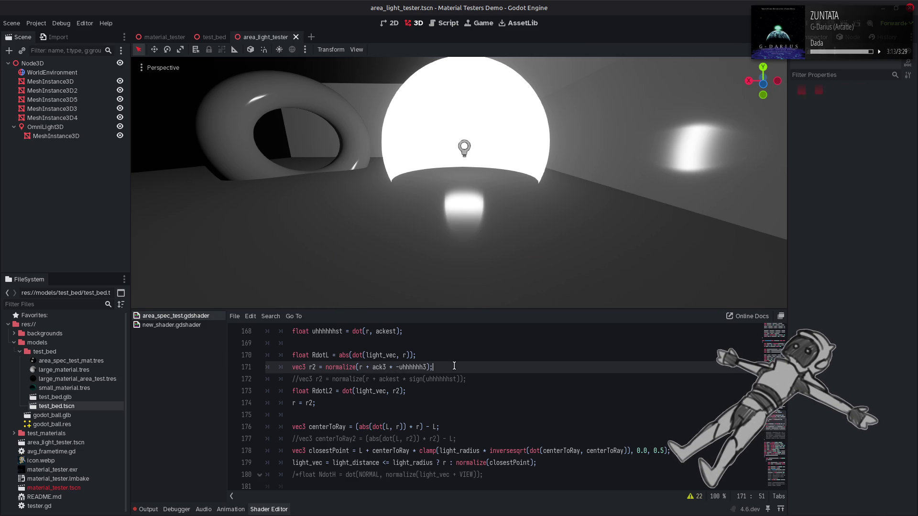
key(ctrl+z)
key(ctrl+z)
key(ctrl+z)
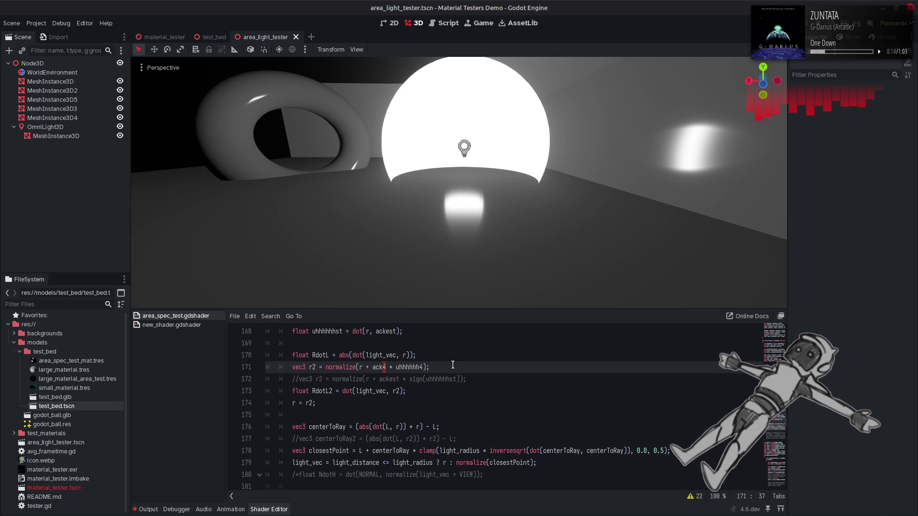
Preview the highlights without normalize() on ack4 line 164, then restore normalize.
scroll(453, 365, up, 1)
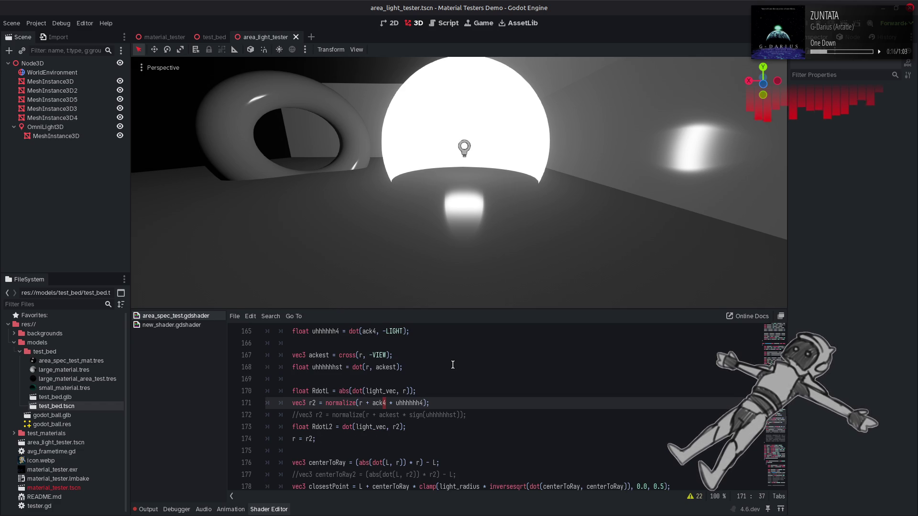
scroll(451, 364, up, 1)
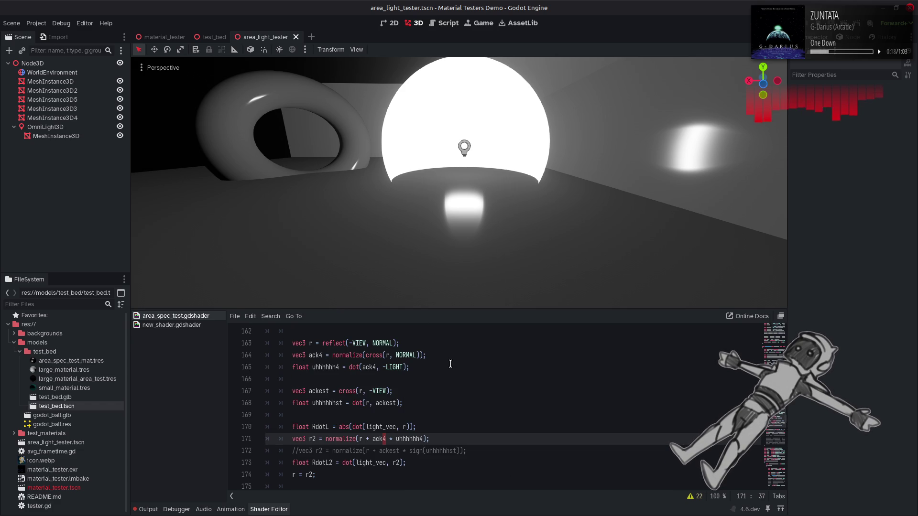
double_click(342, 356)
key(BackSpace)
key(ctrl+s)
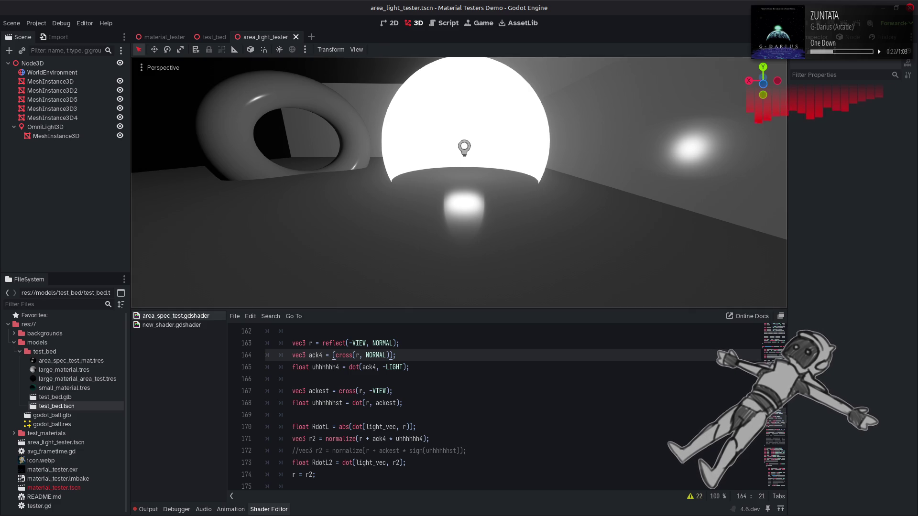
scroll(460, 216, down, 3)
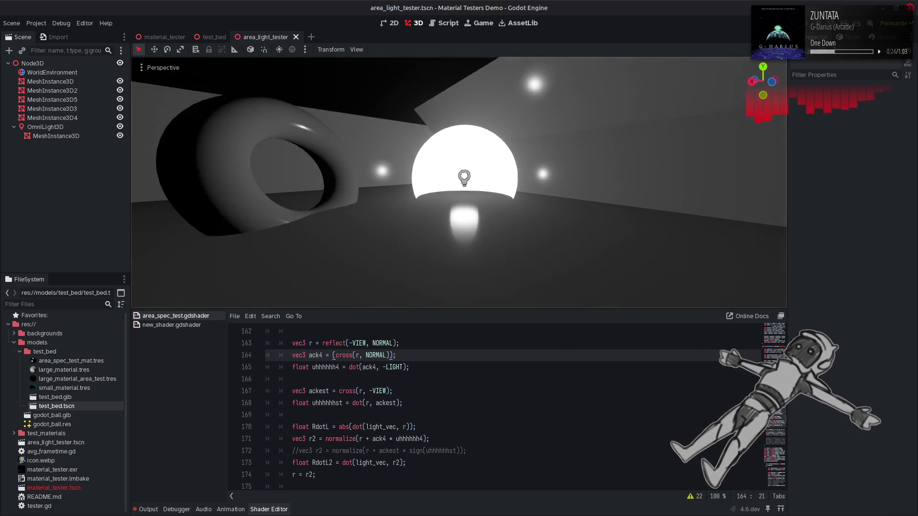
scroll(459, 181, down, 5)
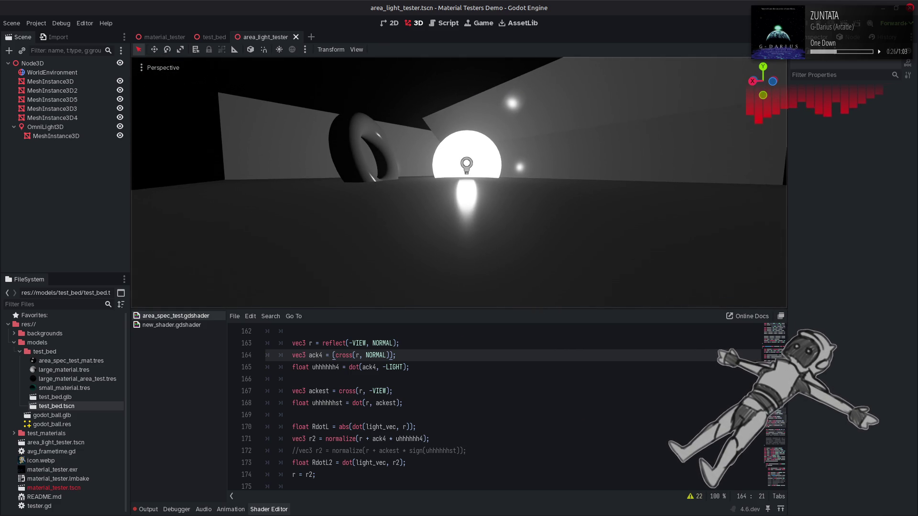
text(normalize)
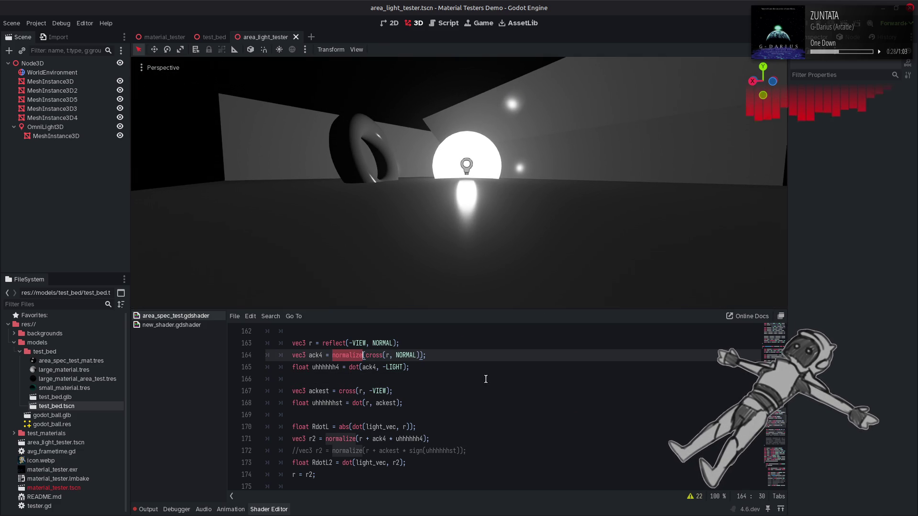
click(489, 360)
key(ctrl+z)
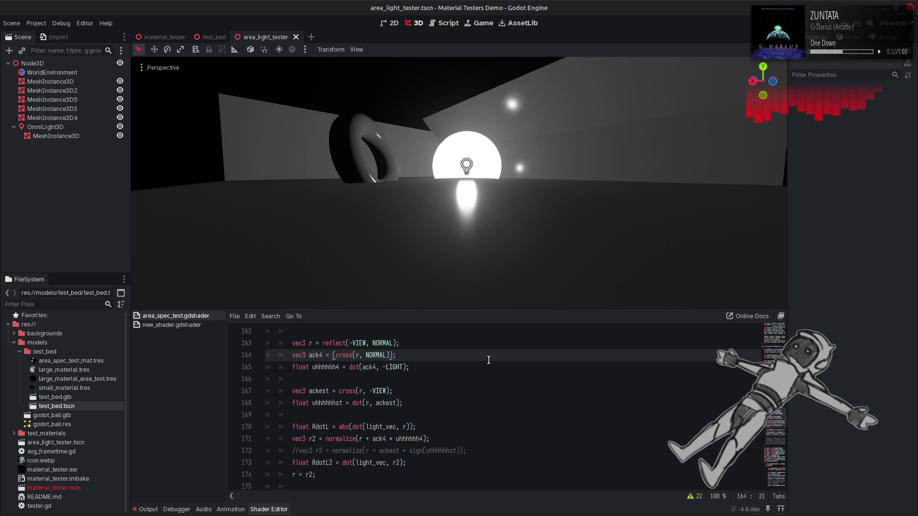
key(ctrl+shift+z)
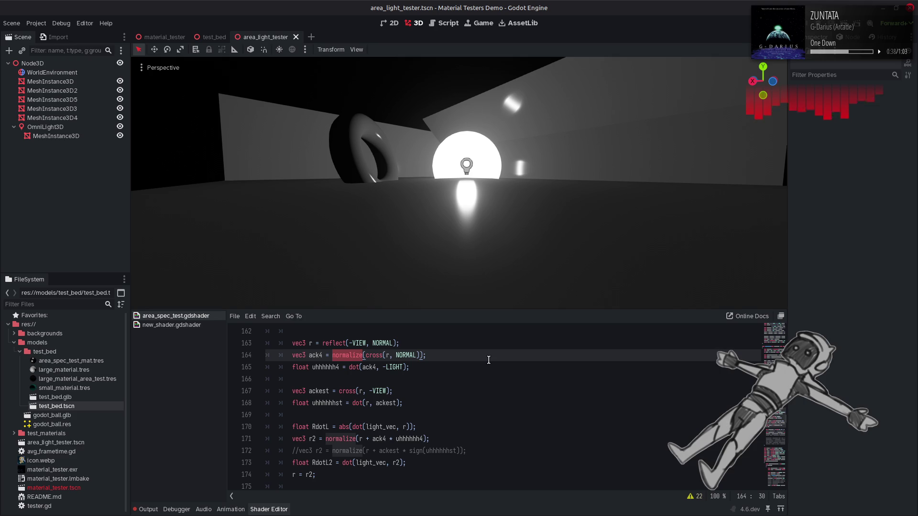
Compare maximize true against false on line 138, ending with maximize false saved.
scroll(486, 361, up, 10)
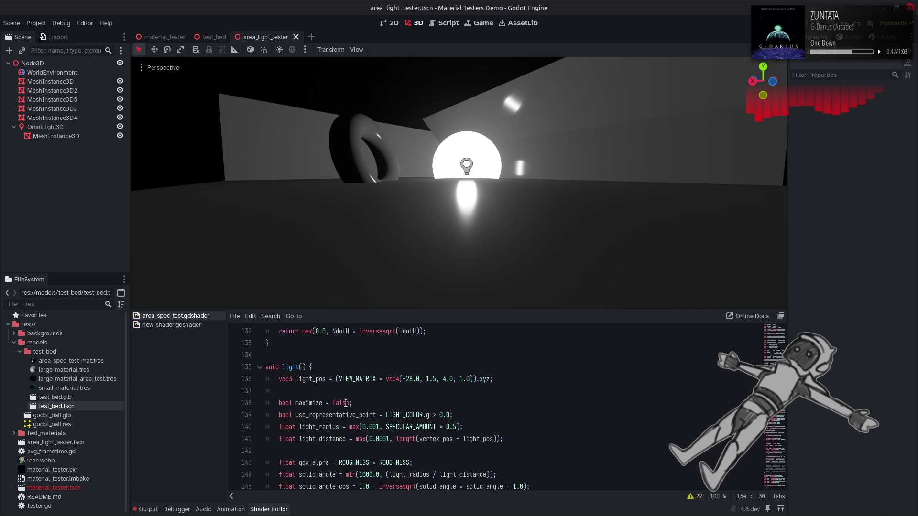
double_click(340, 403)
text(true)
key(ctrl+s)
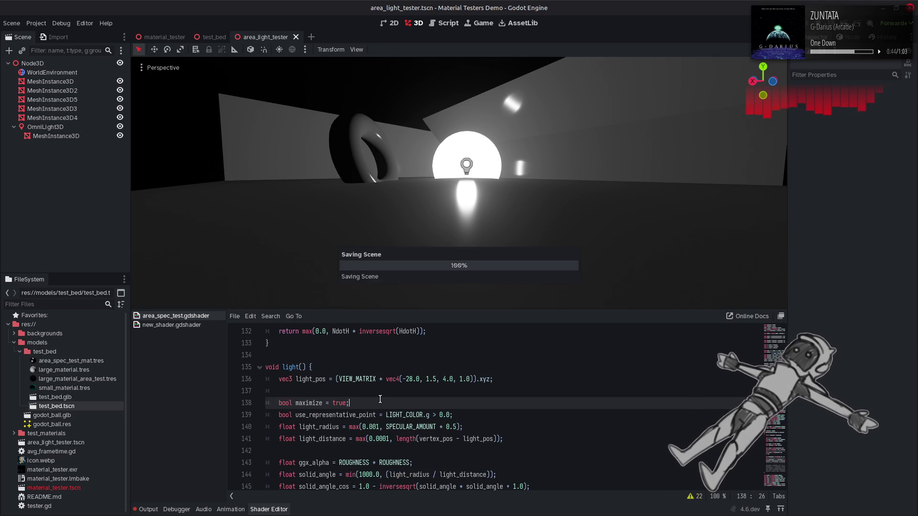
key(ctrl+z)
text(true)
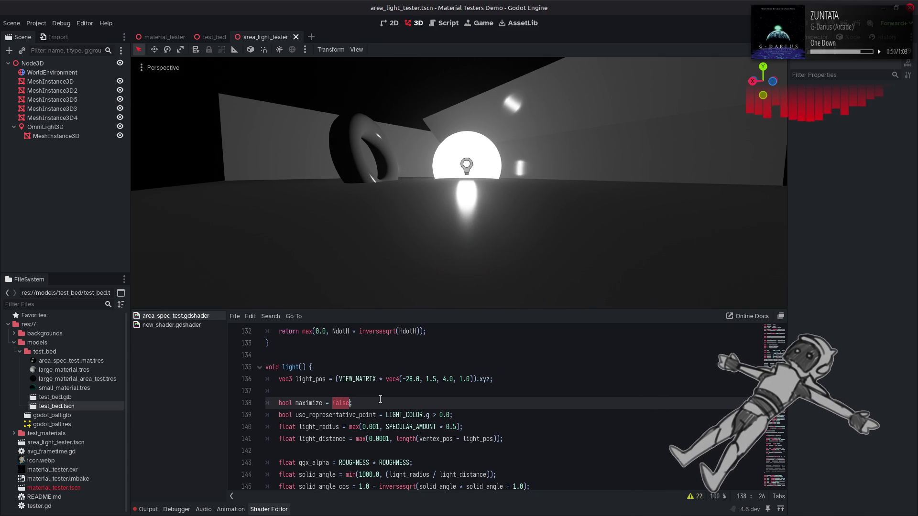
key(ctrl+s)
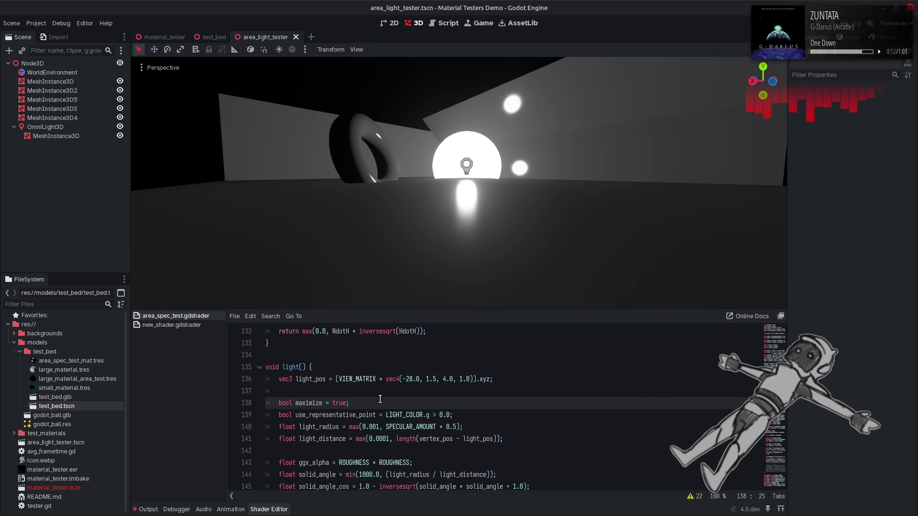
key(ctrl+z)
key(ctrl+shift+z)
key(ctrl+s)
key(ctrl+z)
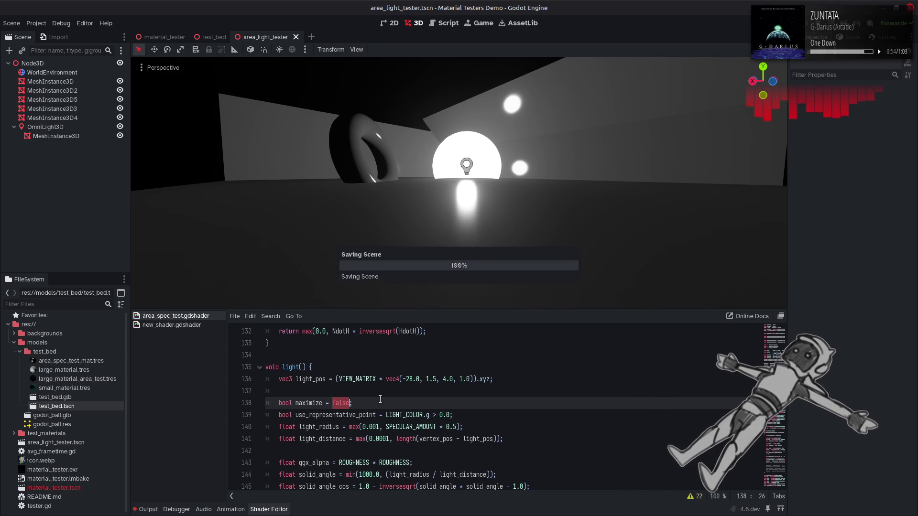
scroll(380, 399, down, 4)
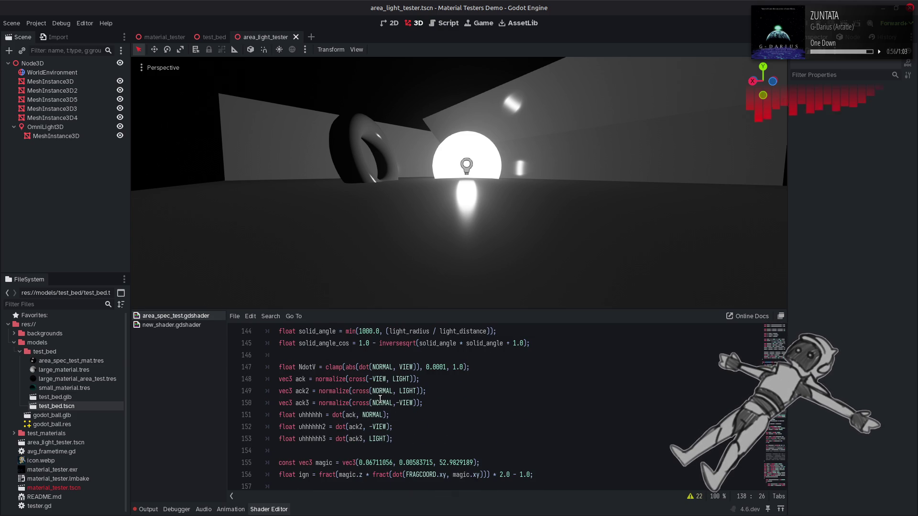
Try NdotV and 1.0 - NdotV as line 178's clamp upper limit, then restore 0.5.
double_click(306, 367)
key(ctrl+c)
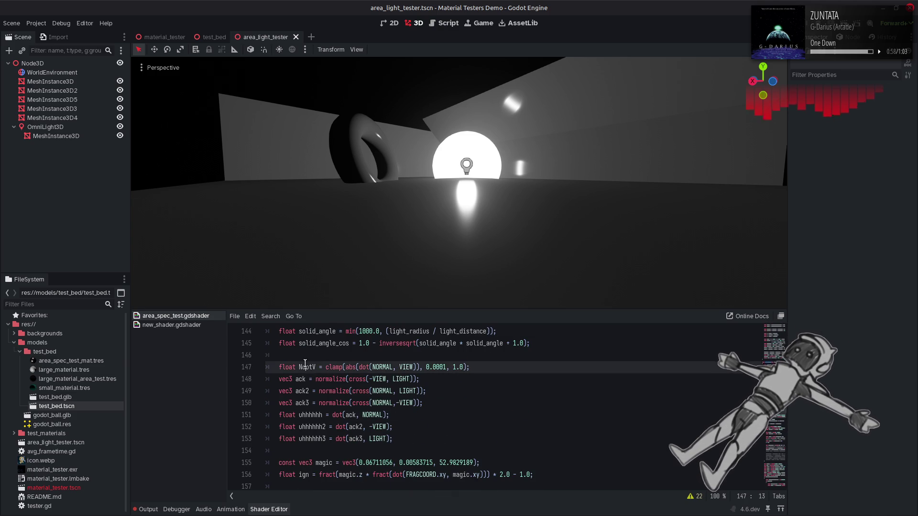
scroll(482, 415, down, 6)
scroll(481, 415, down, 4)
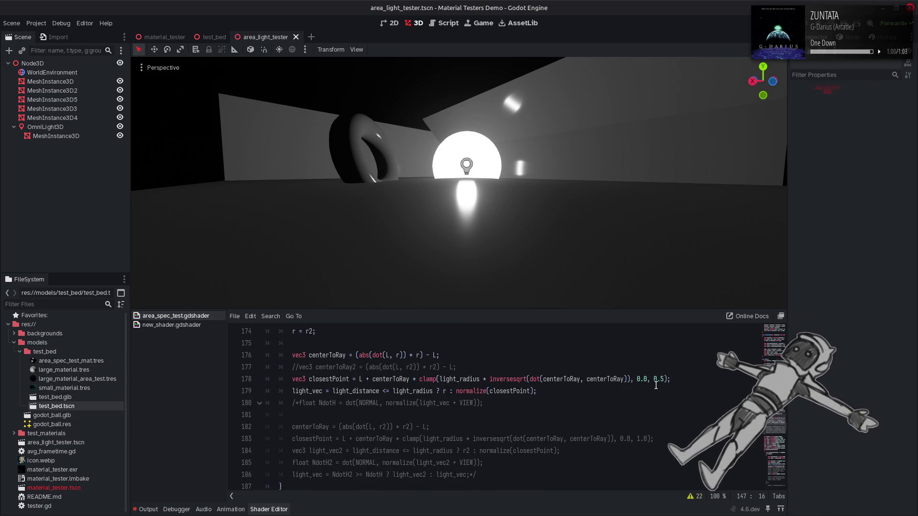
double_click(659, 379)
key(ctrl+v)
key(ctrl+s)
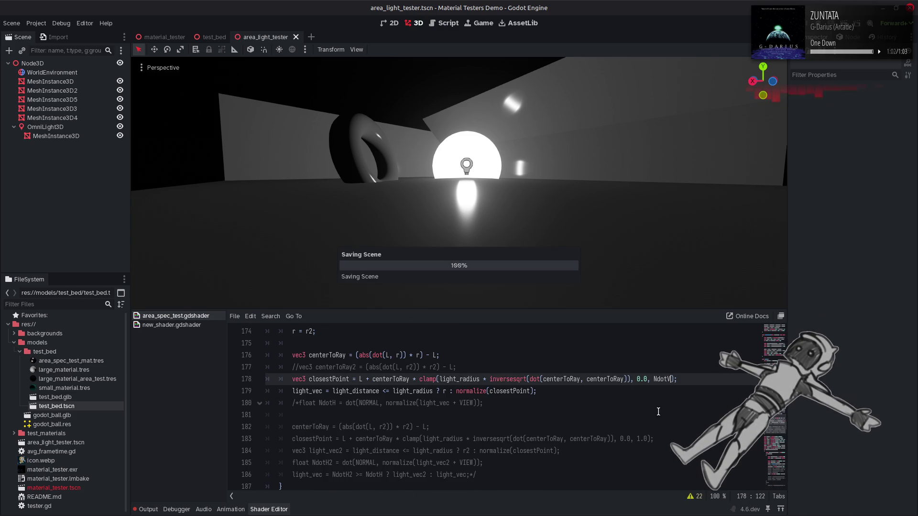
click(654, 380)
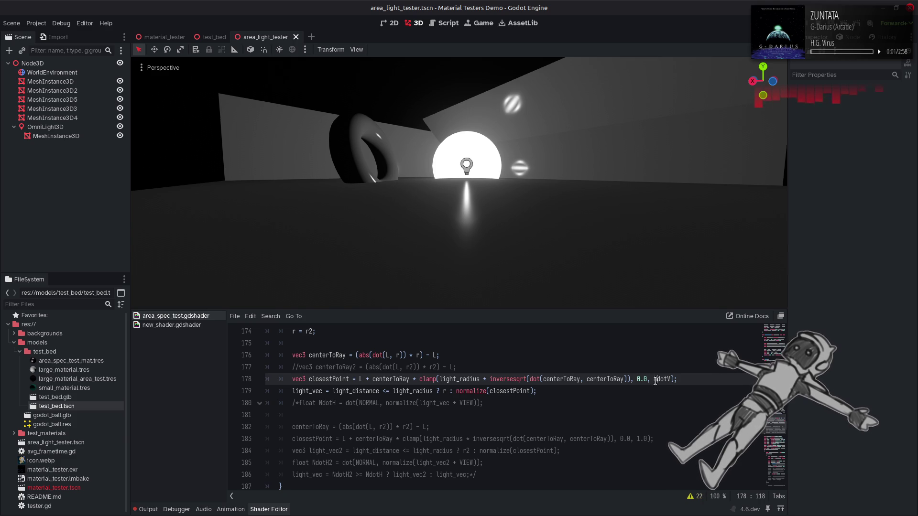
text(1.0 -)
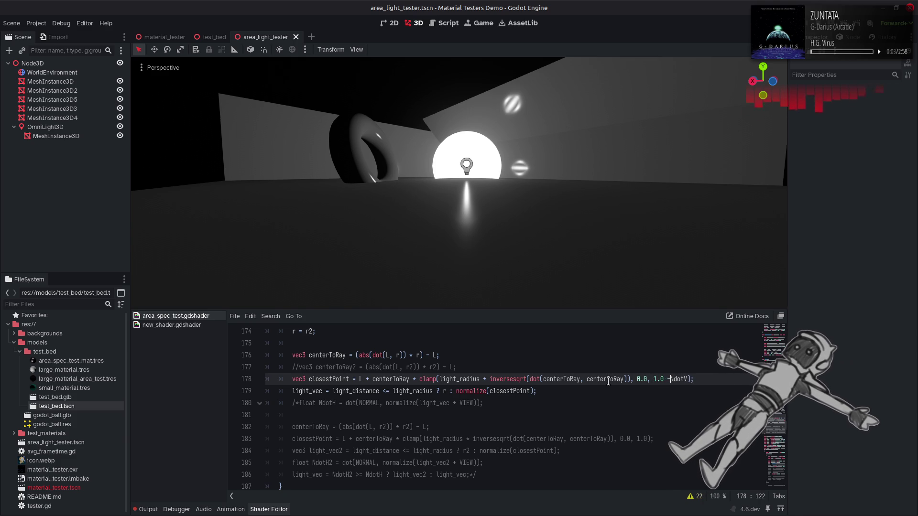
key(ctrl+s)
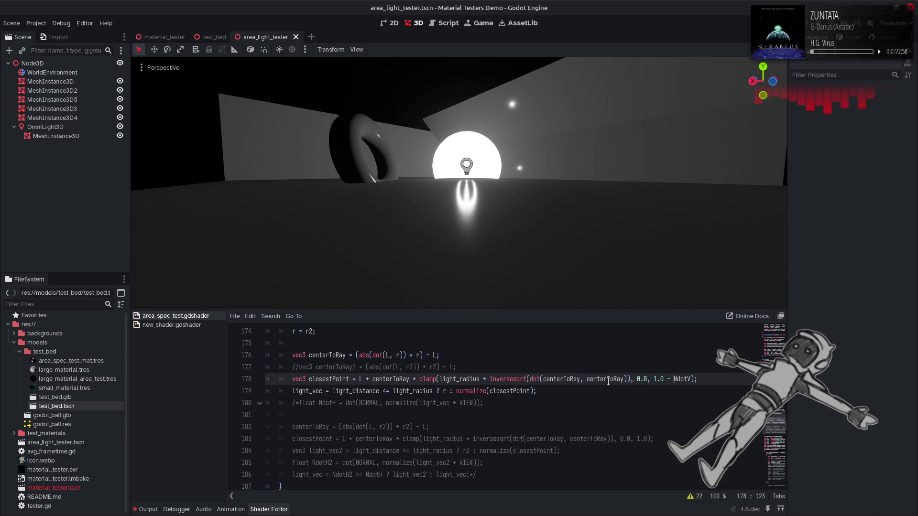
key(ctrl+shift+Left)
key(ctrl+shift+Left)
key(ctrl+shift+Left)
text(0.5)
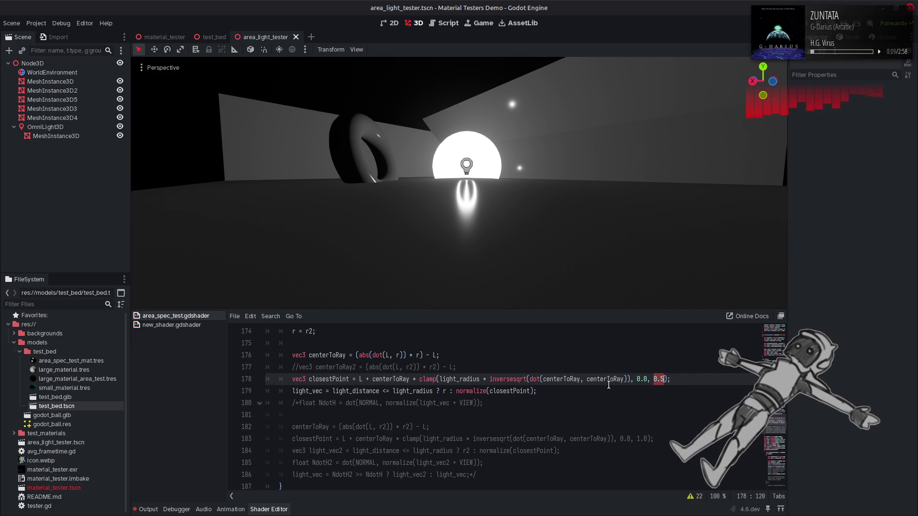
Change ack2 to ack4 on line 171 and raise the clamp's upper limit to 1.0.
key(Up)
key(Up)
key(Up)
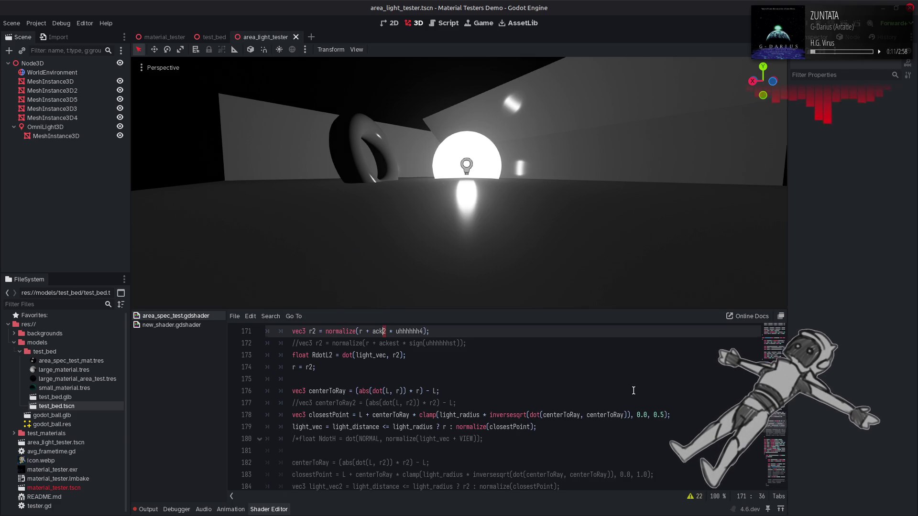
key(Delete)
text(4)
double_click(653, 414)
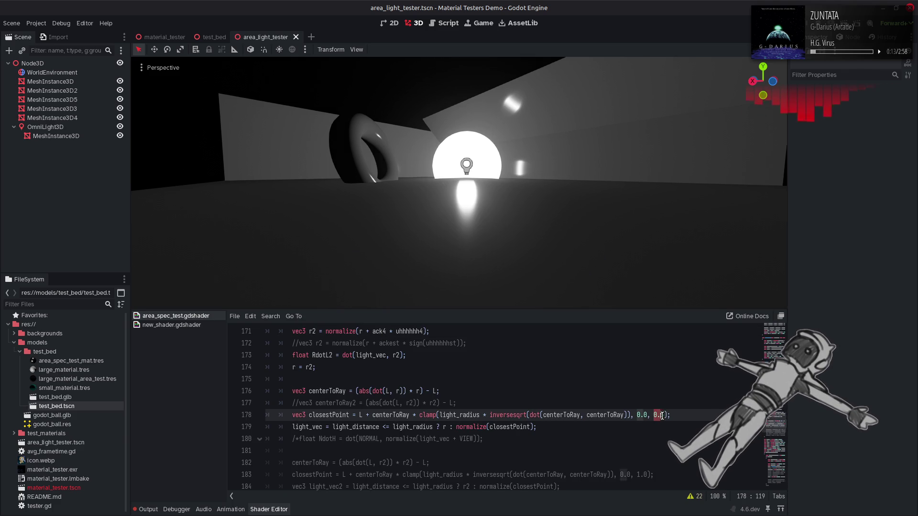
text(1.)
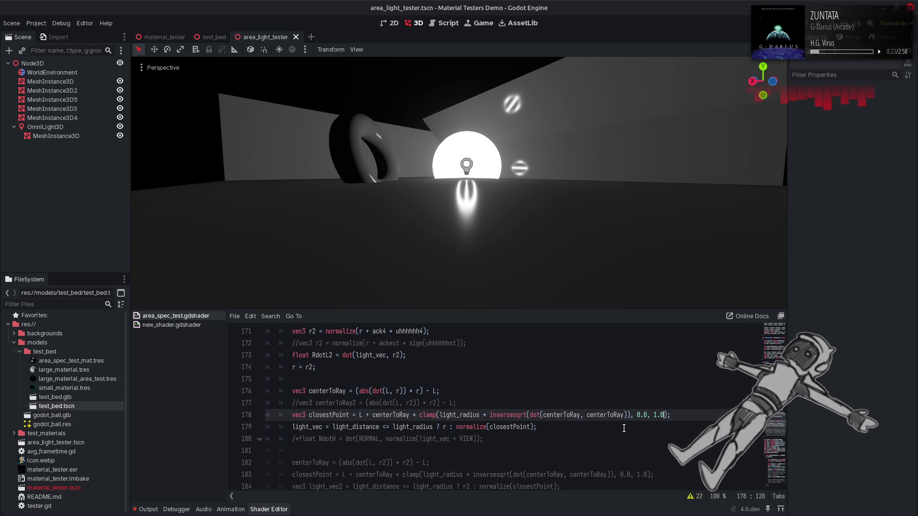
Comment out r = r2 on line 174 and test 0.1 as the clamp's lower bound.
click(292, 367)
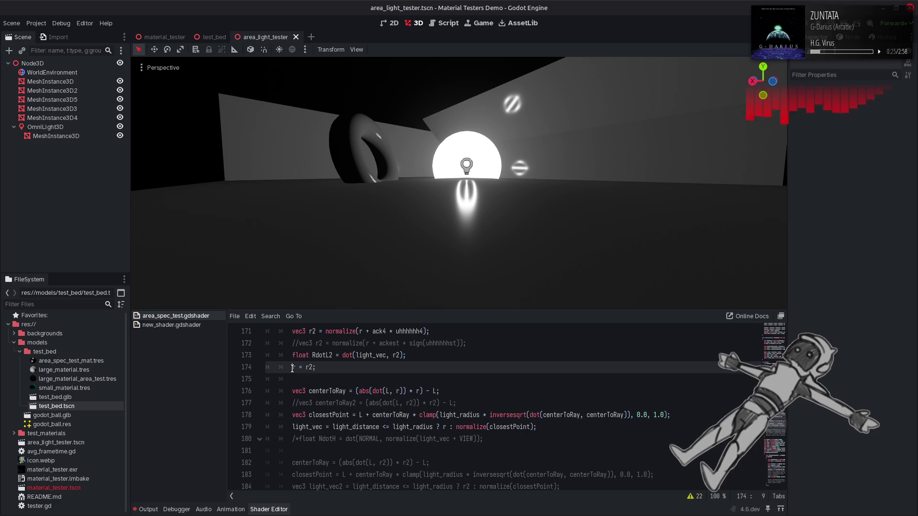
text(//)
key(ctrl+s)
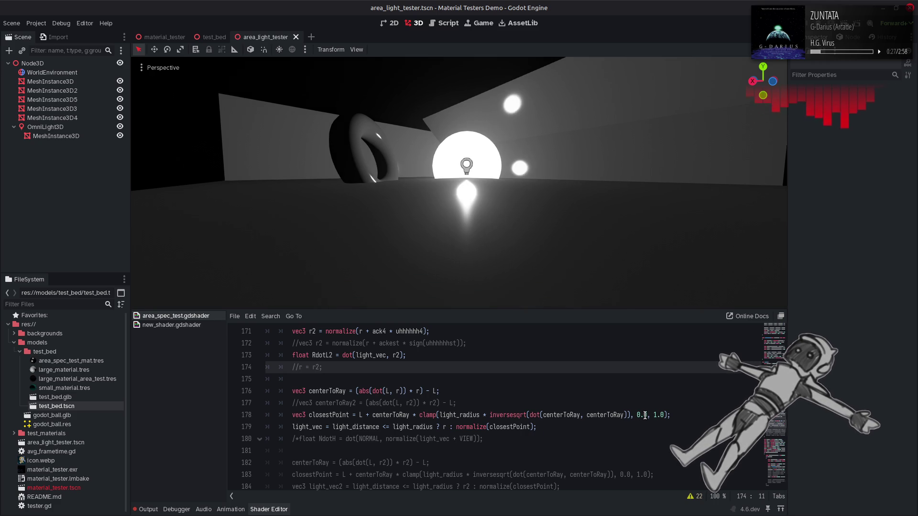
click(647, 414)
key(BackSpace)
text(1)
key(ctrl+s)
Try 0.0, 0.5 and 0.875 as the lower bound of line 178's clamp.
key(BackSpace)
text(0)
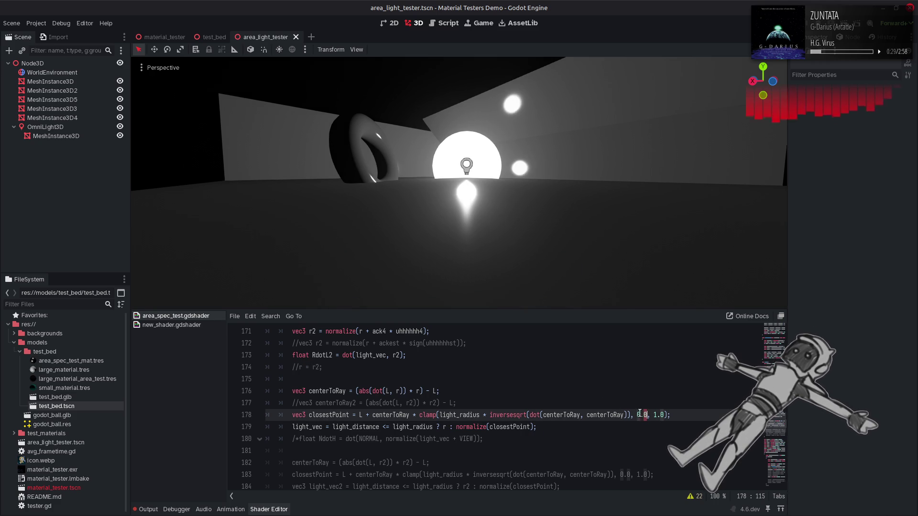
key(BackSpace)
text(5)
key(ctrl+s)
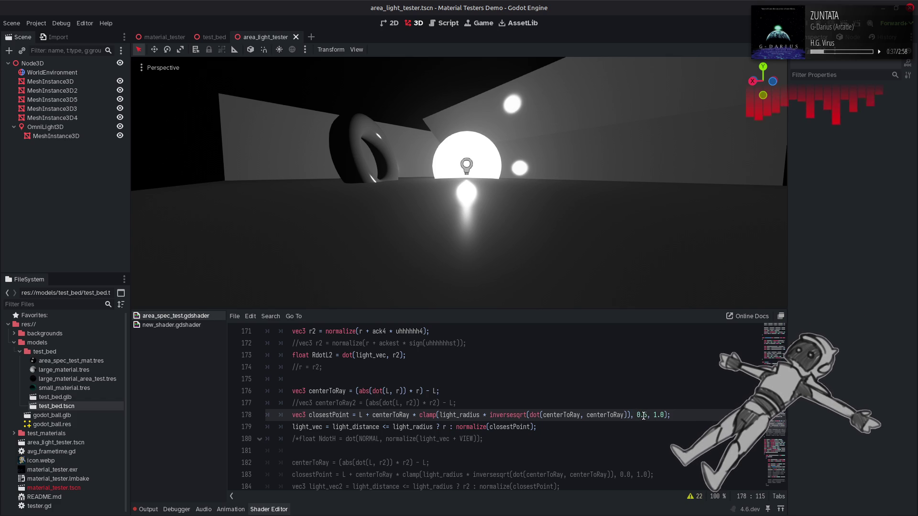
key(ctrl+s)
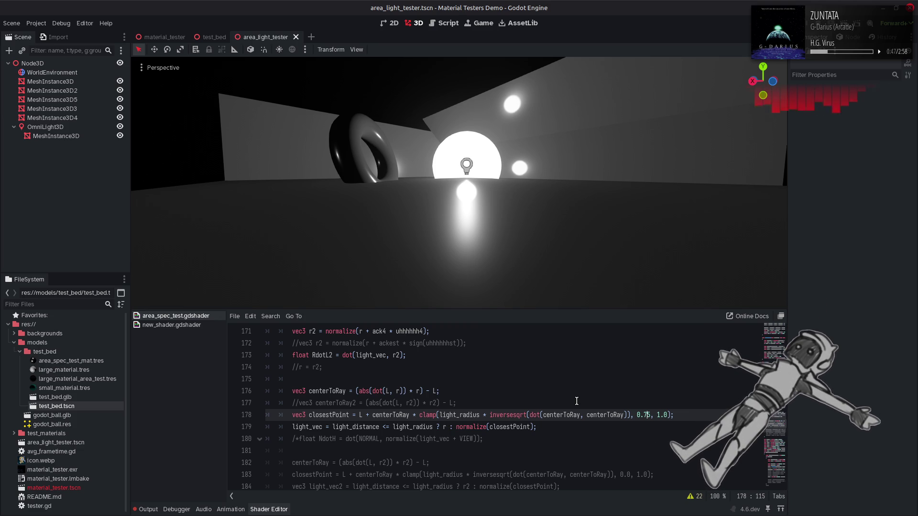
click(643, 415)
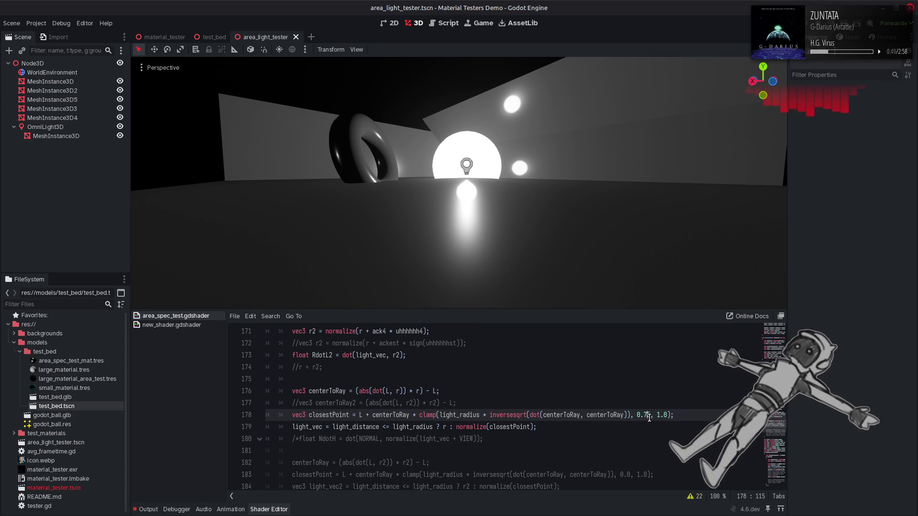
text(8)
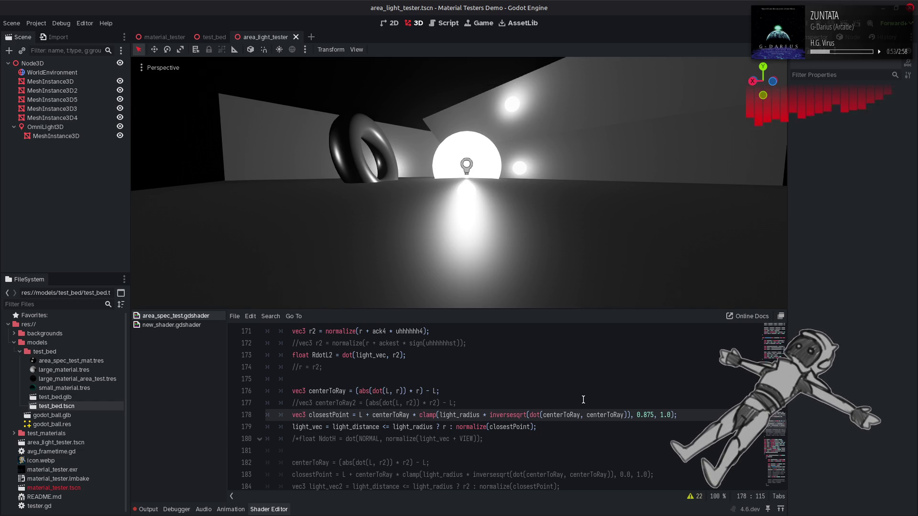
Replace the clamp's fixed lower bound with abs(uhhhhhh4).
key(alt+Left)
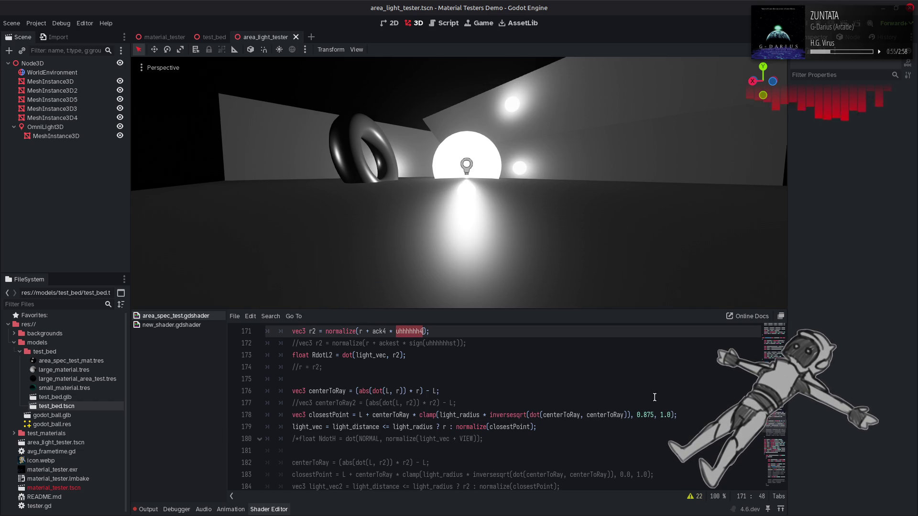
drag(655, 415, 636, 415)
text(abs)
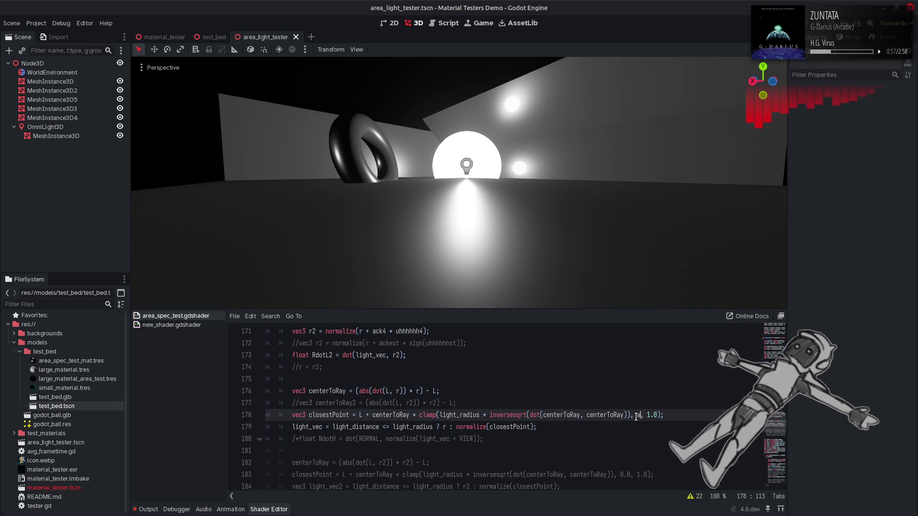
text(()
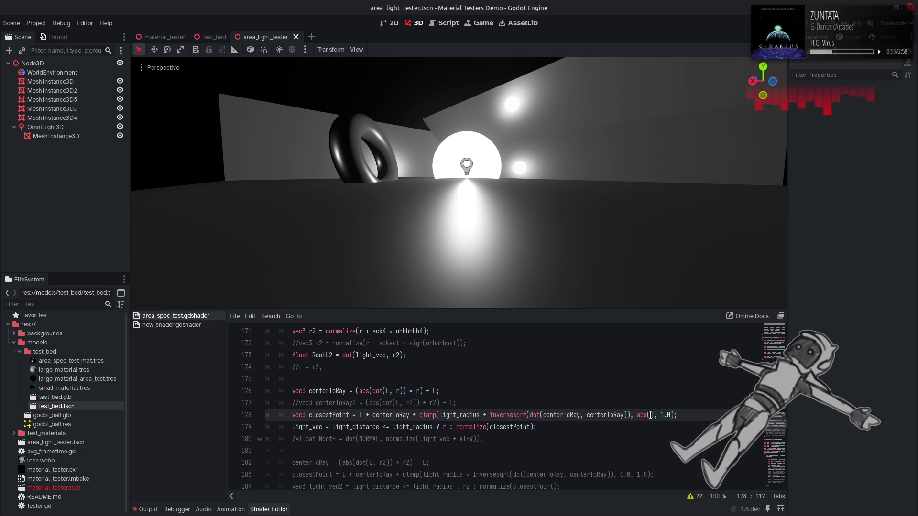
text(uhhhhhh4)
key(ctrl+s)
Make the lower bound (1.0 - abs(uhhhhhh4)), after testing * 0.9 and * 0.5 multipliers.
click(636, 415)
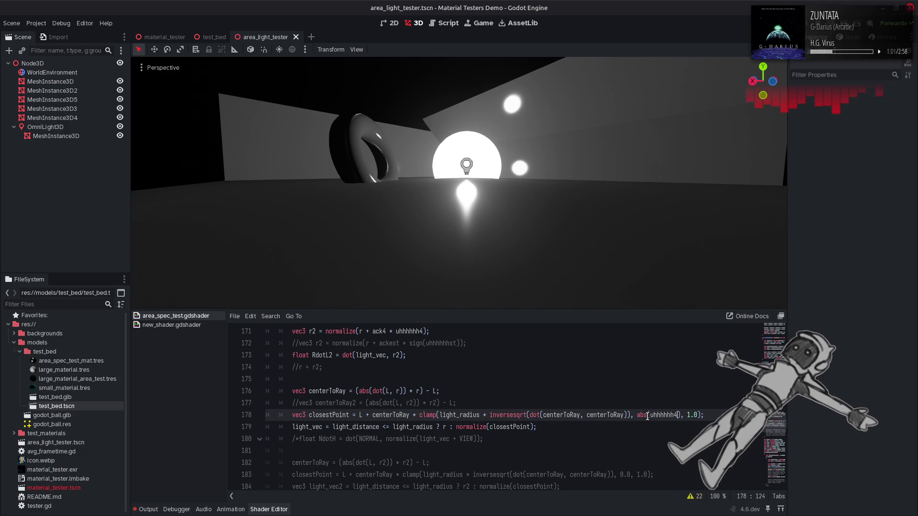
text(1.0 -)
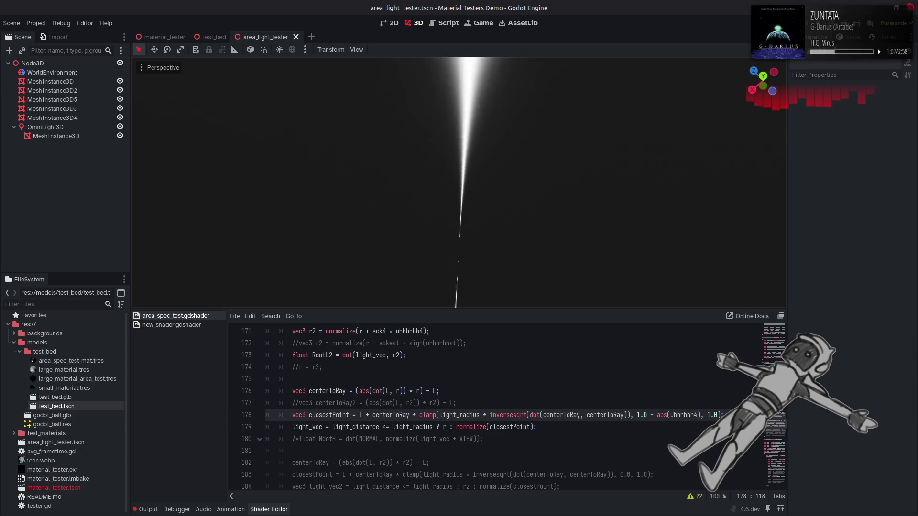
click(710, 415)
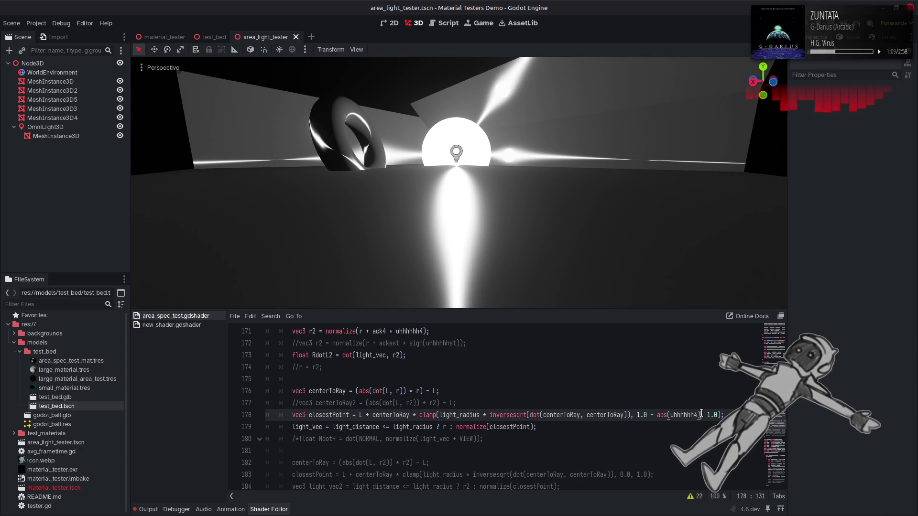
text(* 0.9)
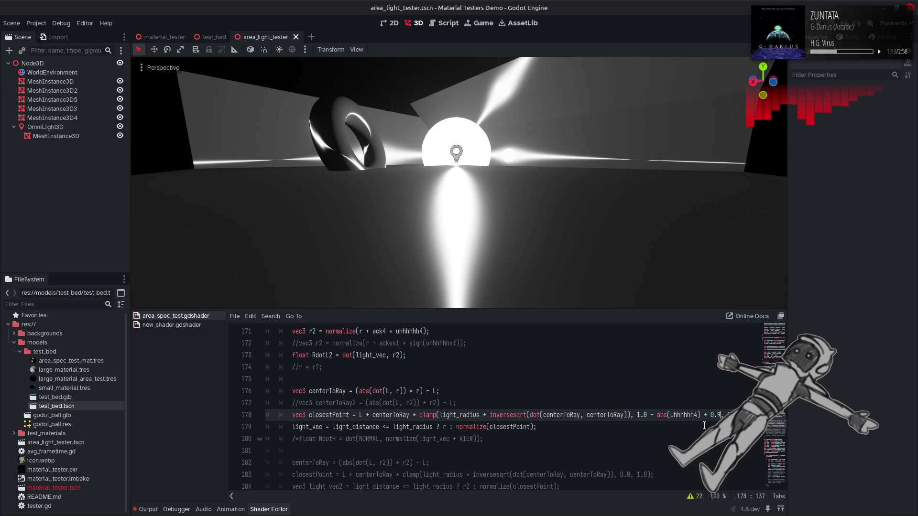
key(BackSpace)
text(5)
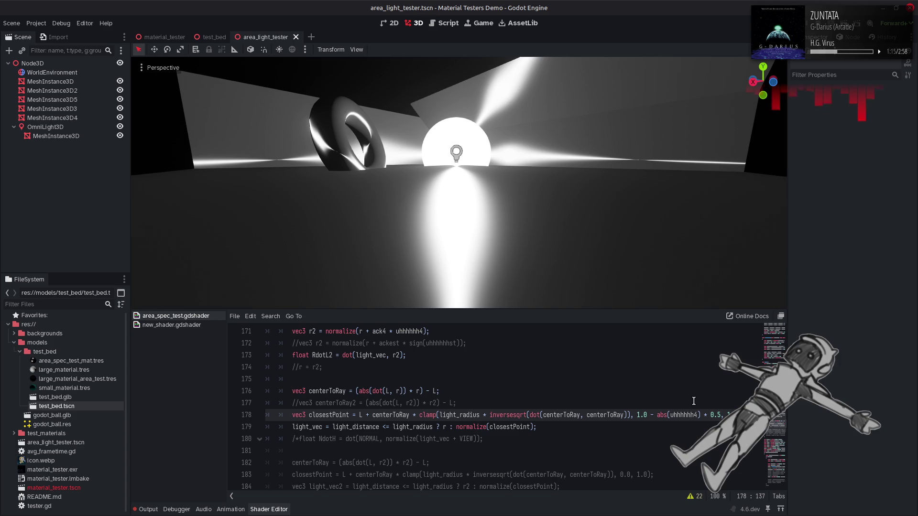
mouse_move(621, 218)
mouse_down()
mouse_move(574, 191)
mouse_move(567, 165)
mouse_up()
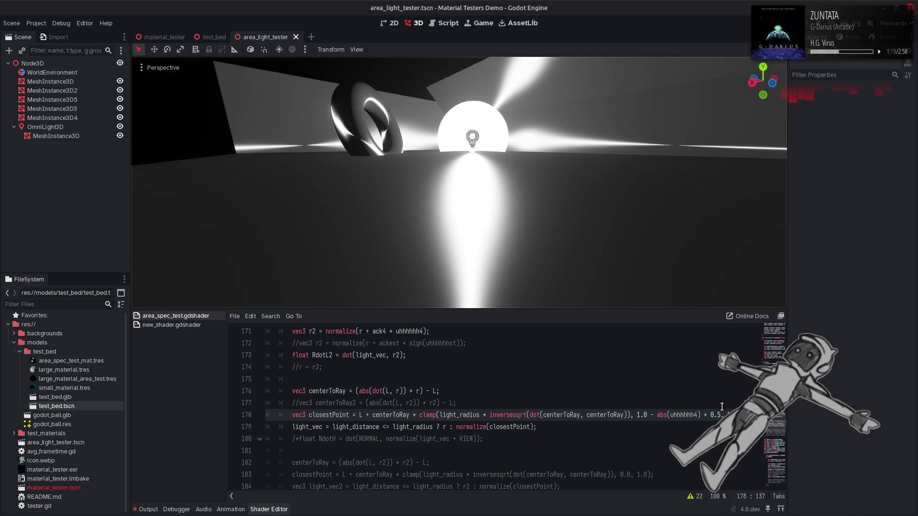
key(BackSpace)
text(9)
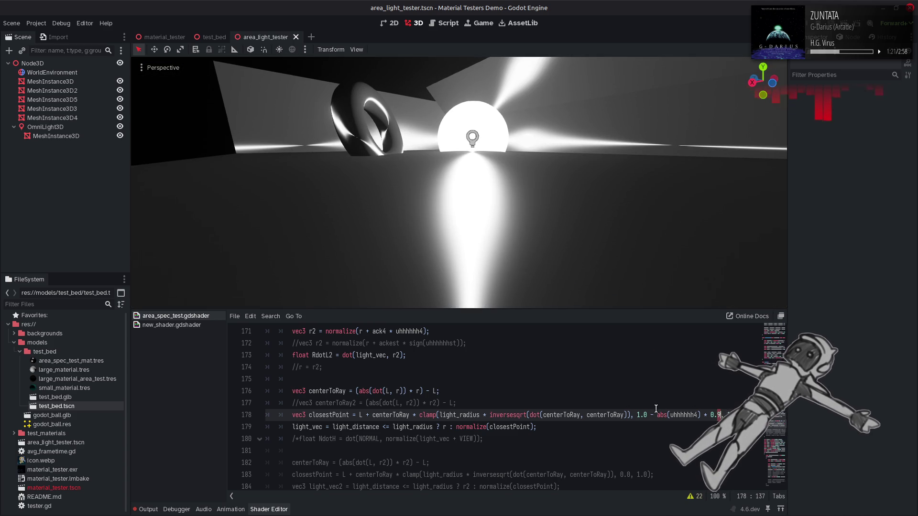
key(BackSpace)
key(BackSpace)
key(BackSpace)
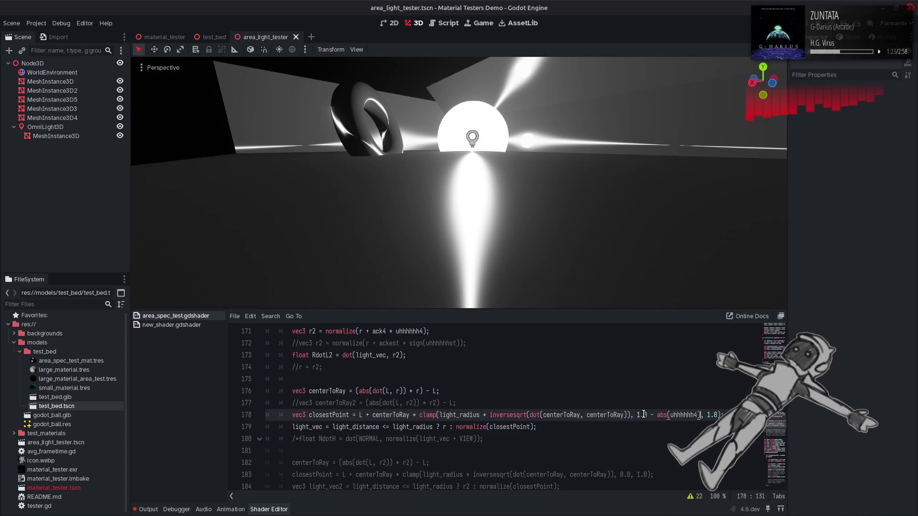
text())
click(638, 414)
text(()
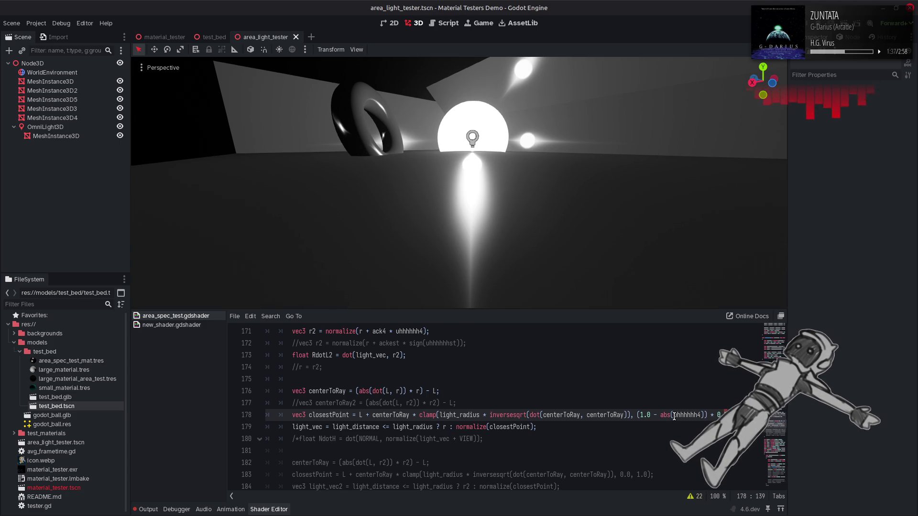
Experiment with RdotL in place of uhhhhhh4 in line 178's clamp lower bound.
double_click(683, 413)
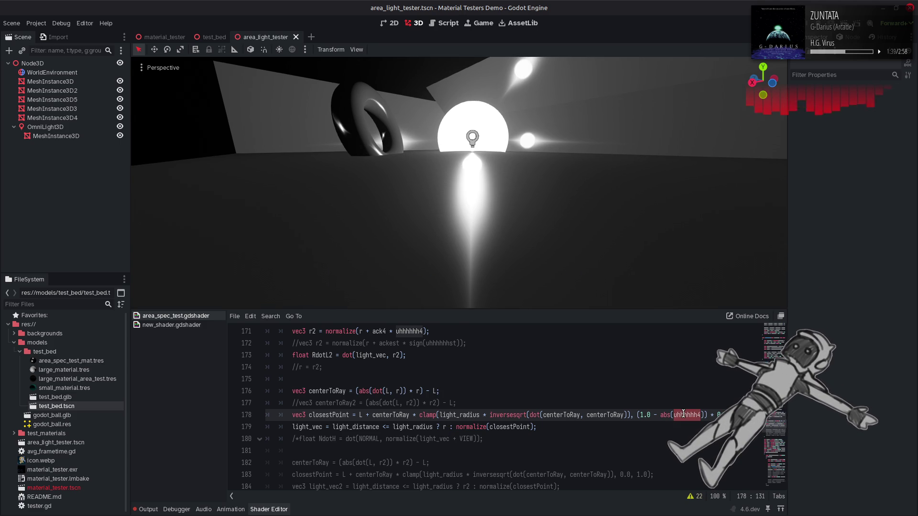
scroll(313, 358, up, 1)
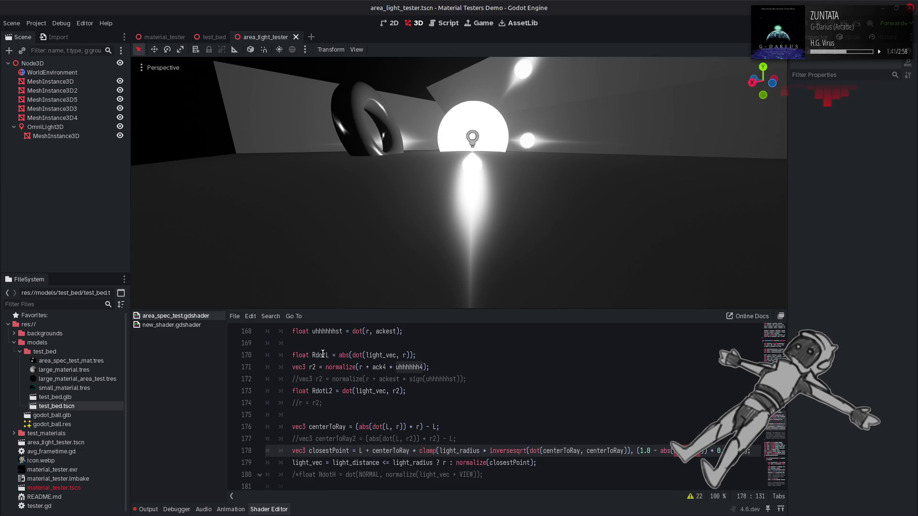
double_click(321, 355)
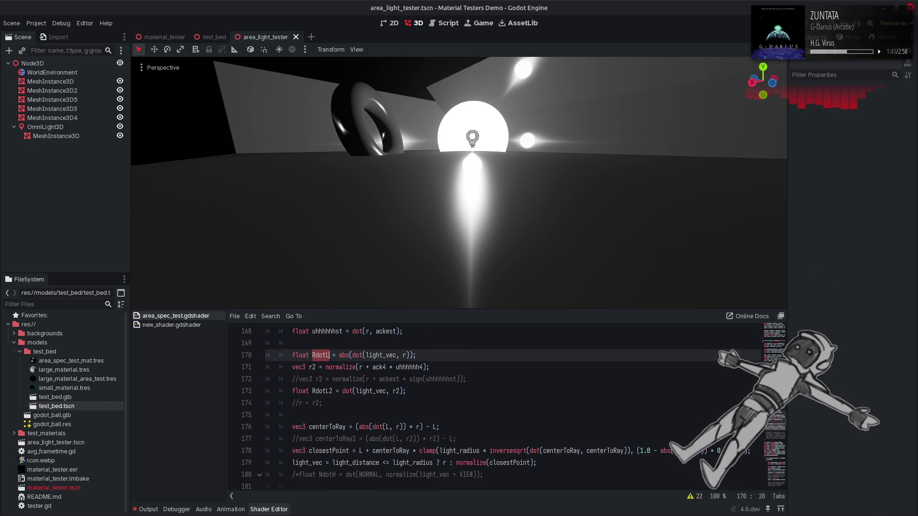
double_click(688, 450)
click(662, 451)
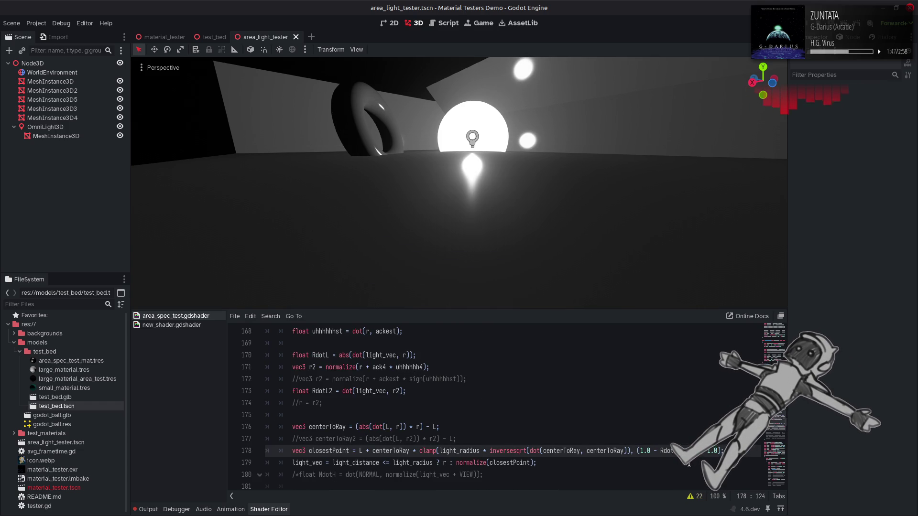
double_click(667, 451)
key(ctrl+c)
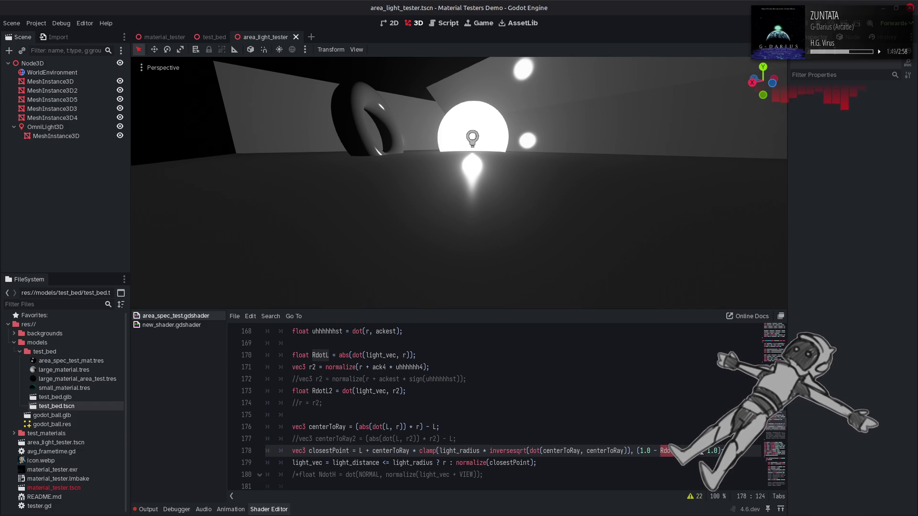
key(shift+ctrl+Left)
key(shift+ctrl+Left)
key(shift+ctrl+Left)
key(ctrl+v)
key(ctrl+s)
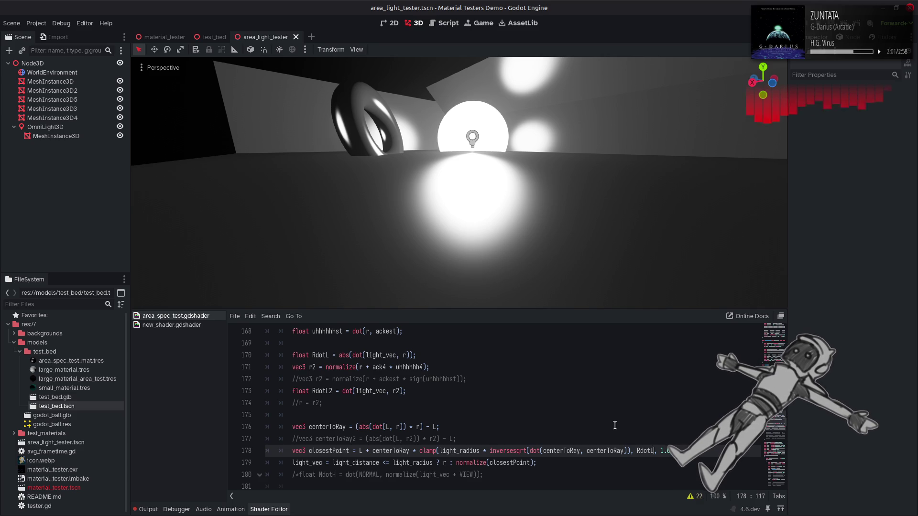
Undo the edits back to clamp limits 0.0 and 1.0 with r = r2 active.
key(ctrl+z)
key(ctrl+s)
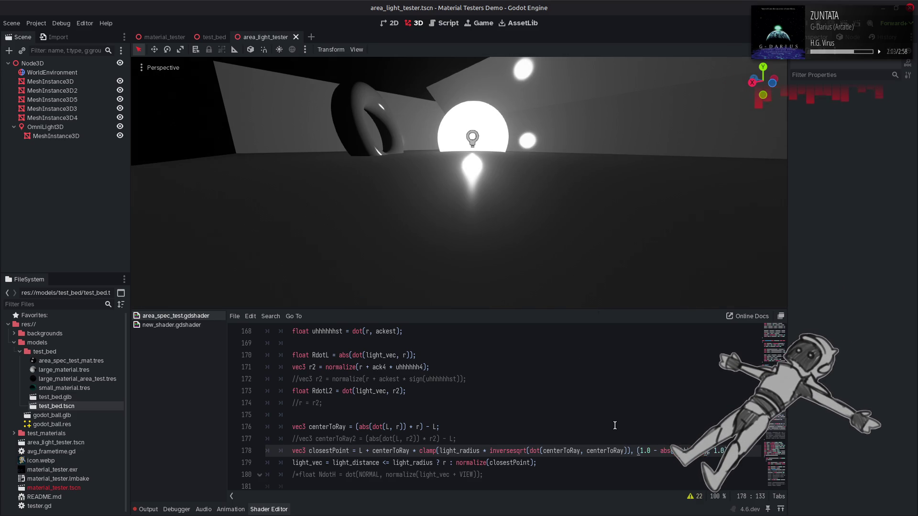
key(ctrl+z)
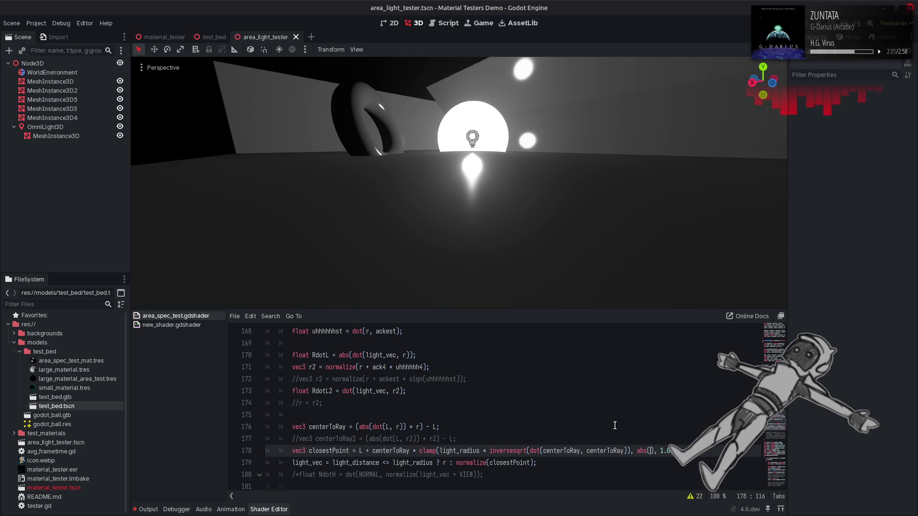
key(ctrl+z)
key(ctrl+z)
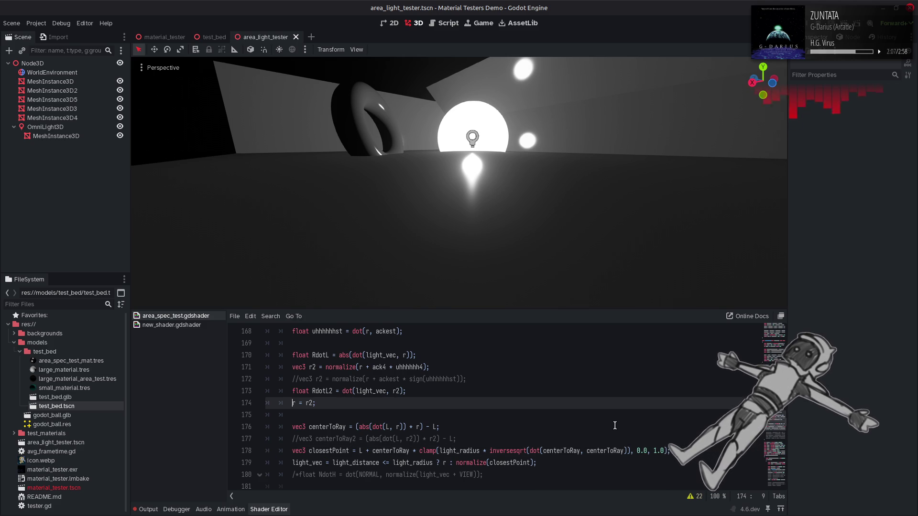
Keep r = r2 uncommented on line 174 and go to line 178's clamp upper limit for 0.5.
key(ctrl+y)
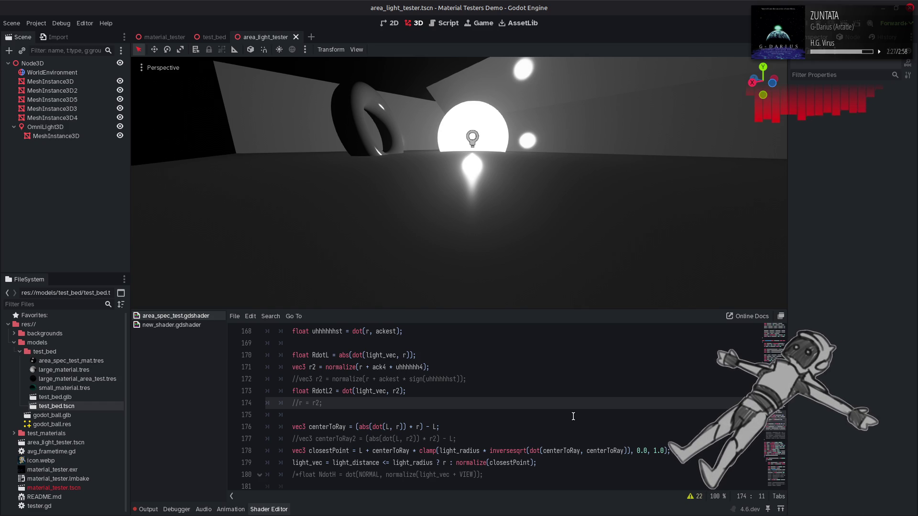
click(573, 417)
click(577, 406)
key(ctrl+k)
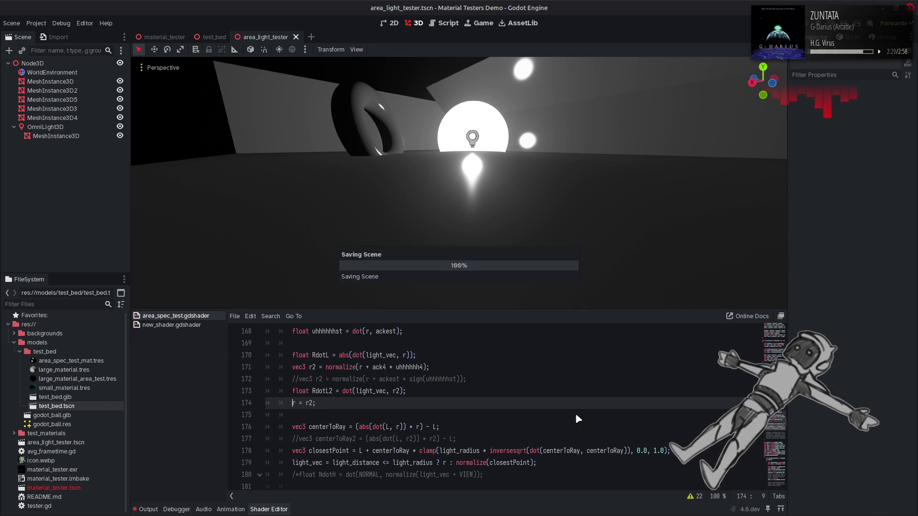
click(661, 450)
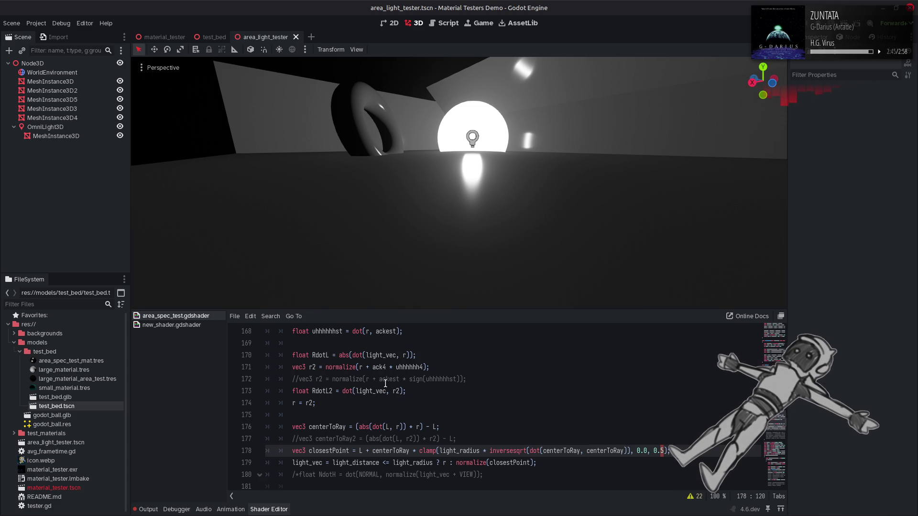
double_click(319, 391)
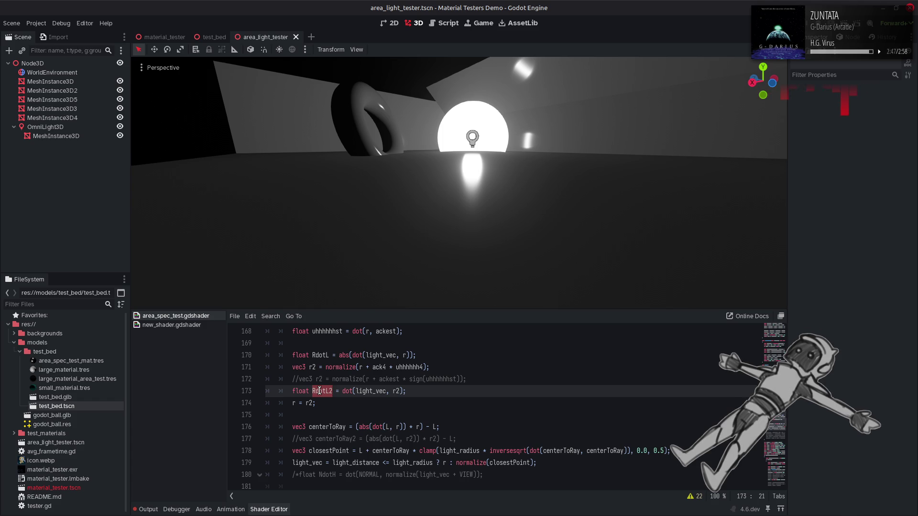
drag(638, 452, 646, 452)
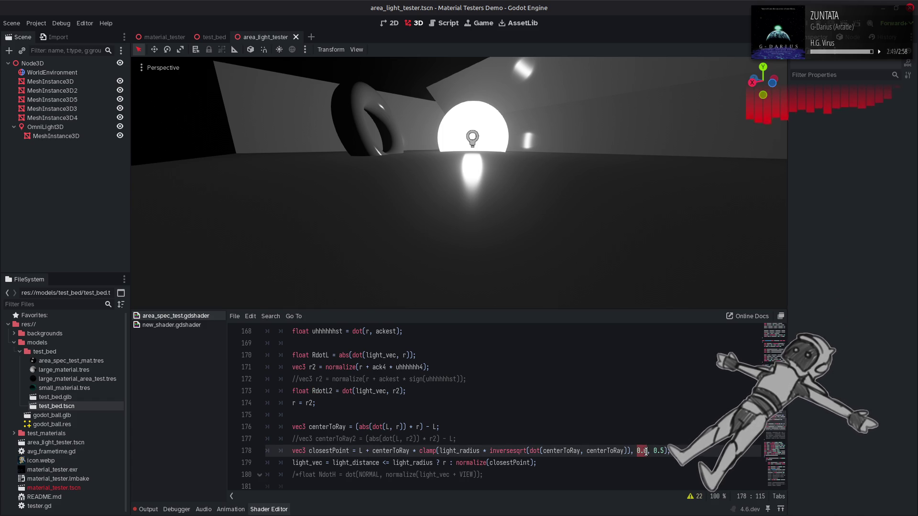
text(RdotL2)
key(ctrl+s)
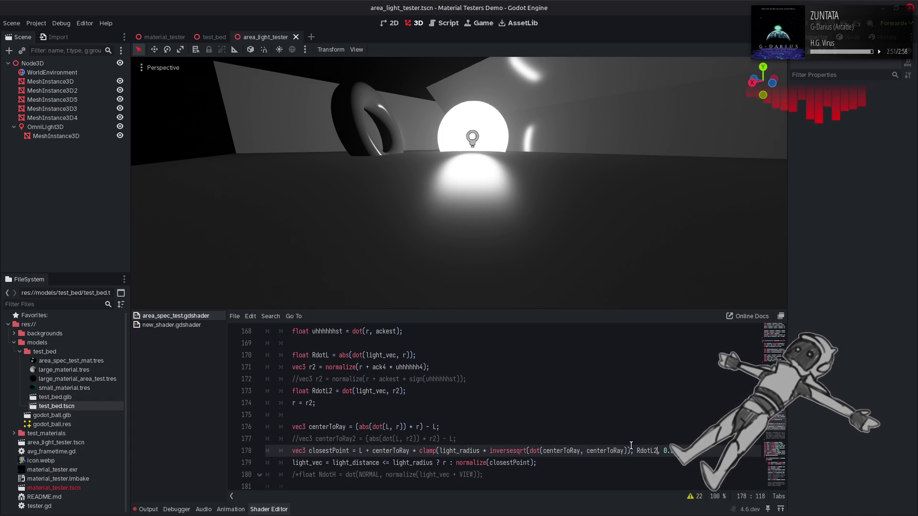
double_click(644, 451)
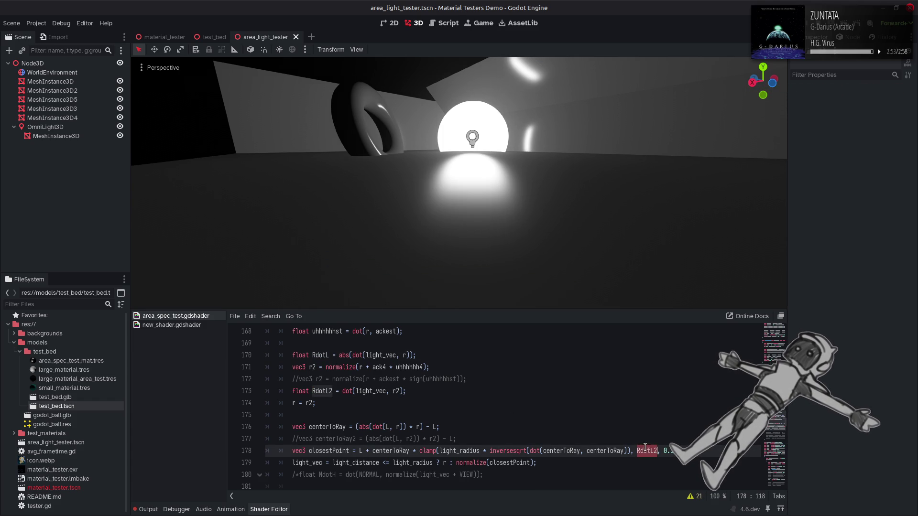
text(RdotL)
key(ctrl+s)
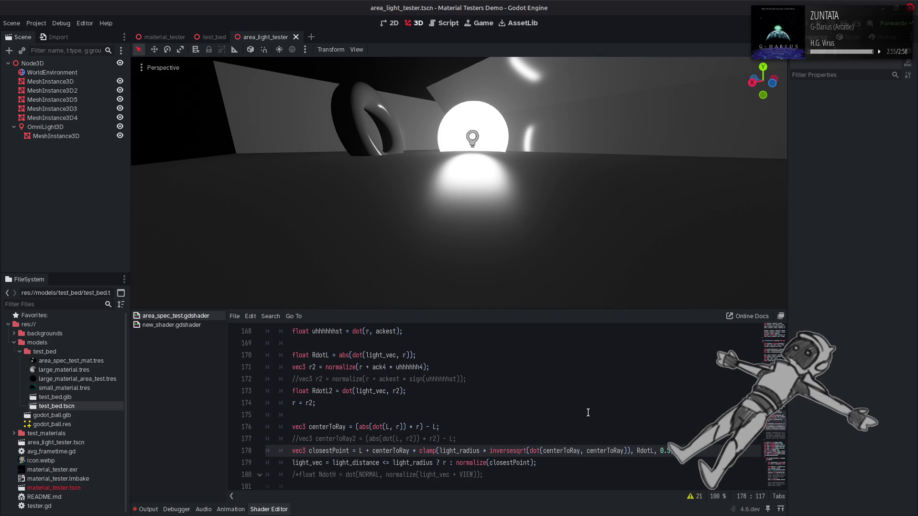
text(2)
key(ctrl+s)
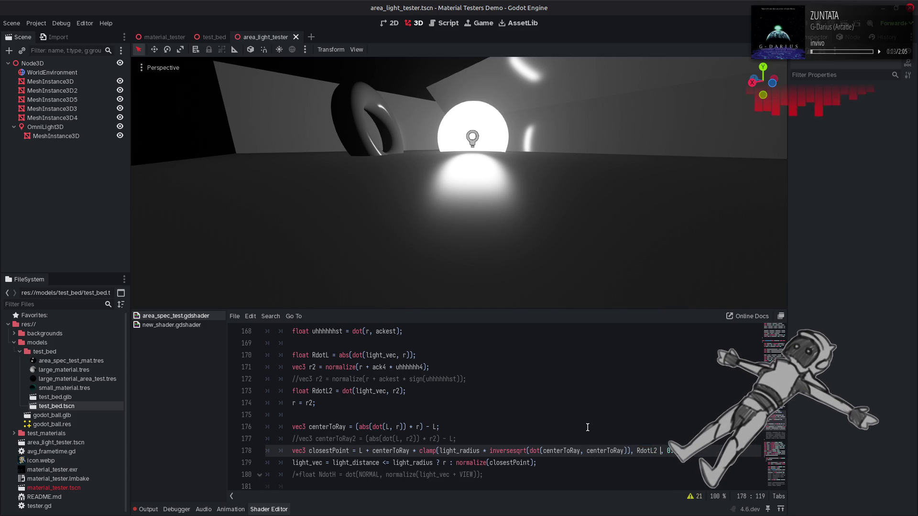
key(ctrl+s)
double_click(325, 355)
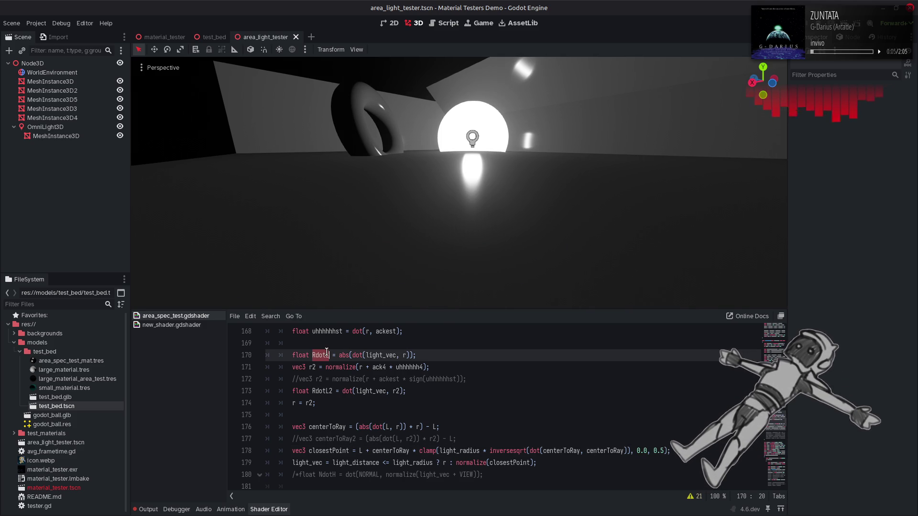
click(654, 451)
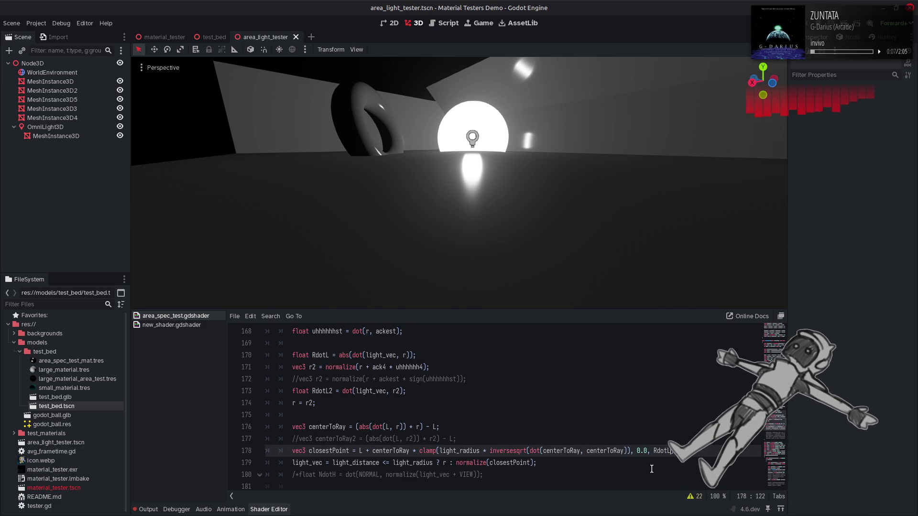
key(ctrl+s)
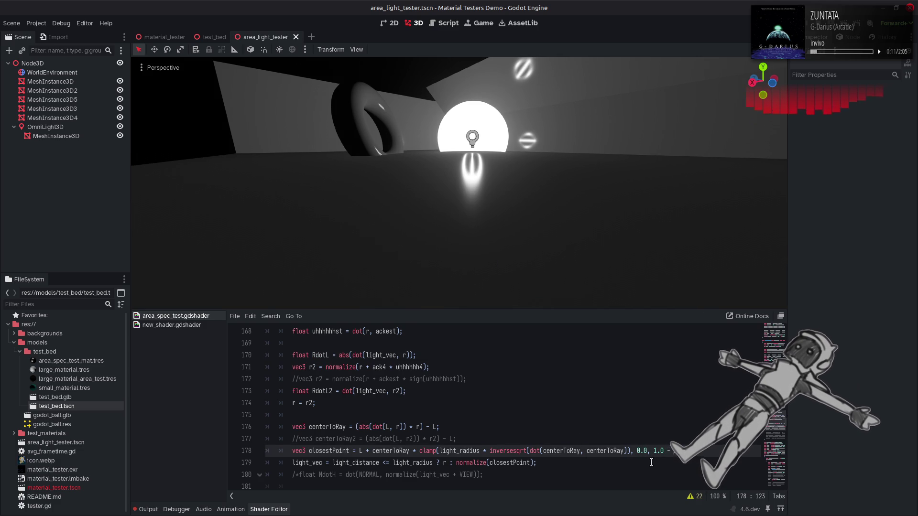
key(ctrl+s)
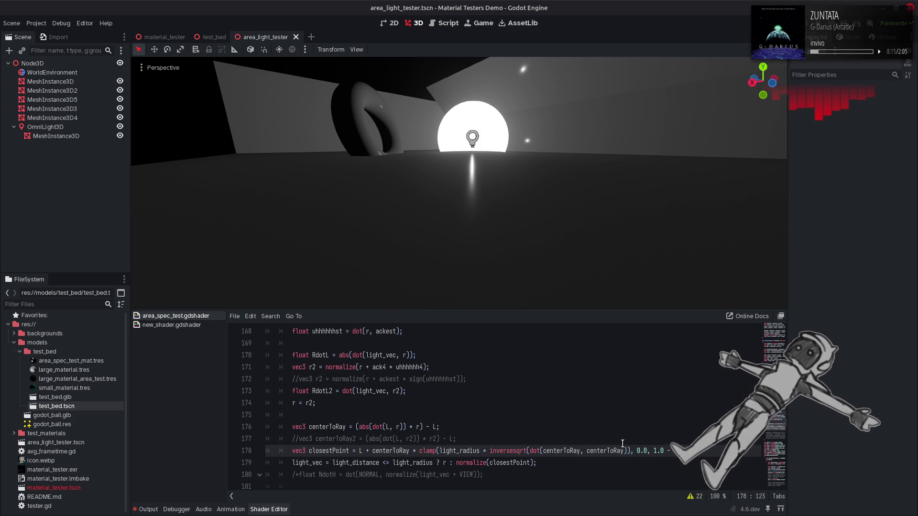
key(ctrl+s)
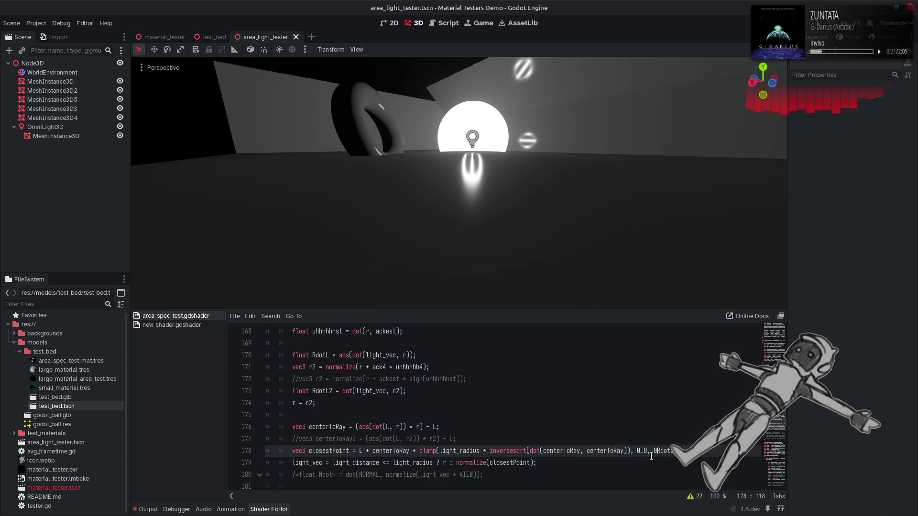
text(.5)
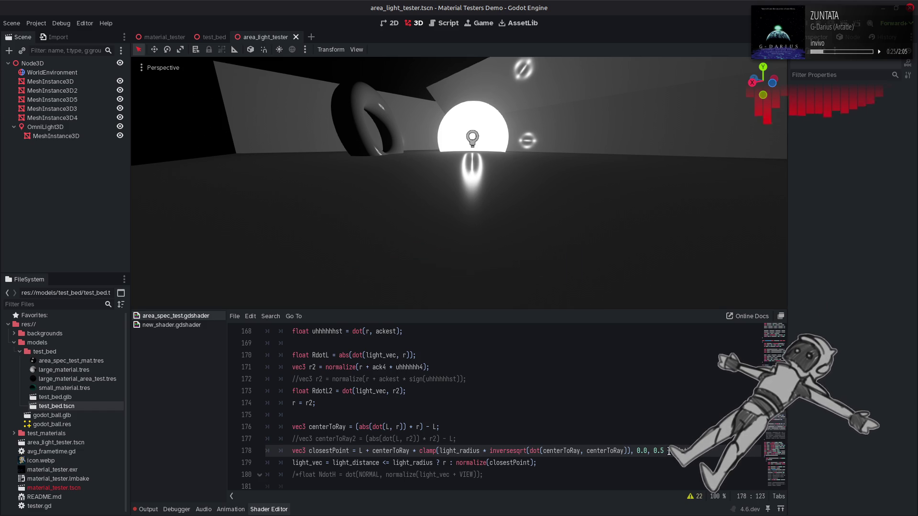
key(shift+Left)
key(shift+Left)
text(-)
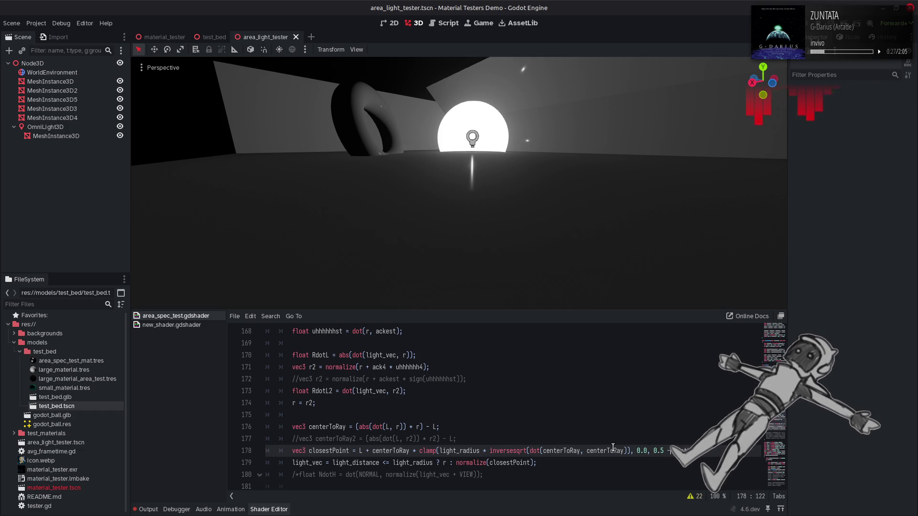
key(ctrl+z)
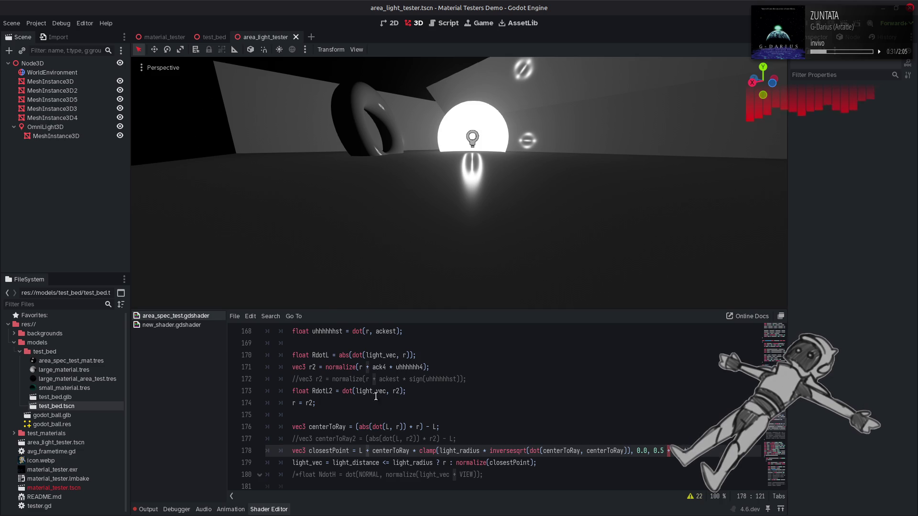
click(337, 391)
click(649, 438)
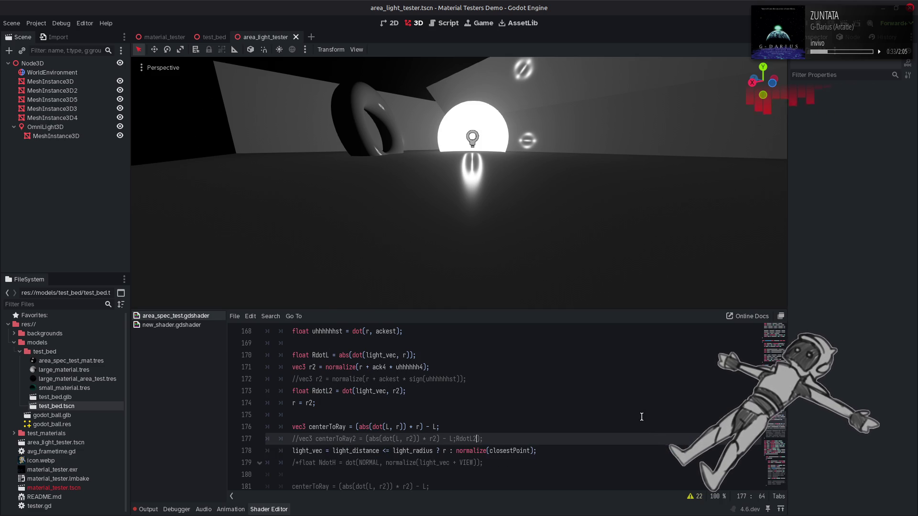
click(671, 445)
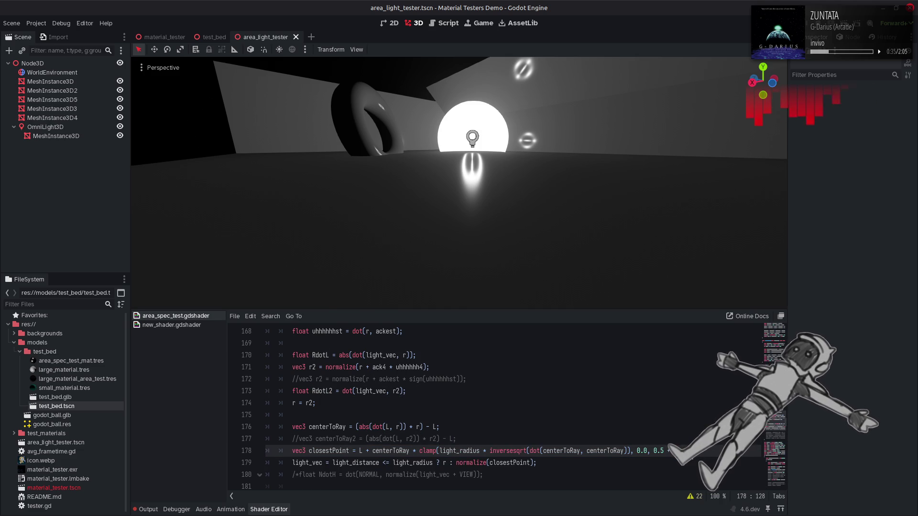
key(ctrl+s)
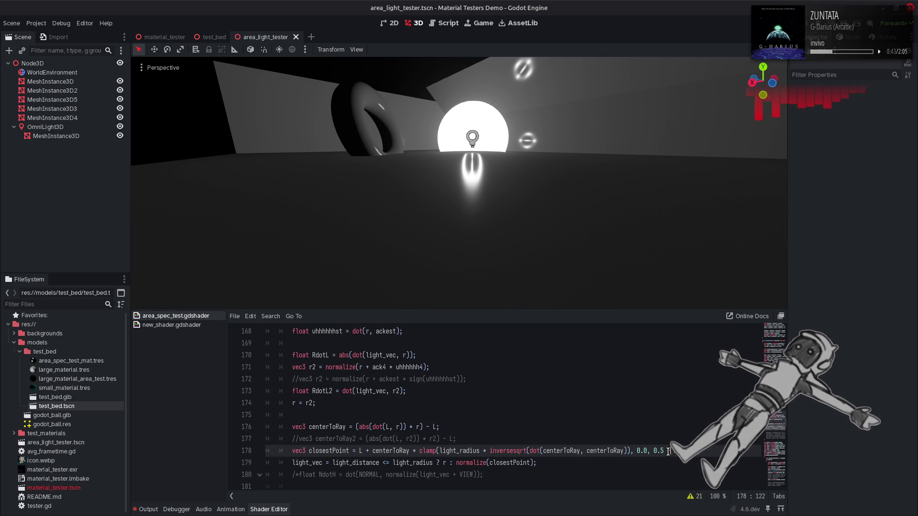
text(1)
key(ctrl+s)
text(2.0)
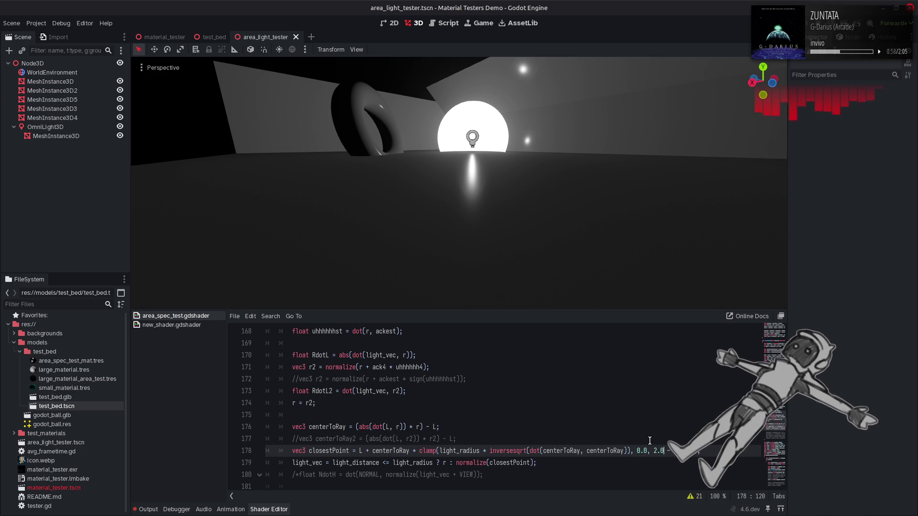
key(ctrl+s)
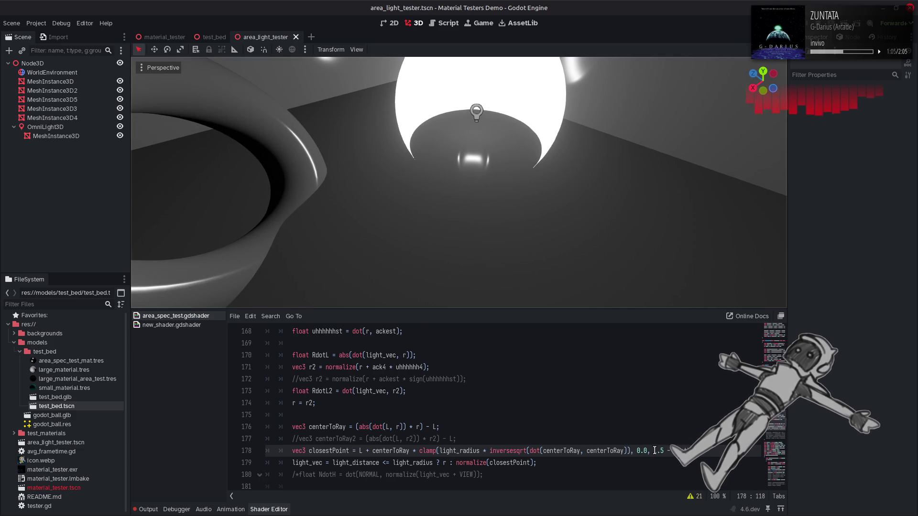
drag(654, 450, 687, 451)
text(0.5)
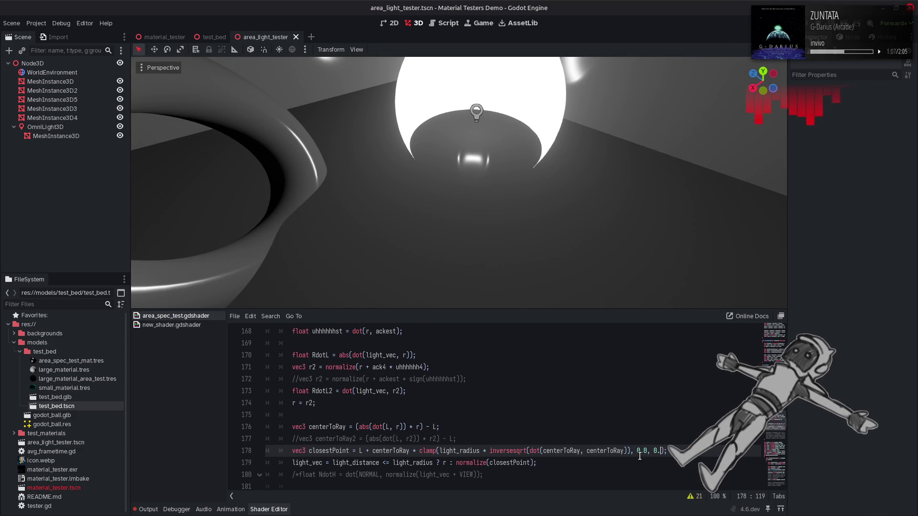